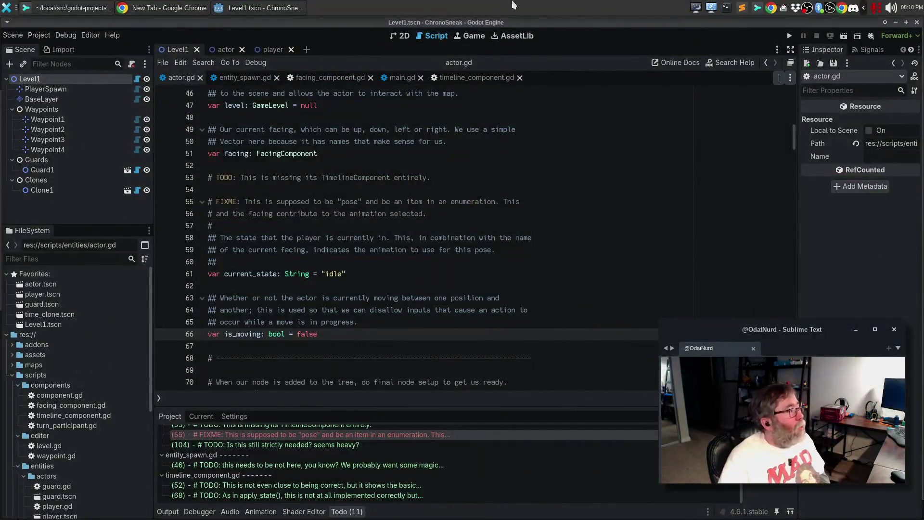
Search the web for 'boys magic' in a new Chrome tab and scan the results.
{"action": "left_click", "coordinate": [158, 13]}
{"action": "left_click", "coordinate": [343, 41]}
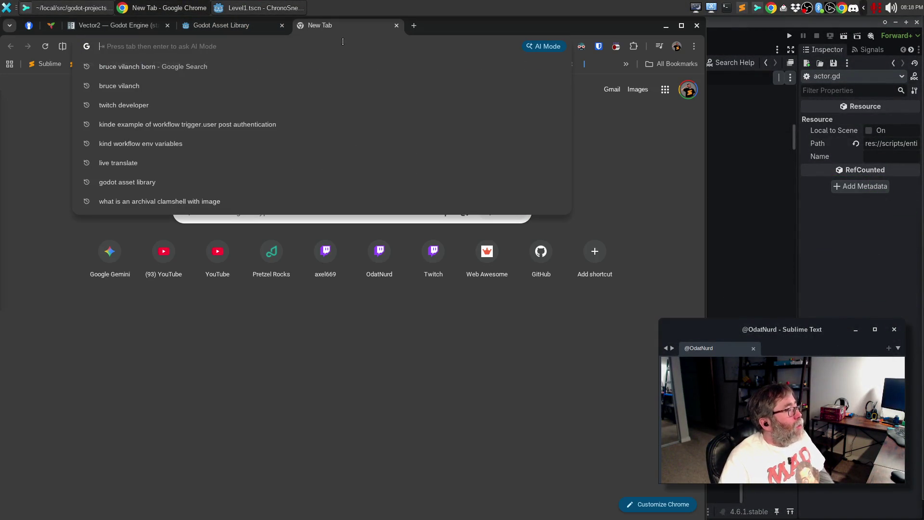
{"action": "type", "text": "boys"}
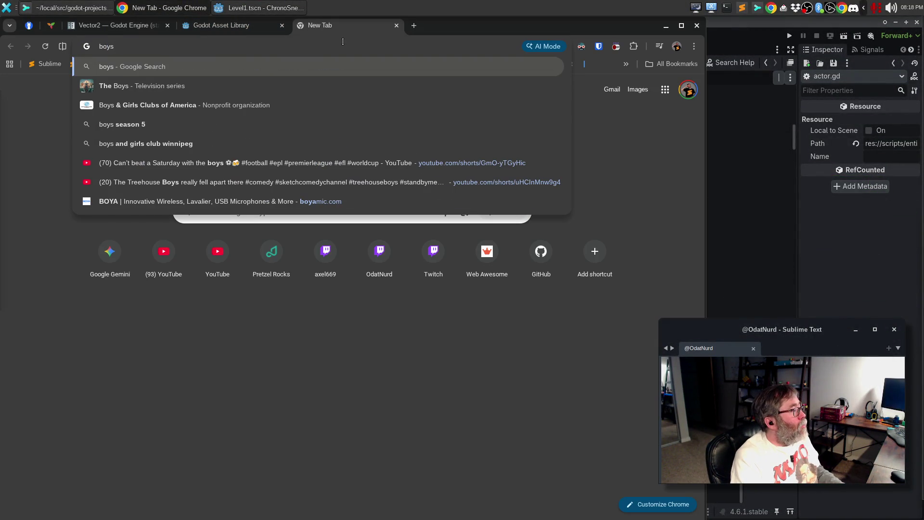
{"action": "type", "text": " magic"}
{"action": "key", "text": "Return"}
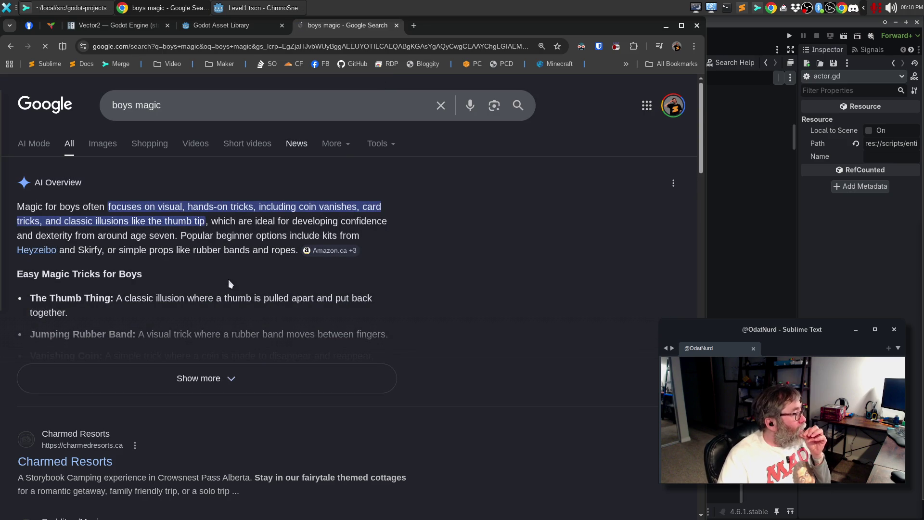
{"action": "scroll", "coordinate": [195, 326], "scroll_direction": "down", "scroll_amount": 10}
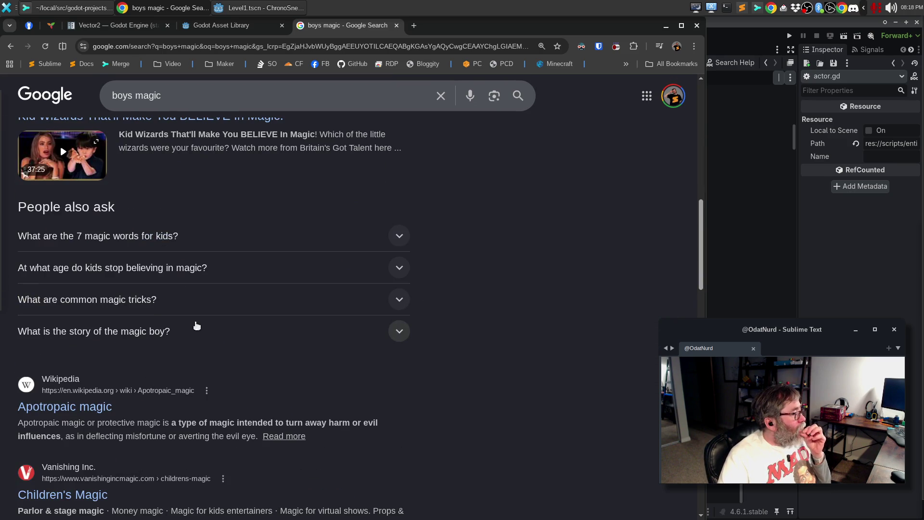
{"action": "scroll", "coordinate": [194, 331], "scroll_direction": "down", "scroll_amount": 4}
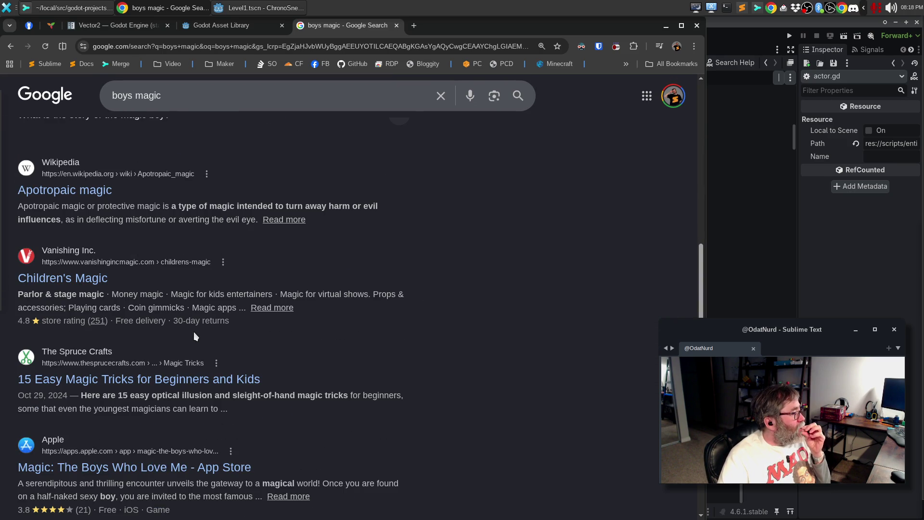
{"action": "scroll", "coordinate": [253, 90], "scroll_direction": "up", "scroll_amount": 15}
Correct the query to 'boya magic' and run the search again.
{"action": "left_click", "coordinate": [137, 110]}
{"action": "key", "text": "BackSpace"}
{"action": "type", "text": "a"}
{"action": "key", "text": "Return"}
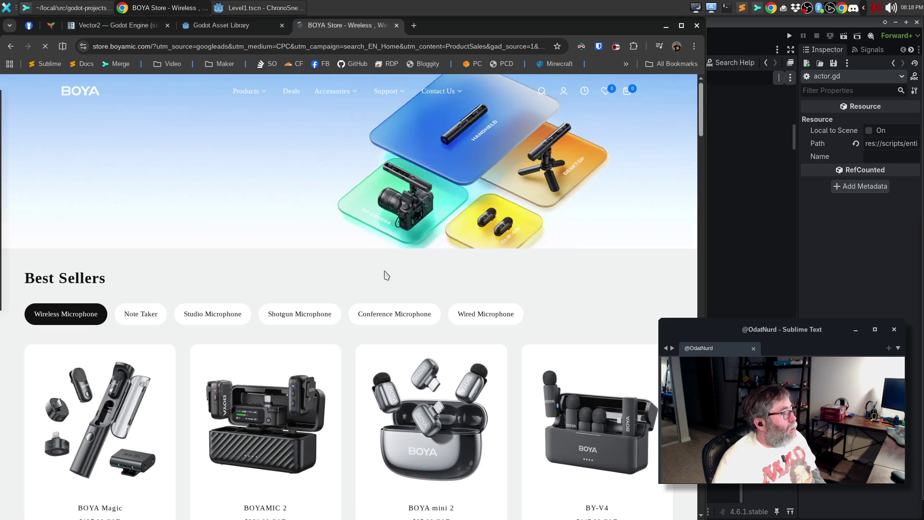
From the BOYA store's Products list, open the BOYA Magic product page.
{"action": "scroll", "coordinate": [416, 258], "scroll_direction": "down", "scroll_amount": 5}
{"action": "scroll", "coordinate": [413, 261], "scroll_direction": "down", "scroll_amount": 5}
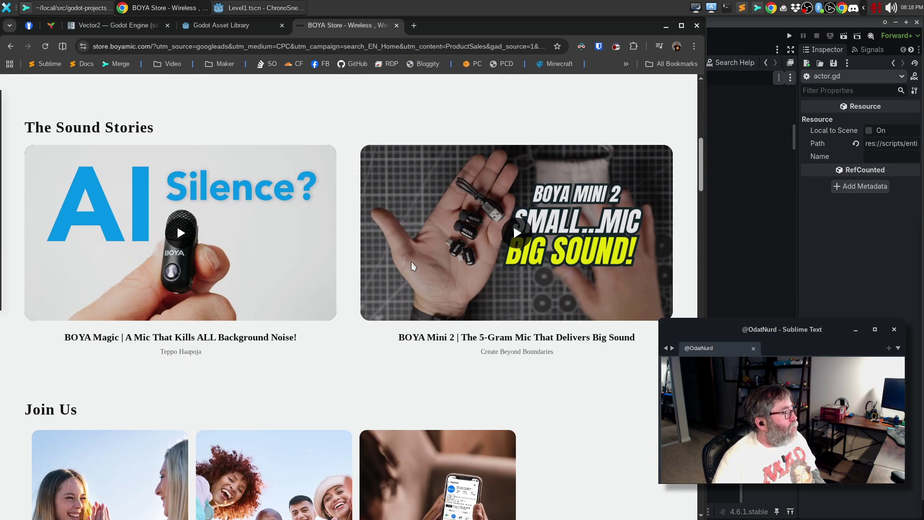
{"action": "scroll", "coordinate": [294, 269], "scroll_direction": "down", "scroll_amount": 10}
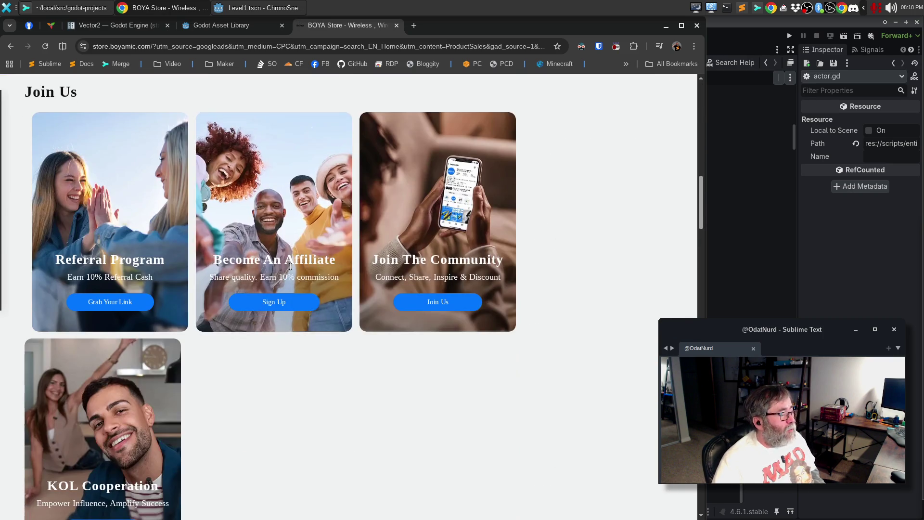
{"action": "scroll", "coordinate": [292, 270], "scroll_direction": "up", "scroll_amount": 20}
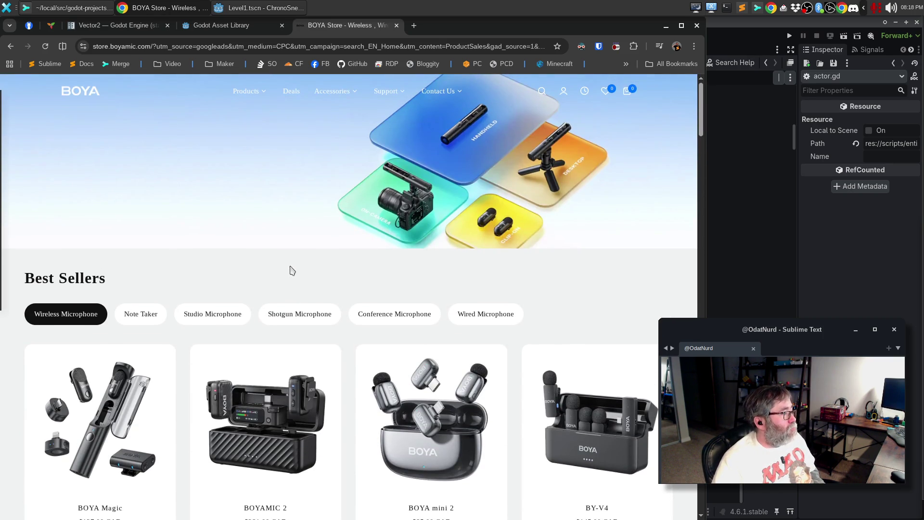
{"action": "left_click", "coordinate": [259, 94]}
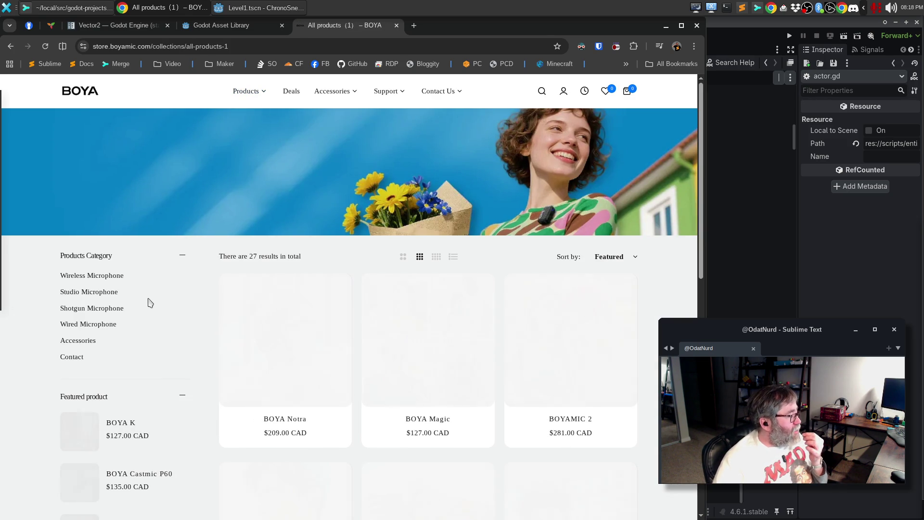
{"action": "scroll", "coordinate": [212, 319], "scroll_direction": "down", "scroll_amount": 3}
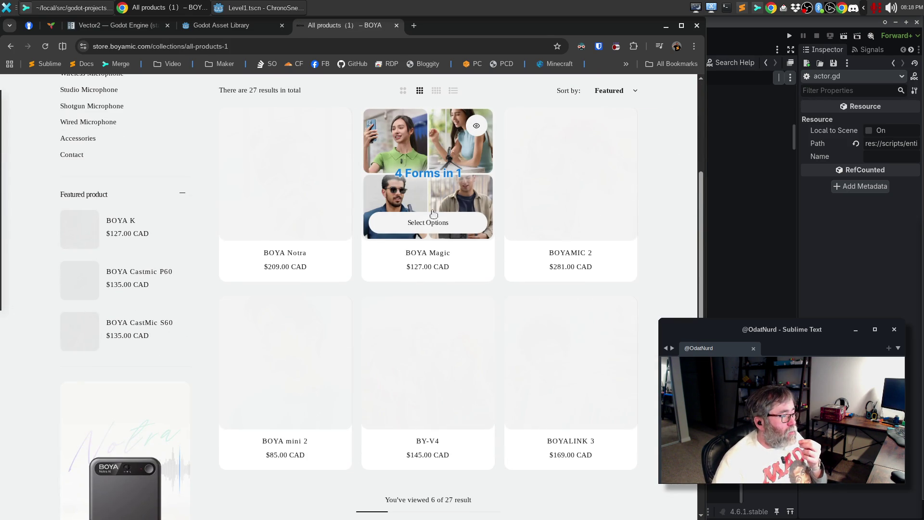
{"action": "left_click", "coordinate": [424, 226]}
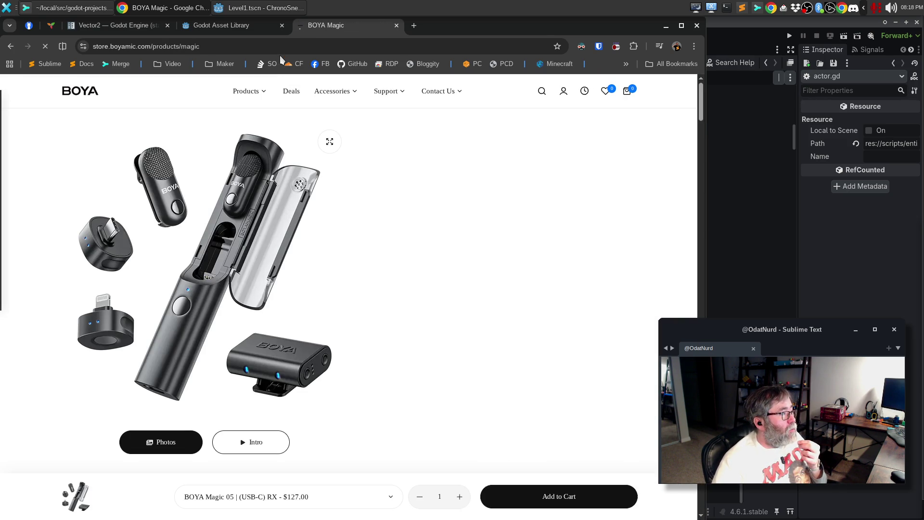
{"action": "key", "text": "ctrl+l"}
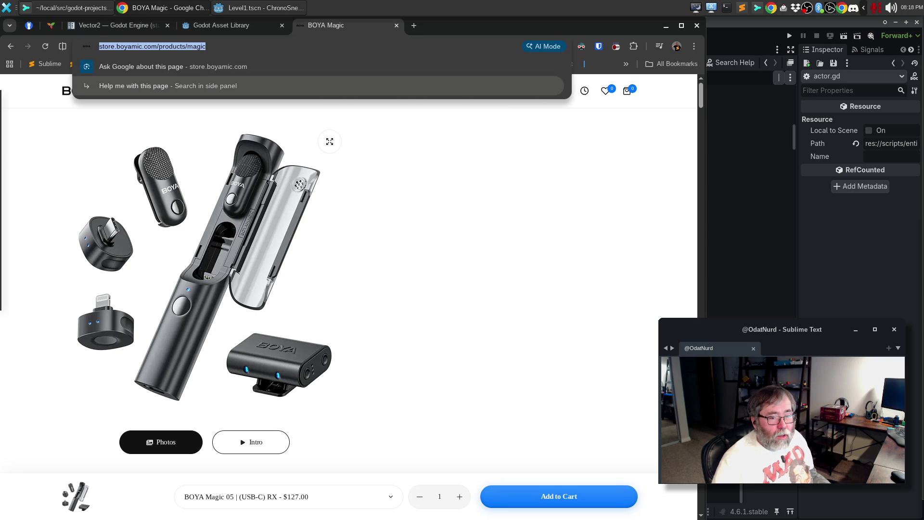
{"action": "key", "text": "alt+Tab"}
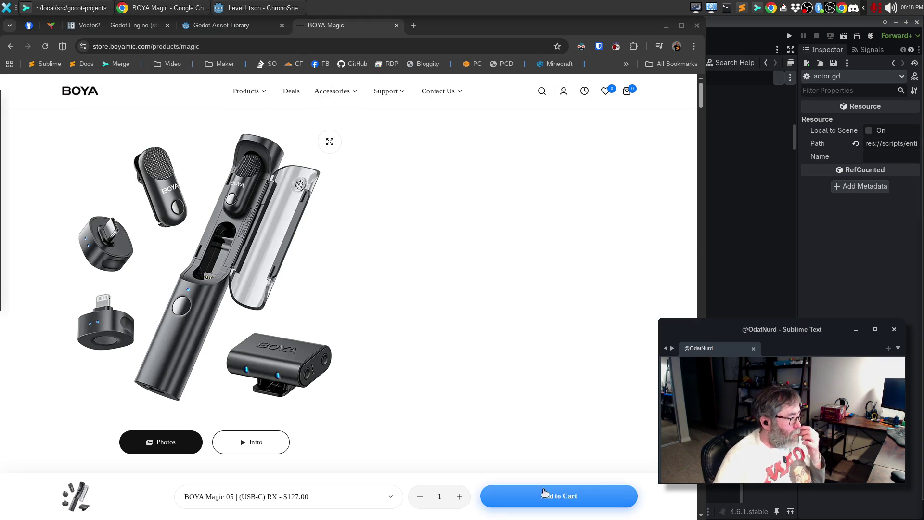
{"action": "key", "text": "alt+Tab"}
{"action": "scroll", "coordinate": [544, 332], "scroll_direction": "down", "scroll_amount": 3}
{"action": "scroll", "coordinate": [544, 342], "scroll_direction": "up", "scroll_amount": 2}
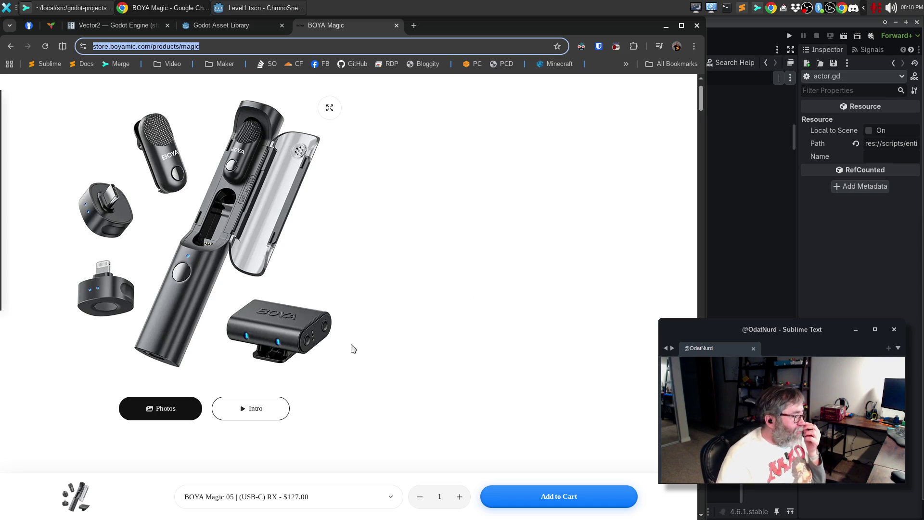
Choose the BOYA Magic 03 variant priced at $169.00.
{"action": "left_click", "coordinate": [391, 498]}
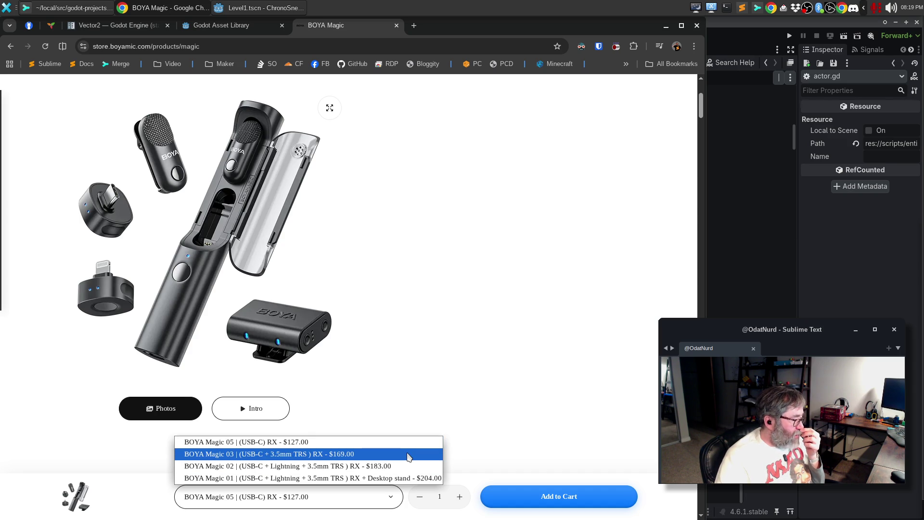
{"action": "left_click", "coordinate": [408, 455]}
{"action": "scroll", "coordinate": [437, 376], "scroll_direction": "down", "scroll_amount": 1}
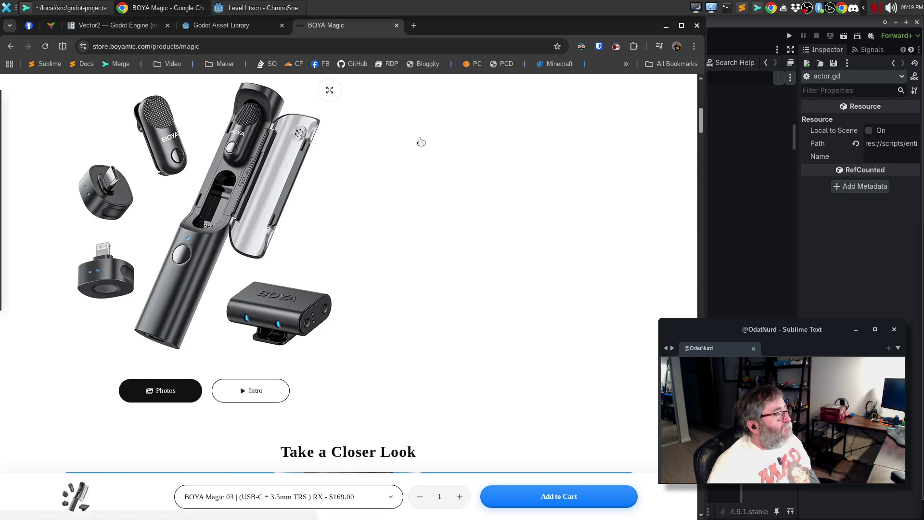
{"action": "scroll", "coordinate": [421, 137], "scroll_direction": "up", "scroll_amount": 1}
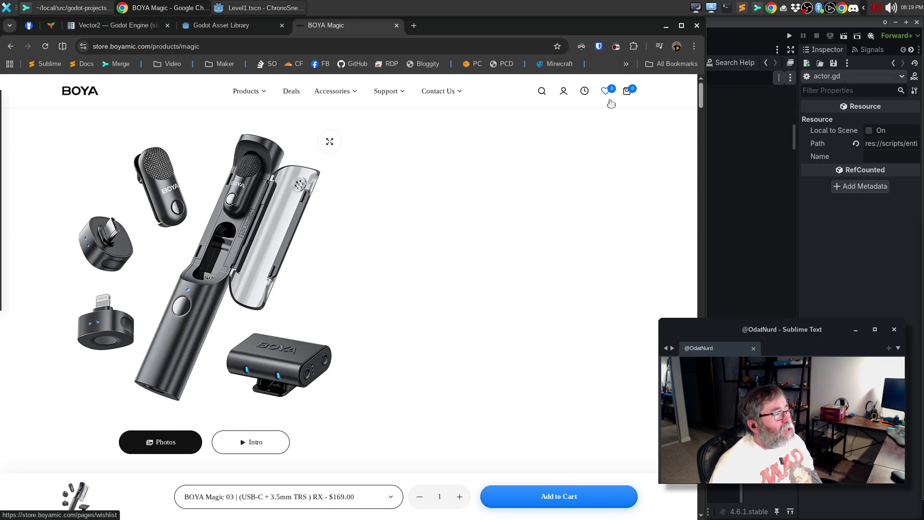
Close the BOYA Magic and Godot Asset Library tabs, leaving the Vector2 reference open.
{"action": "left_click", "coordinate": [397, 25]}
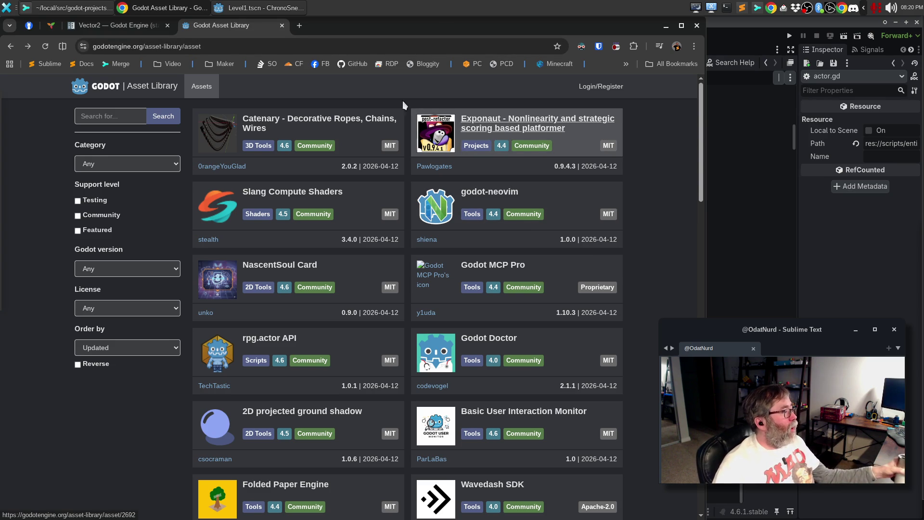
{"action": "left_click", "coordinate": [282, 25]}
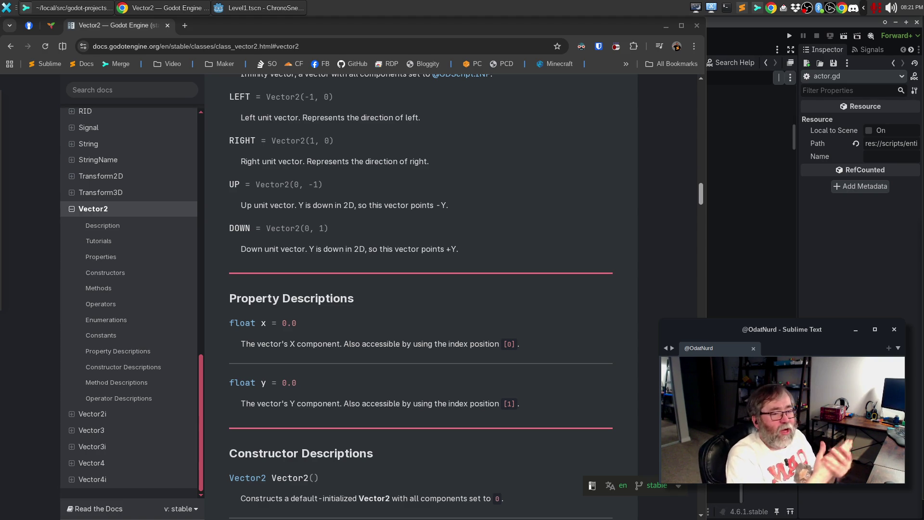
Bring the Godot editor forward and place the caret on script lines 57 and 61.
{"action": "left_click", "coordinate": [711, 23]}
{"action": "left_click", "coordinate": [573, 221]}
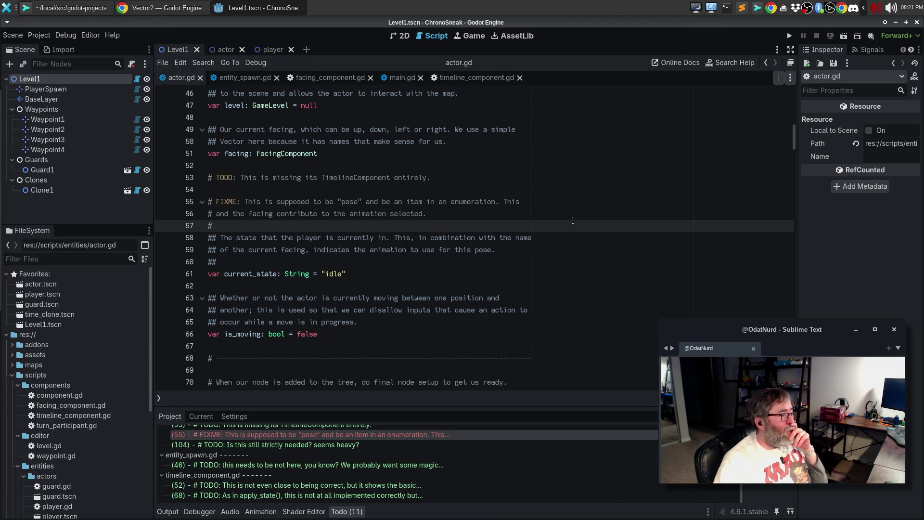
{"action": "left_click", "coordinate": [510, 273]}
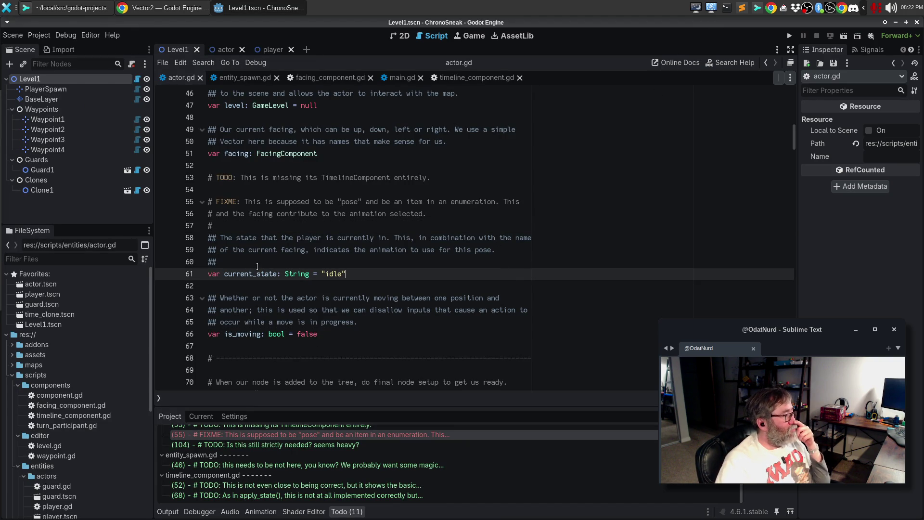
{"action": "left_click", "coordinate": [297, 226]}
Run ChronoSneak with F5, walk the player around with the arrow keys, then stop it.
{"action": "key", "text": "F5"}
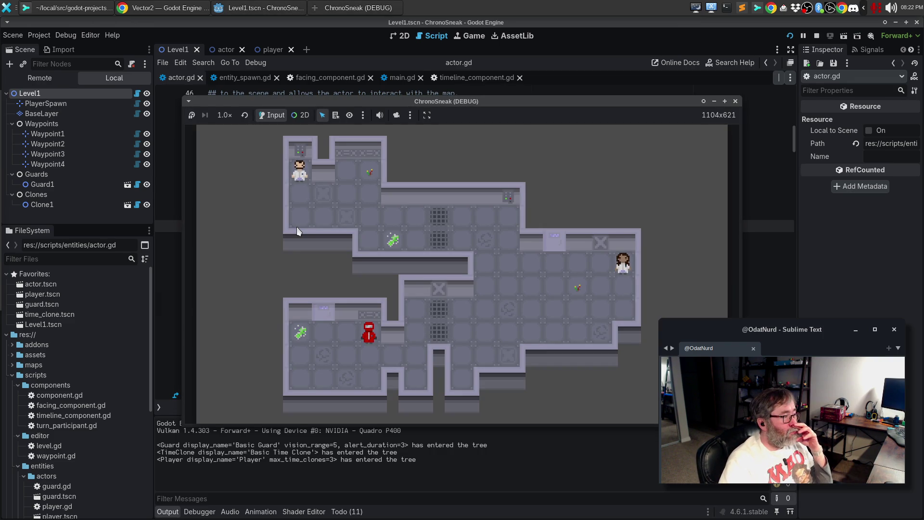
{"action": "key", "text": "Right"}
{"action": "key", "text": "Down"}
{"action": "key", "text": "Up"}
{"action": "key", "text": "Up"}
{"action": "key", "text": "Left"}
{"action": "key", "text": "Up"}
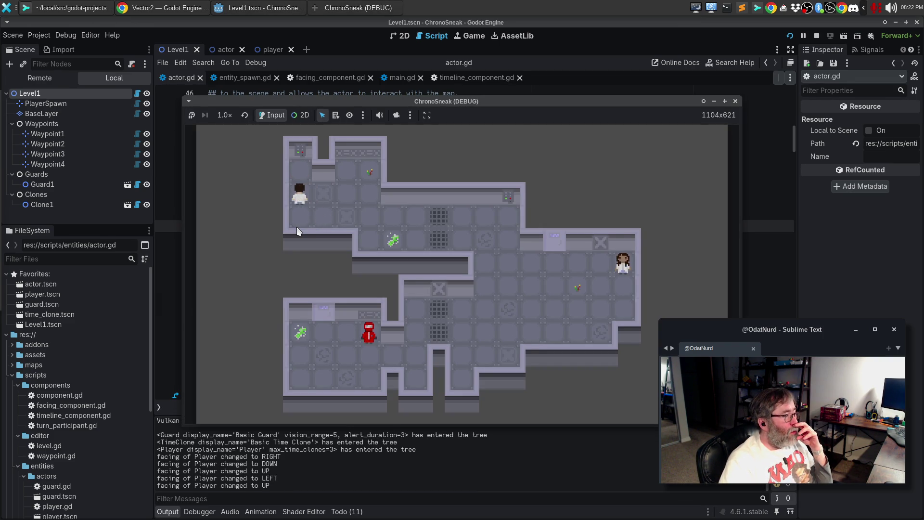
{"action": "key", "text": "Down"}
{"action": "key", "text": "Up"}
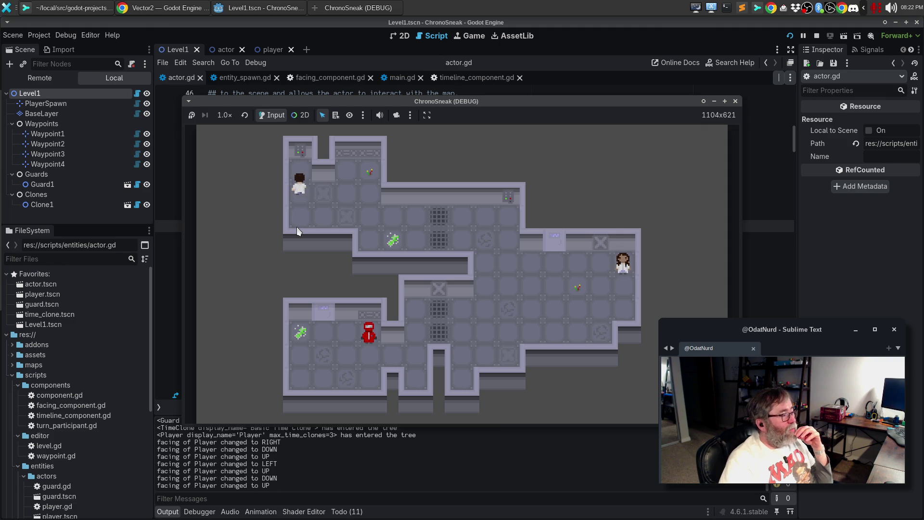
{"action": "key", "text": "Down"}
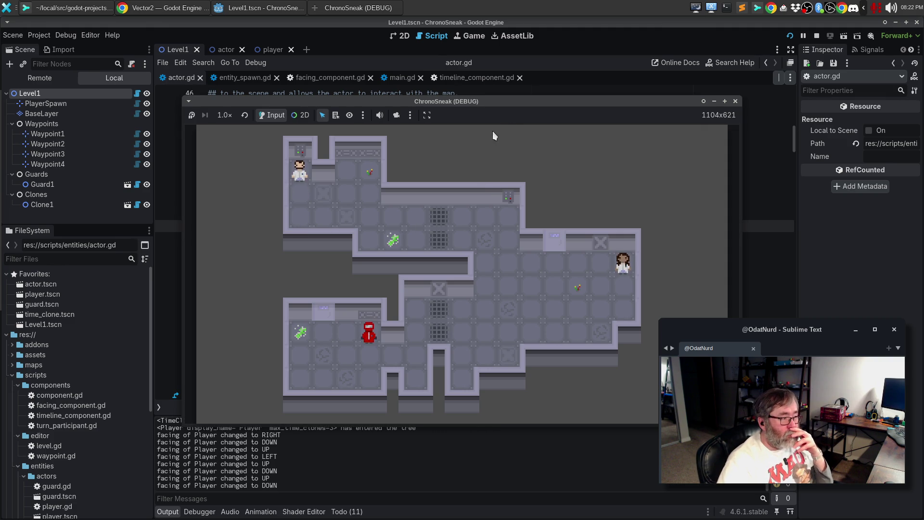
{"action": "left_click", "coordinate": [735, 101]}
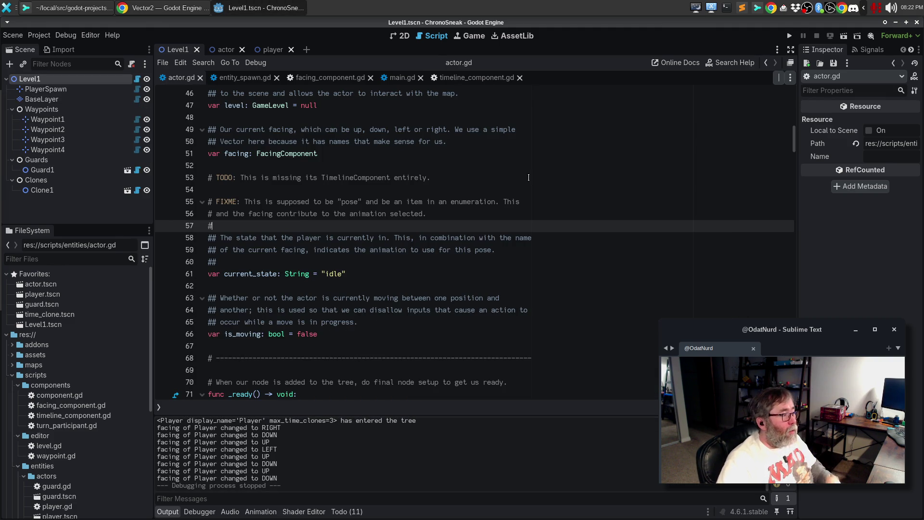
Relaunch and stop the game several times, ending with a fresh run.
{"action": "key", "text": "F5"}
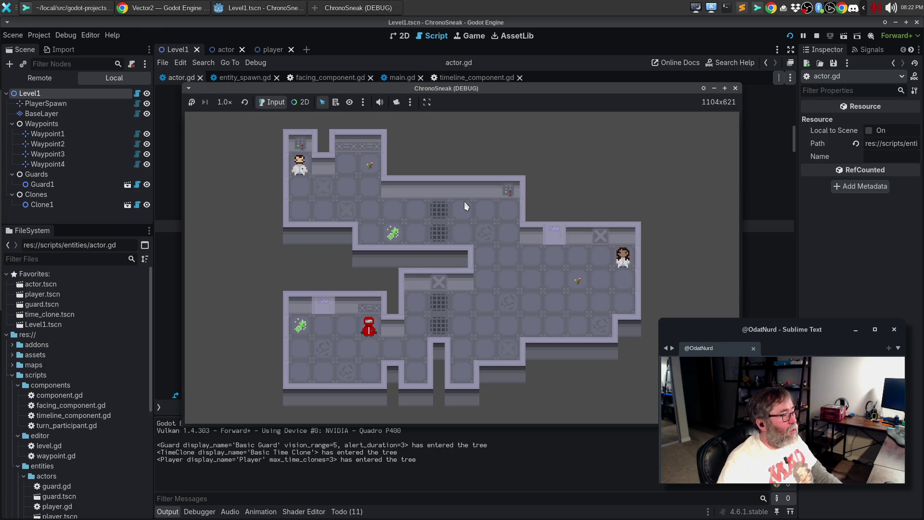
{"action": "left_click", "coordinate": [736, 89]}
{"action": "key", "text": "F5"}
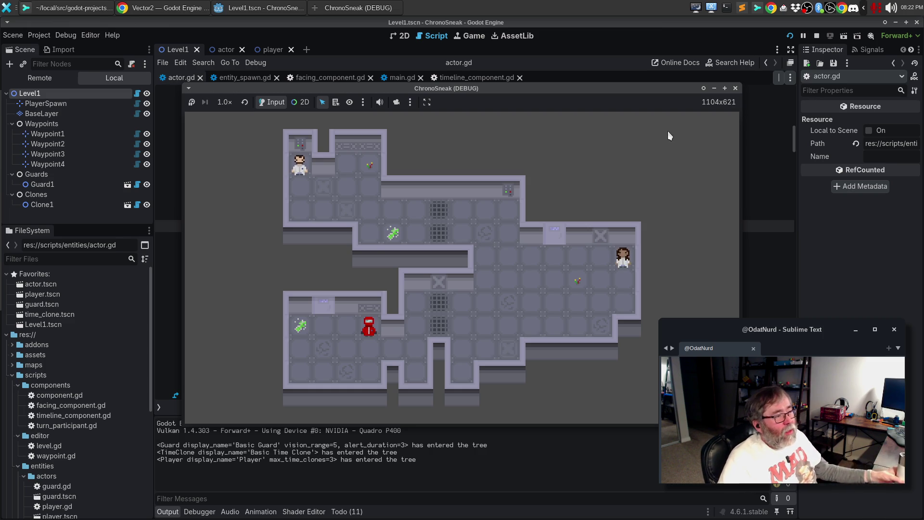
{"action": "left_click", "coordinate": [736, 89]}
{"action": "key", "text": "F5"}
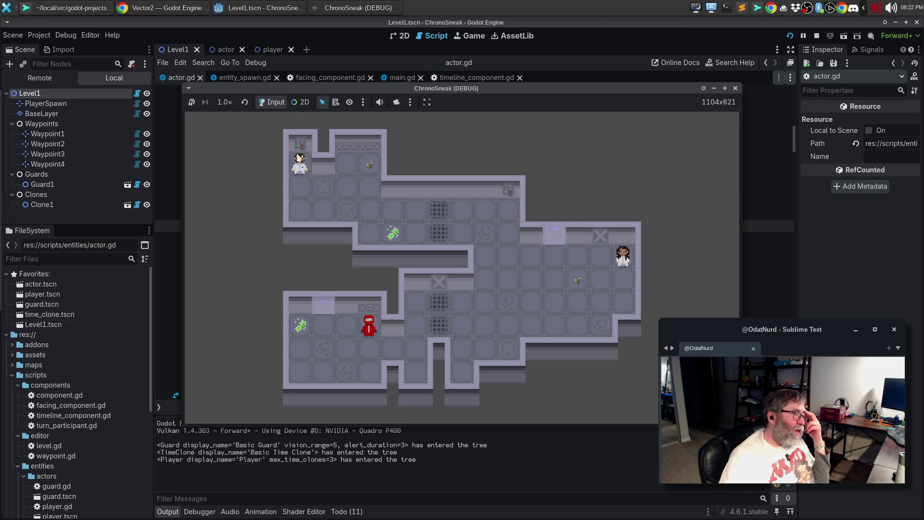
{"action": "left_click", "coordinate": [735, 89]}
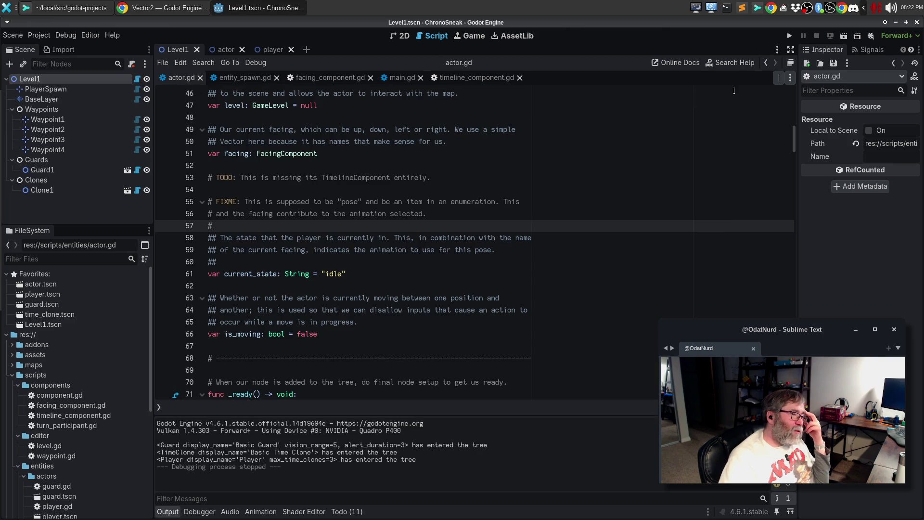
{"action": "key", "text": "F5"}
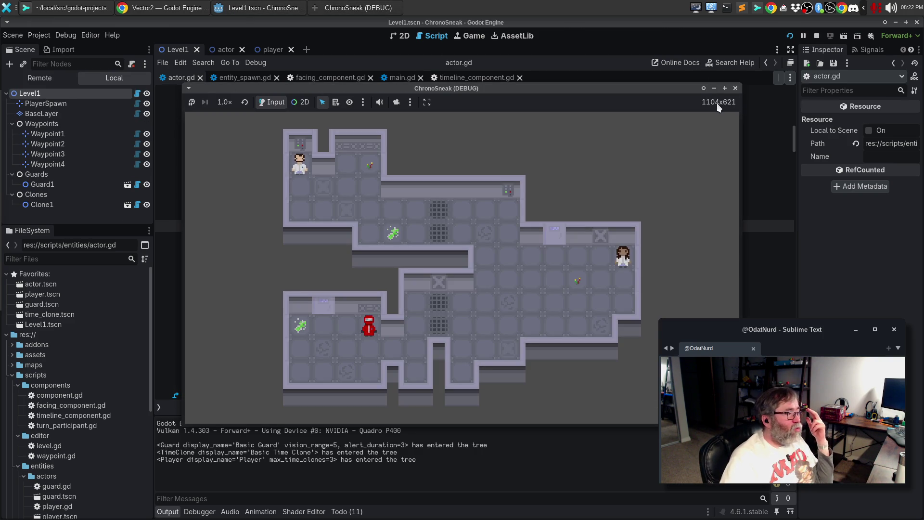
Move the player around again, stop and rerun the game, then switch to Sublime Merge.
{"action": "key", "text": "Down"}
{"action": "key", "text": "Right"}
{"action": "key", "text": "Down"}
{"action": "key", "text": "Up"}
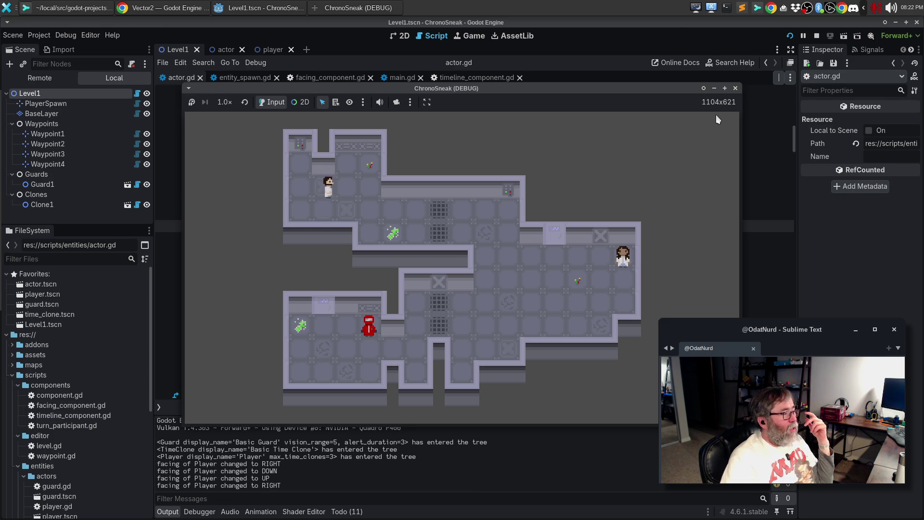
{"action": "key", "text": "Right"}
{"action": "key", "text": "Left"}
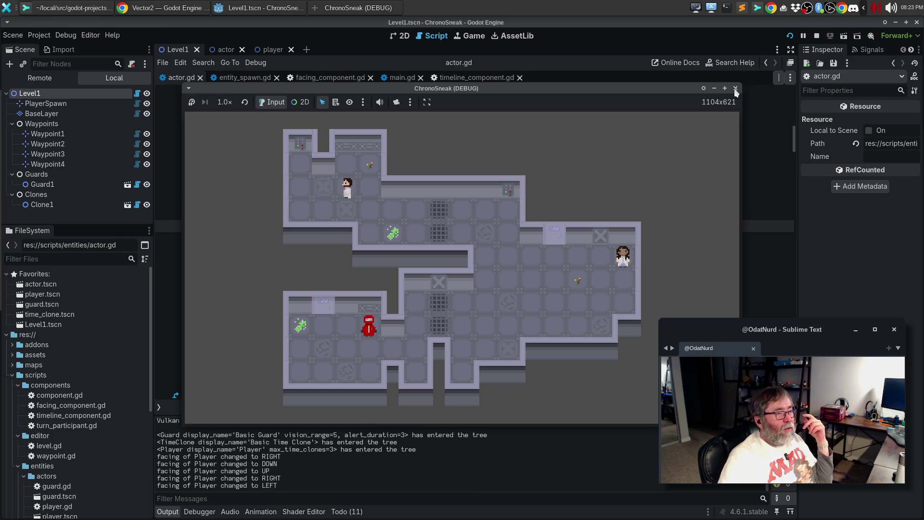
{"action": "left_click", "coordinate": [734, 88]}
{"action": "key", "text": "F5"}
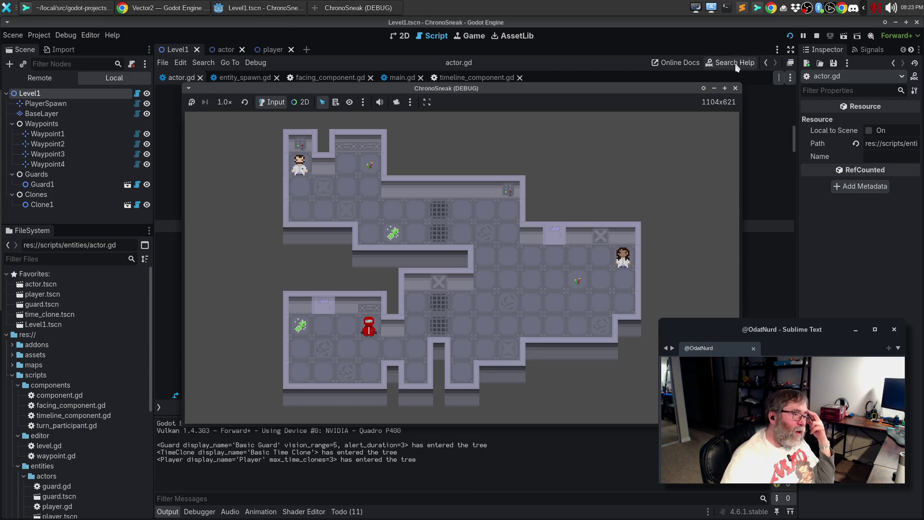
{"action": "left_click", "coordinate": [735, 88]}
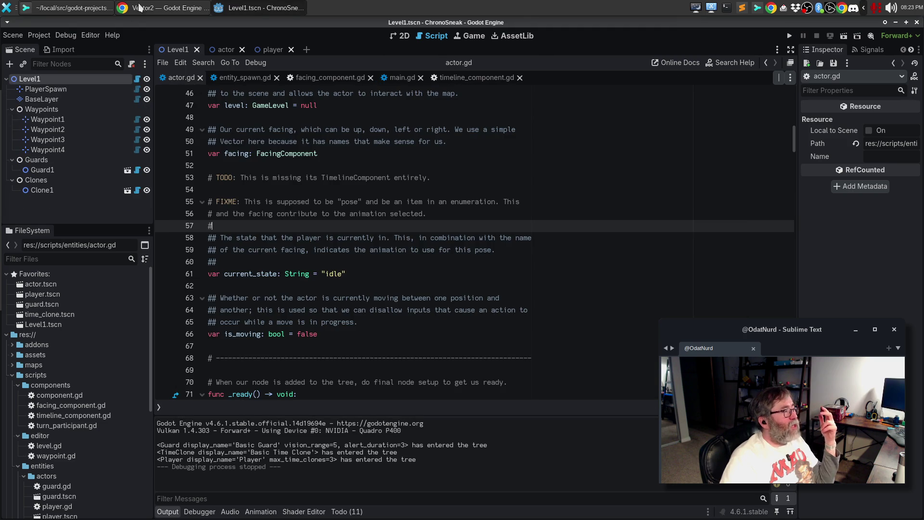
{"action": "left_click", "coordinate": [81, 7]}
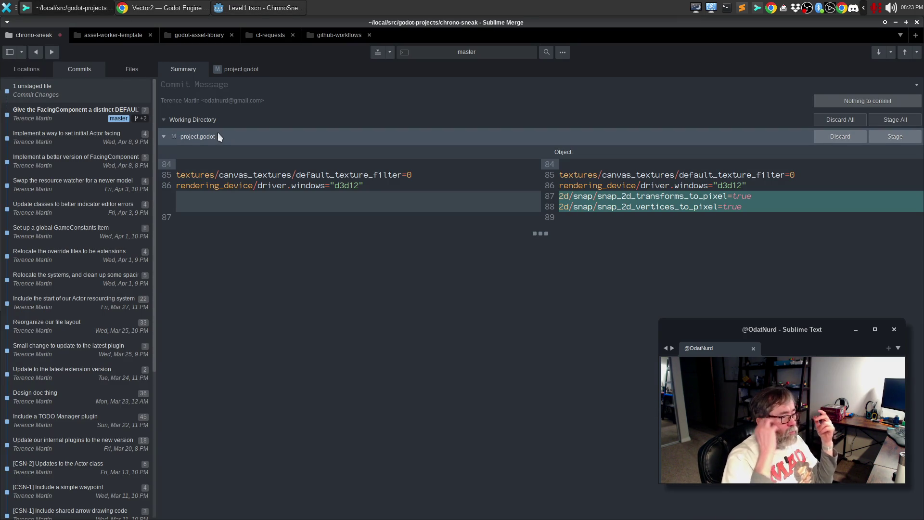
Title the commit 'Turn on snapping of 2D transforms' and begin the body about phantom pixels at startup.
{"action": "left_click", "coordinate": [220, 85]}
{"action": "type", "text": "Turn on snapping of 2D transforms"}
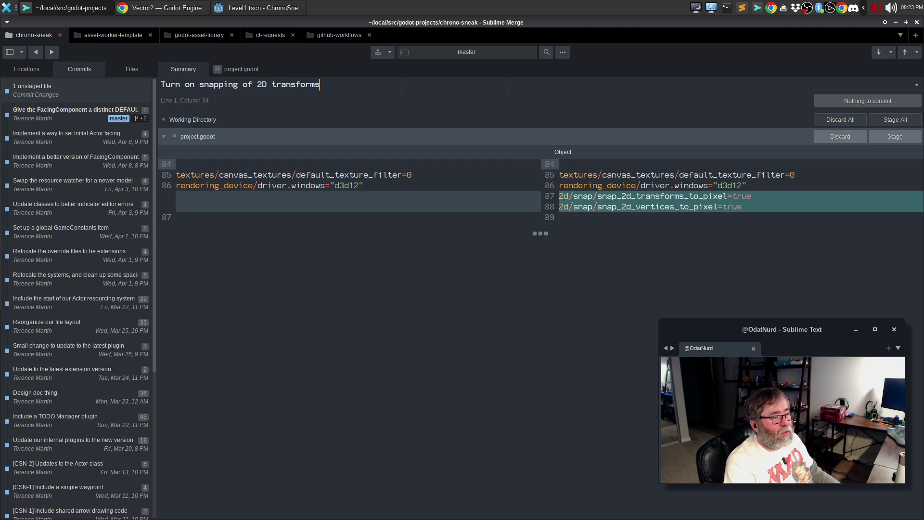
{"action": "key", "text": "Return"}
{"action": "key", "text": "Return"}
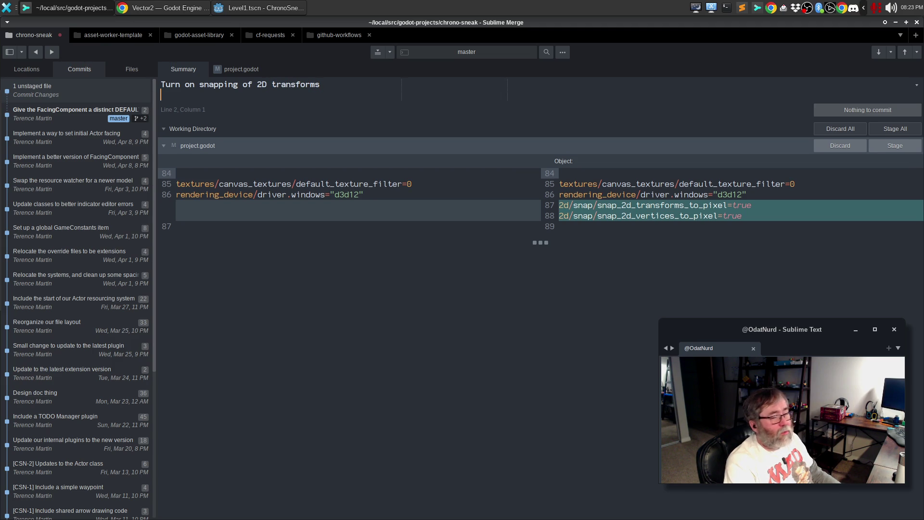
{"action": "type", "text": "As a"}
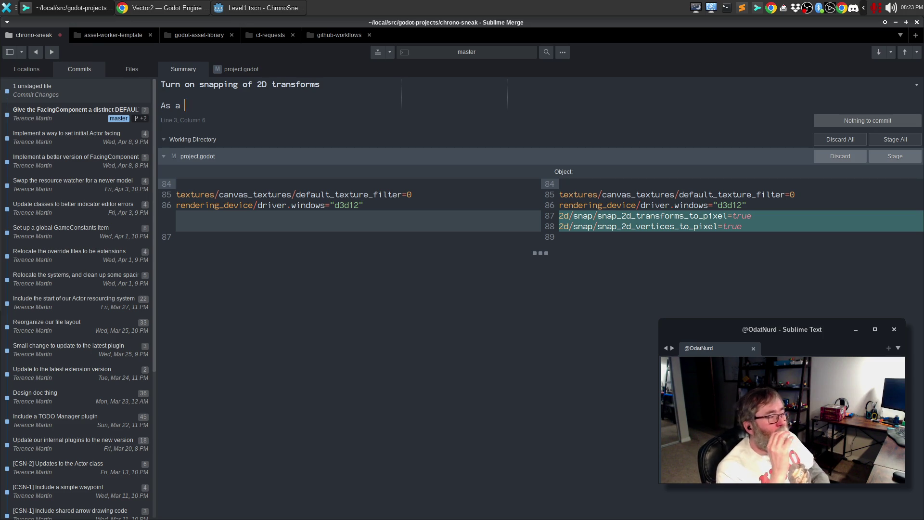
{"action": "type", "text": "poten"}
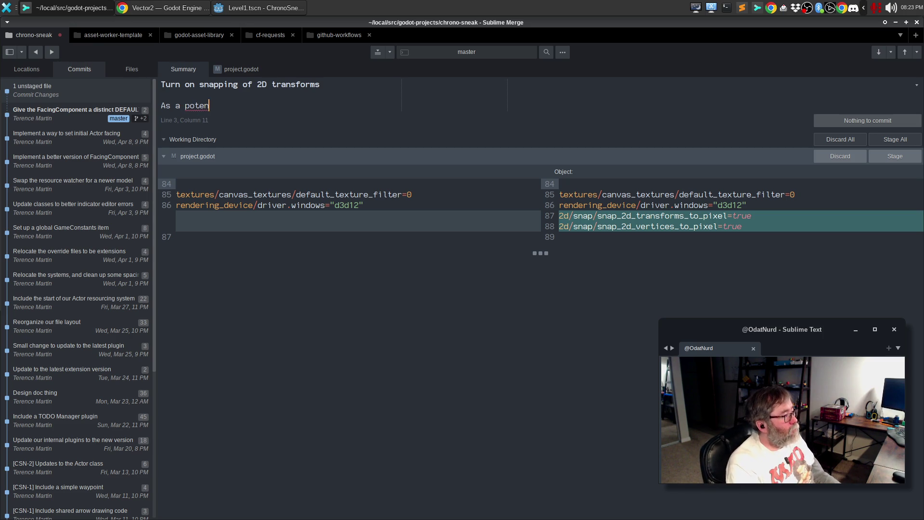
{"action": "type", "text": "tial fix for the weir"}
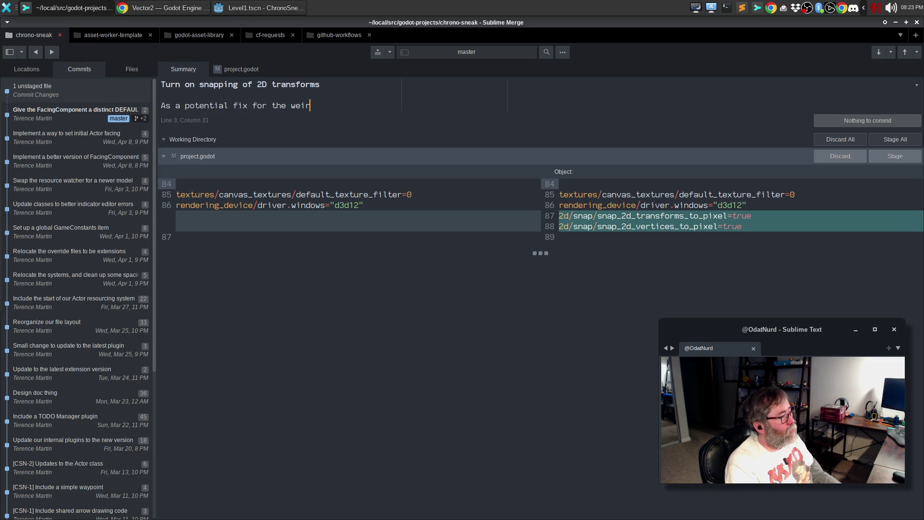
{"action": "type", "text": "d issue we "}
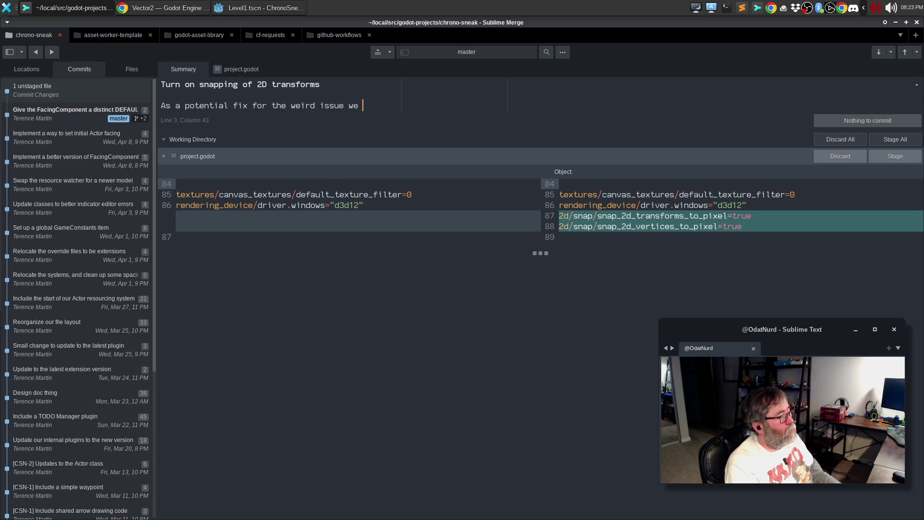
{"action": "type", "text": "intermittently see a"}
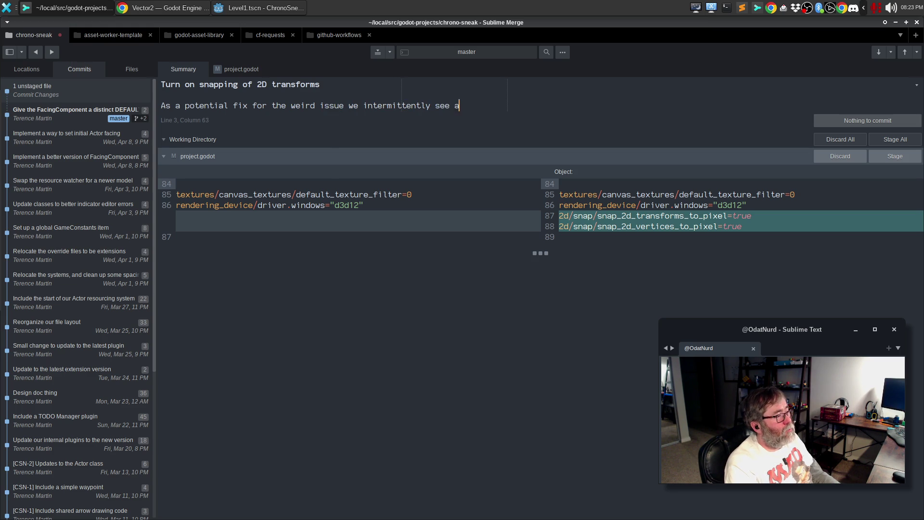
{"action": "type", "text": "t startup where the"}
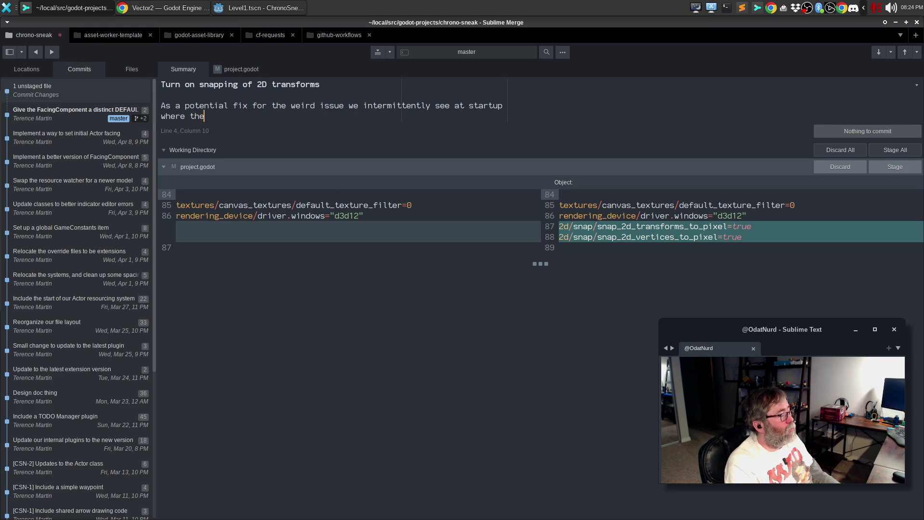
{"action": "type", "text": " sprite for the mai"}
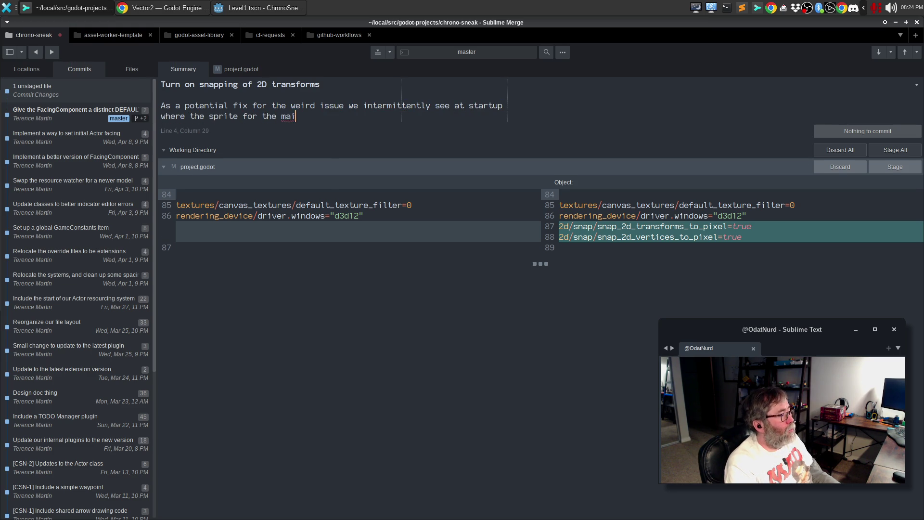
{"action": "type", "text": "n playerhas a row of ra"}
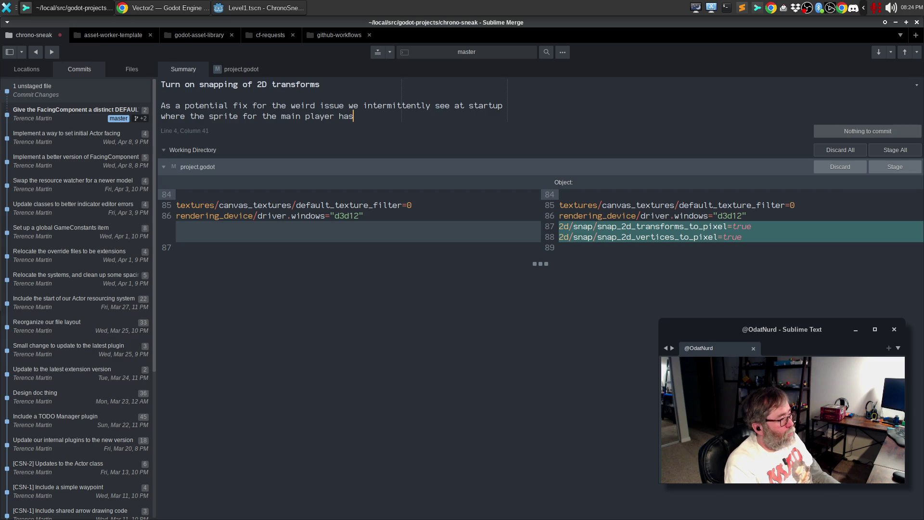
{"action": "key", "text": "BackSpace"}
{"action": "key", "text": "BackSpace"}
{"action": "type", "text": "phantom pixels at th"}
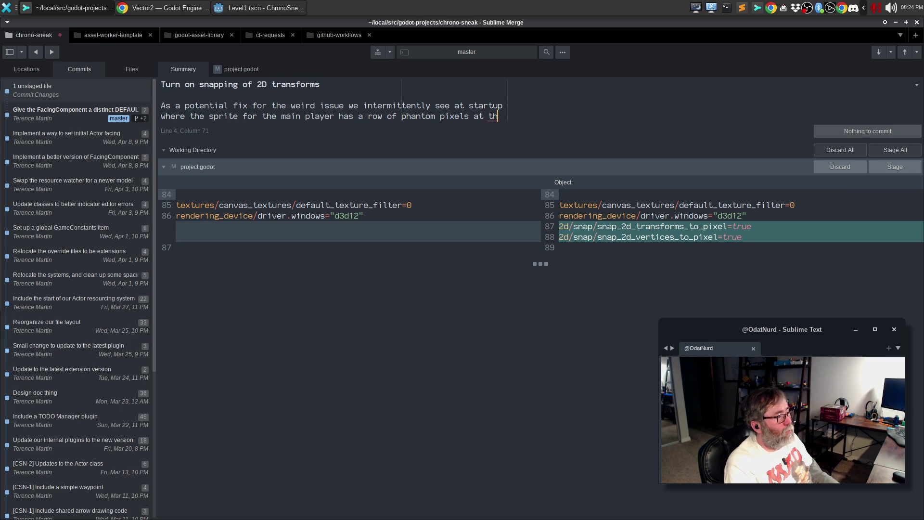
{"action": "type", "text": "e"}
{"action": "key", "text": "Return"}
Finish the body on locking textures to full pixels to resolve the problem, and stage project.godot.
{"action": "type", "text": "top, this turns on"}
{"action": "type", "text": " some te"}
{"action": "type", "text": "xture snapping option"}
{"action": "type", "text": "s try mak"}
{"action": "key", "text": "BackSpace"}
{"action": "key", "text": "BackSpace"}
{"action": "key", "text": "BackSpace"}
{"action": "key", "text": "BackSpace"}
{"action": "type", "text": "o ensure that they"}
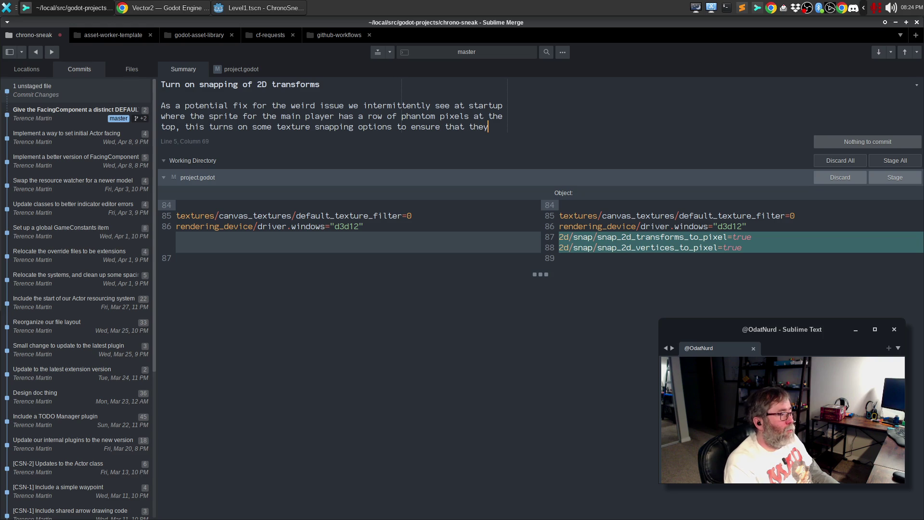
{"action": "key", "text": "Return"}
{"action": "type", "text": "are always locked to full pixce"}
{"action": "key", "text": "BackSpace"}
{"action": "key", "text": "BackSpace"}
{"action": "type", "text": "els, to see if that willr e"}
{"action": "key", "text": "BackSpace"}
{"action": "key", "text": "BackSpace"}
{"action": "key", "text": "BackSpace"}
{"action": "type", "text": "resolve the problem"}
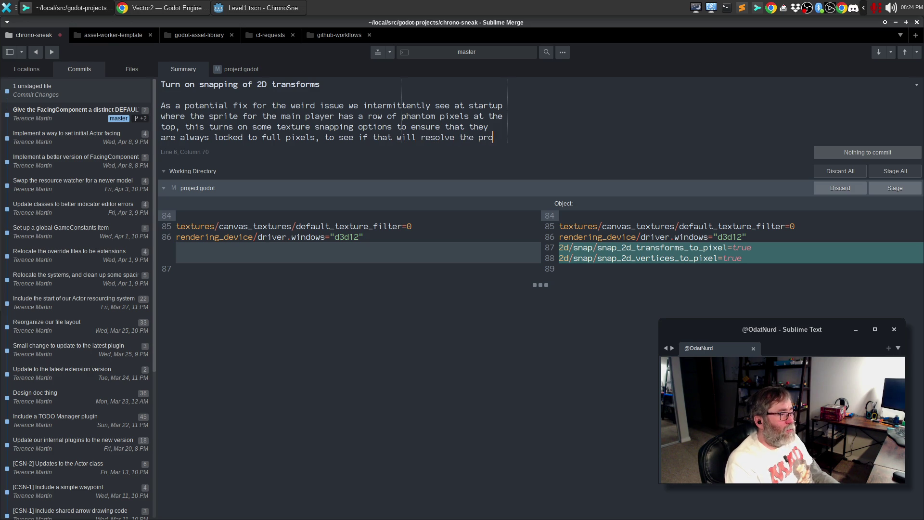
{"action": "type", "text": "."}
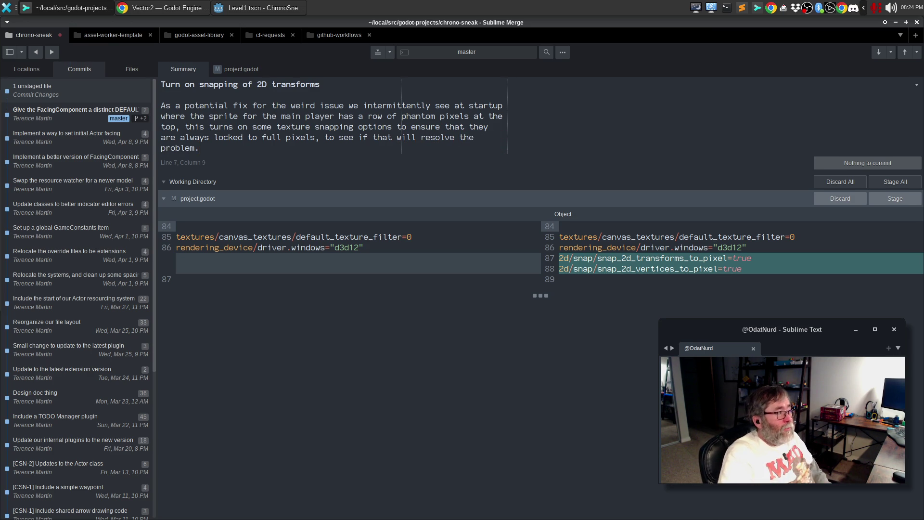
{"action": "left_click", "coordinate": [884, 199]}
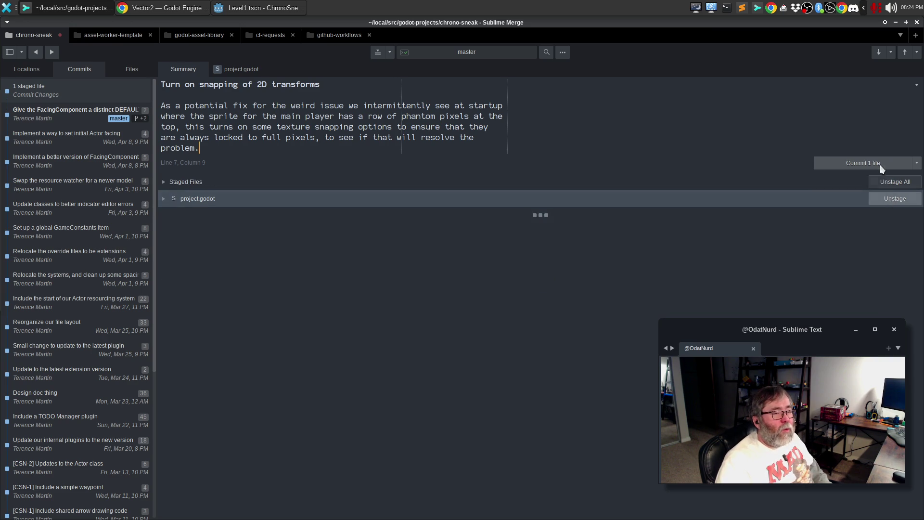
Commit the staged project.godot change with the drafted message.
{"action": "left_click", "coordinate": [872, 162]}
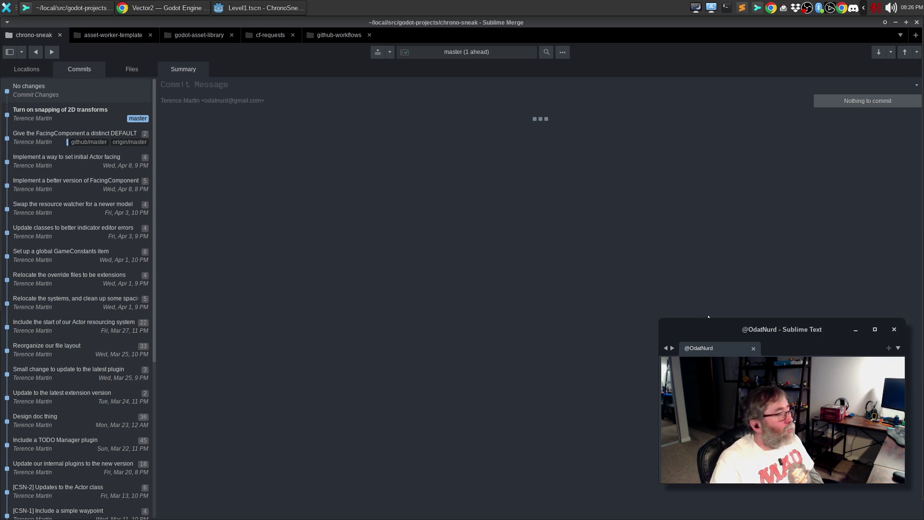
Focus the Sublime Merge window, then switch back to Godot's script editor showing actor.gd.
{"action": "left_click", "coordinate": [595, 307]}
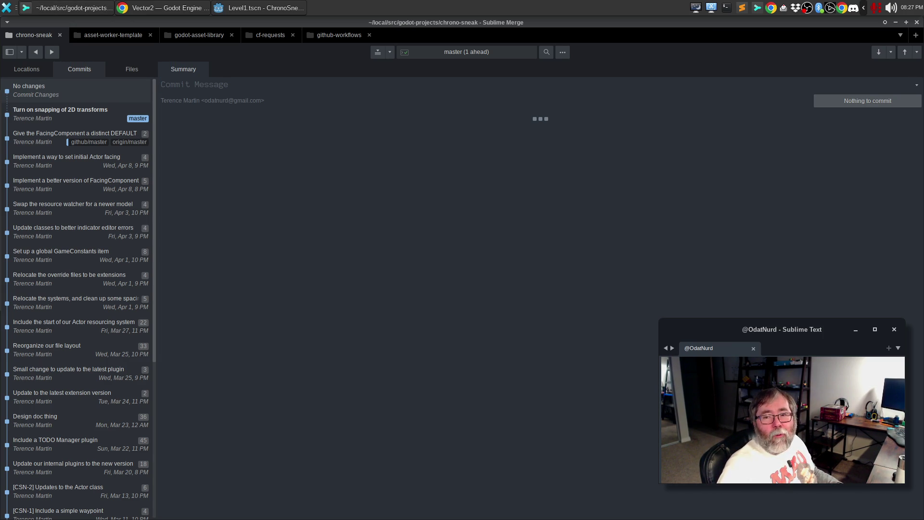
{"action": "left_click", "coordinate": [299, 7]}
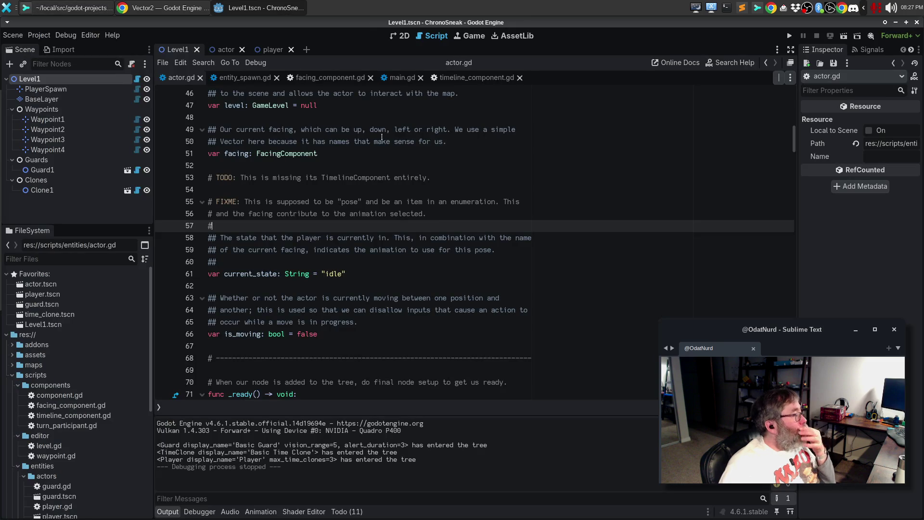
Collapse the components, editor, entities and extensions folders and open globals/constants.gd.
{"action": "left_click", "coordinate": [478, 275]}
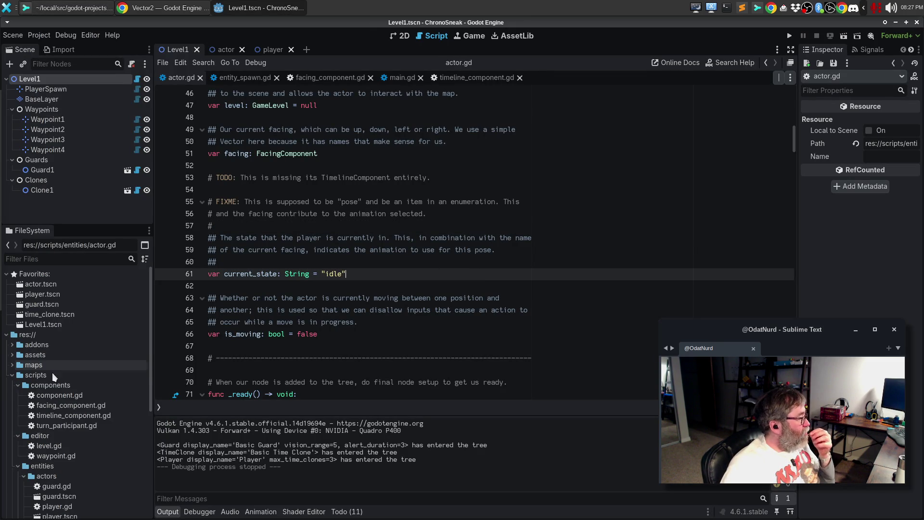
{"action": "left_click", "coordinate": [18, 385]}
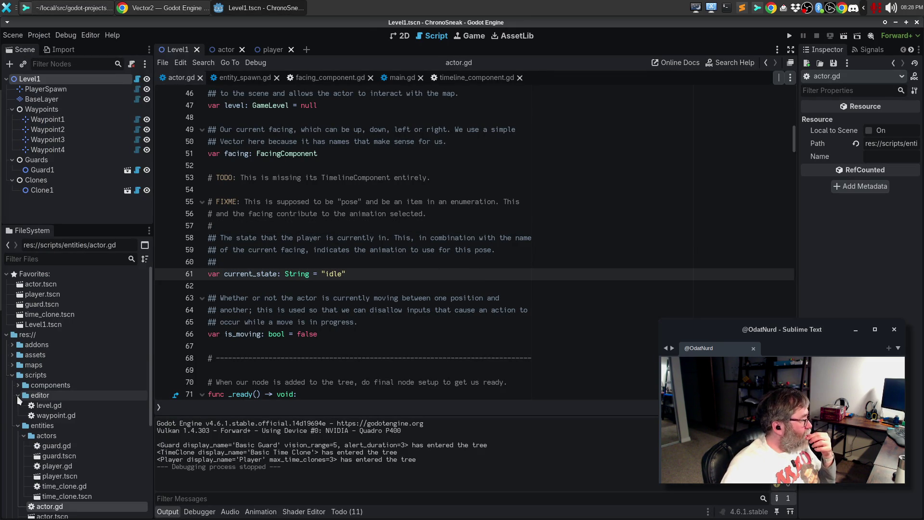
{"action": "left_click", "coordinate": [18, 395]}
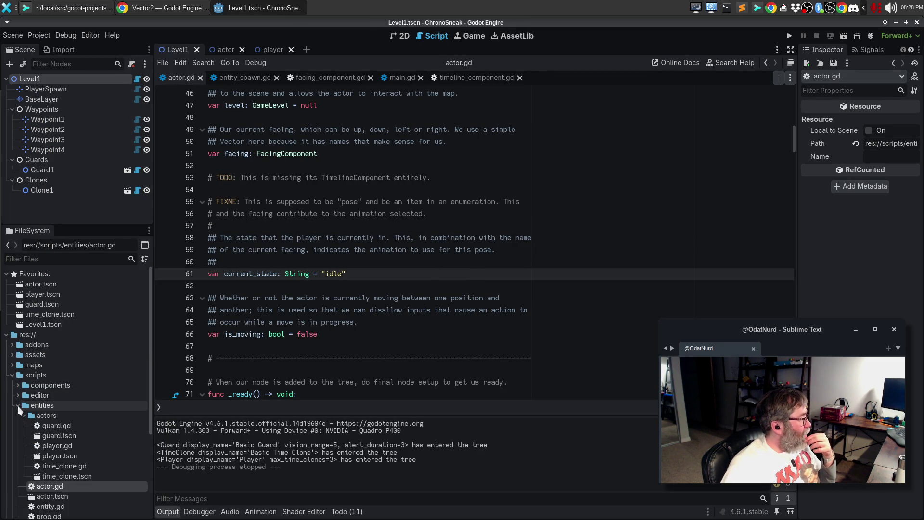
{"action": "left_click", "coordinate": [18, 405]}
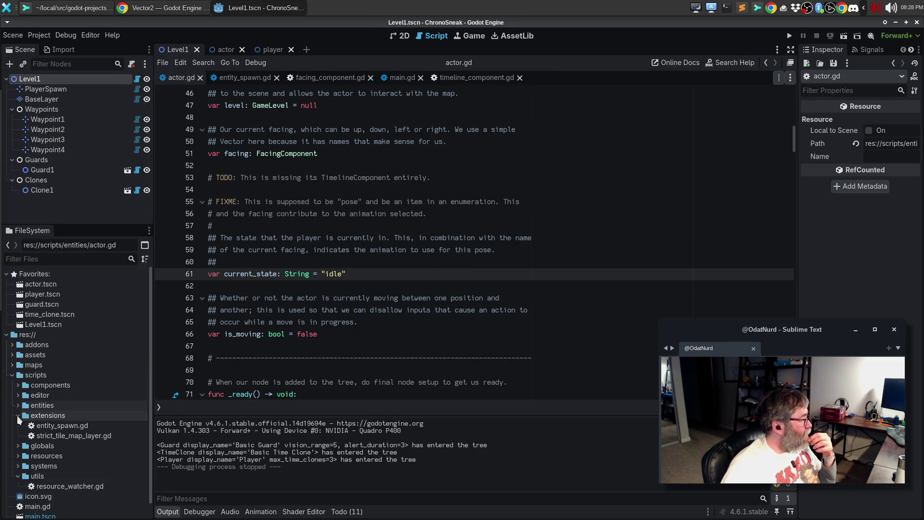
{"action": "left_click", "coordinate": [18, 415]}
{"action": "left_click", "coordinate": [18, 426]}
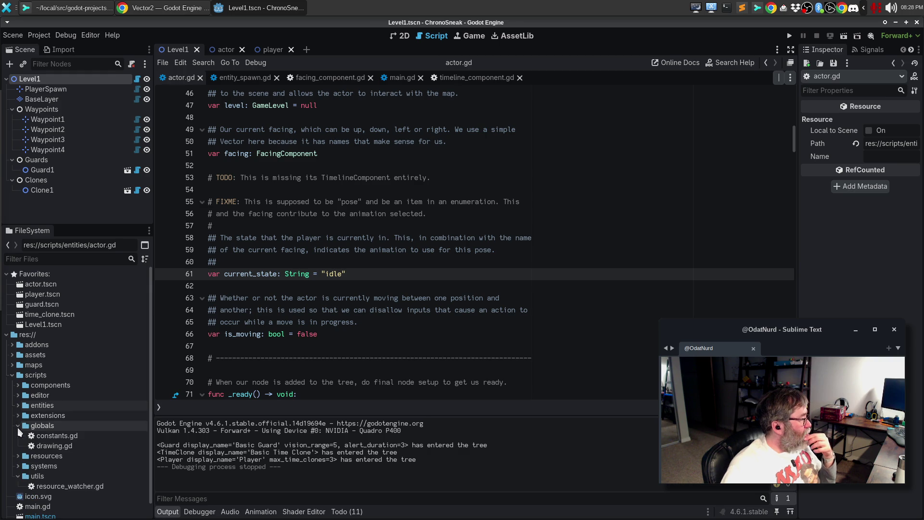
{"action": "double_click", "coordinate": [63, 436]}
Make TILE_SIZE a Vector2 with values 16.0, 16.0.
{"action": "left_click", "coordinate": [335, 344]}
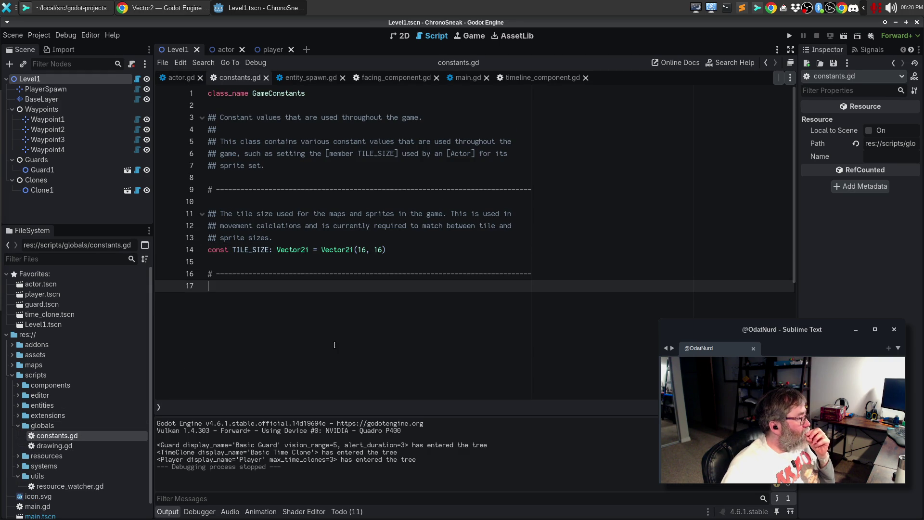
{"action": "left_click", "coordinate": [428, 252]}
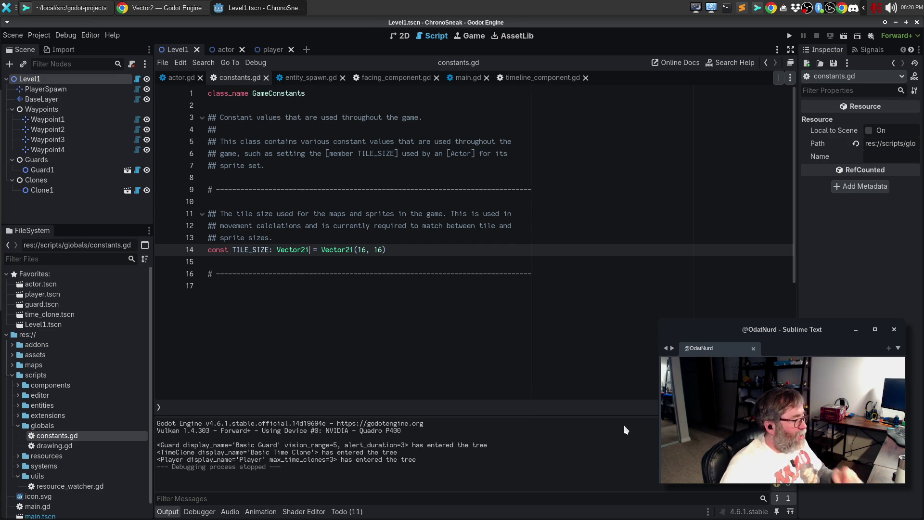
{"action": "key", "text": "BackSpace"}
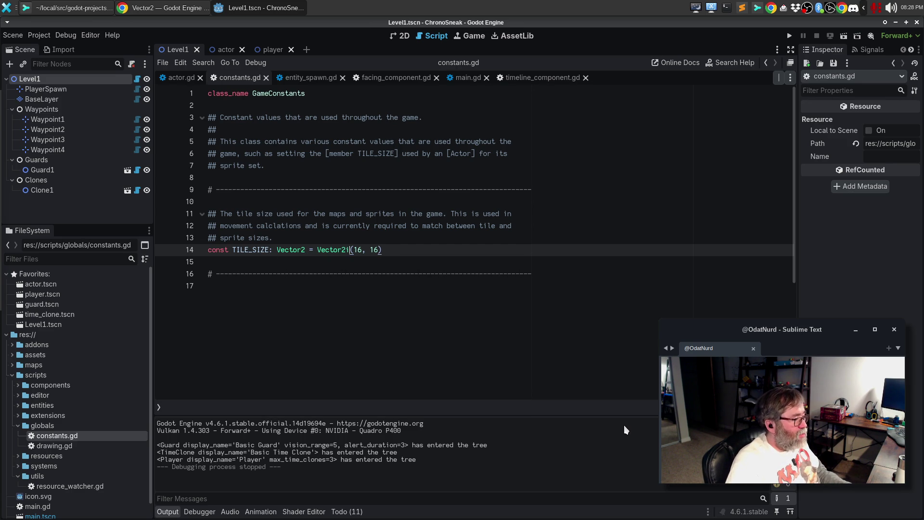
{"action": "key", "text": "BackSpace"}
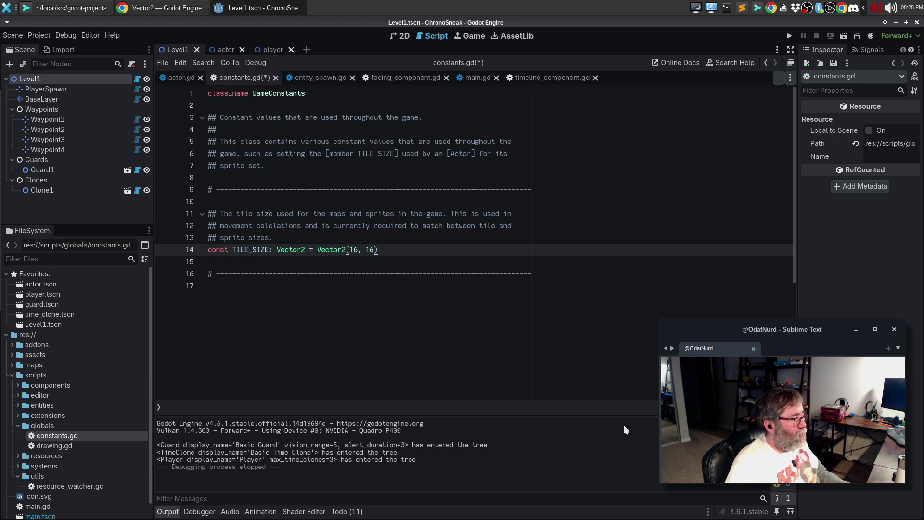
{"action": "type", "text": ".0, 16"}
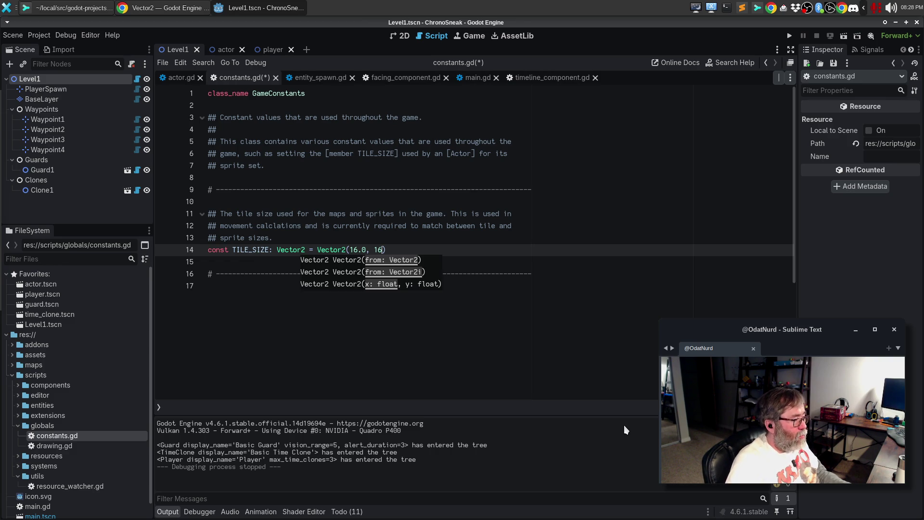
{"action": "type", "text": ".0"}
{"action": "key", "text": "End"}
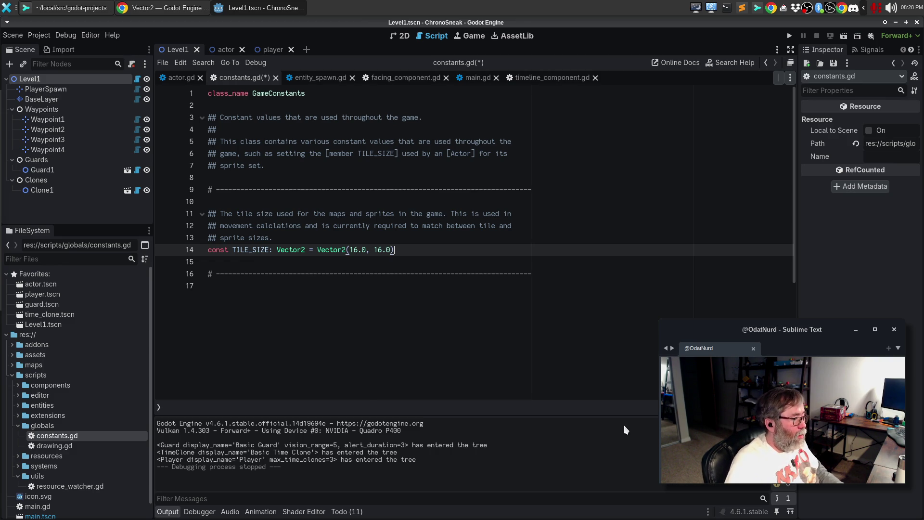
Duplicate the line as TILE_SIZE_PX, a Vector2i built from TILE_SIZE.
{"action": "key", "text": "ctrl+shift+d"}
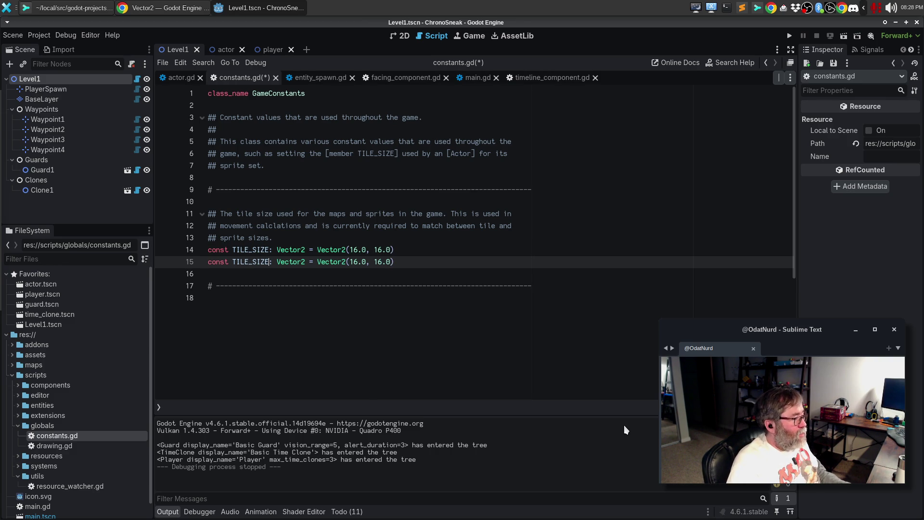
{"action": "key", "text": "ctrl+Right"}
{"action": "key", "text": "ctrl+Right"}
{"action": "type", "text": "_PX"}
{"action": "key", "text": "ctrl+Right"}
{"action": "key", "text": "ctrl+Right"}
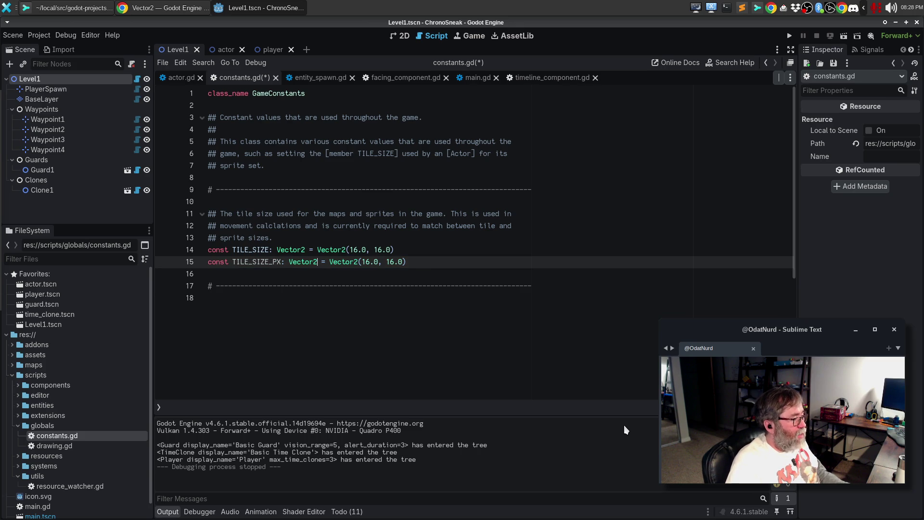
{"action": "type", "text": "i"}
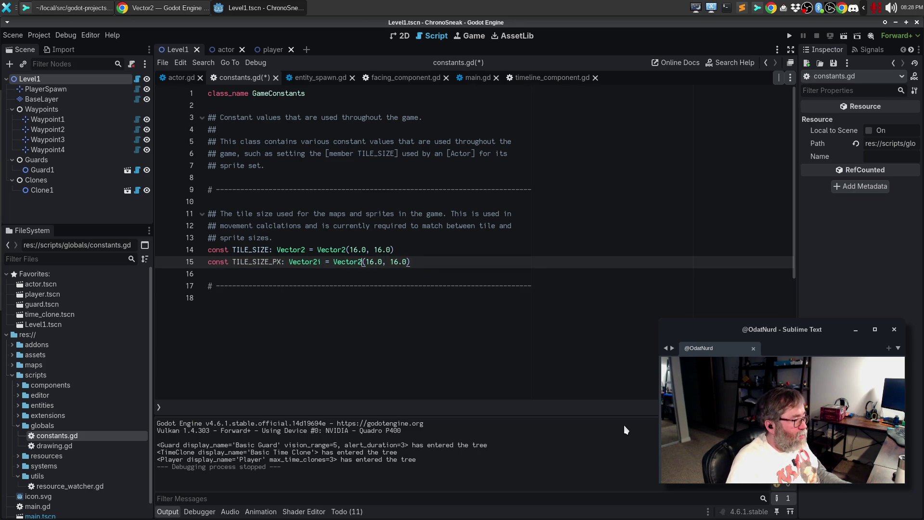
{"action": "type", "text": "i"}
{"action": "key", "text": "Right"}
{"action": "key", "text": "shift+Right"}
{"action": "key", "text": "shift+Right"}
{"action": "key", "text": "shift+Right"}
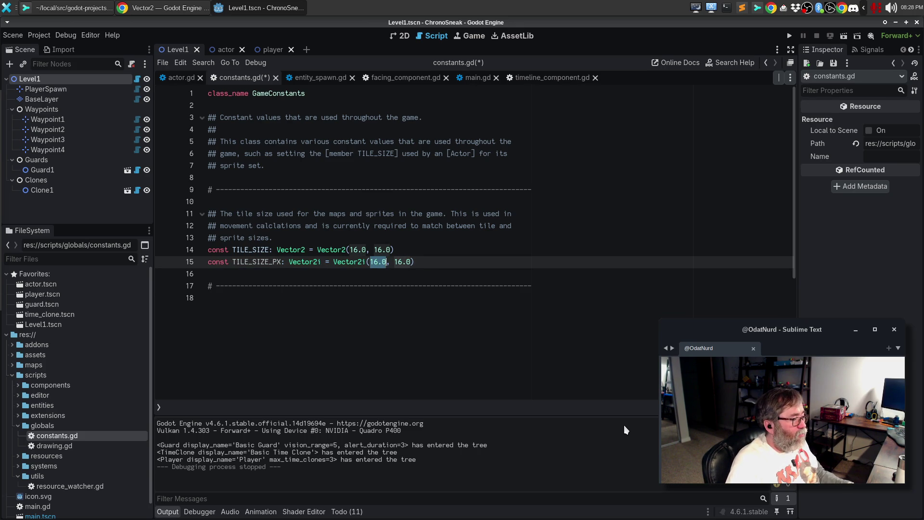
{"action": "key", "text": "shift+Right"}
{"action": "key", "text": "shift+Right"}
{"action": "type", "text": "TILE_SIZE"}
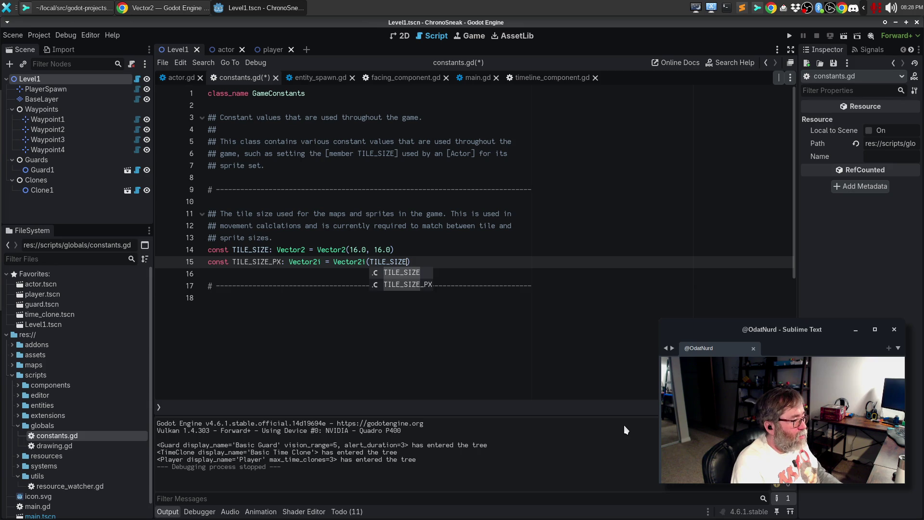
{"action": "key", "text": "Escape"}
{"action": "key", "text": "Up"}
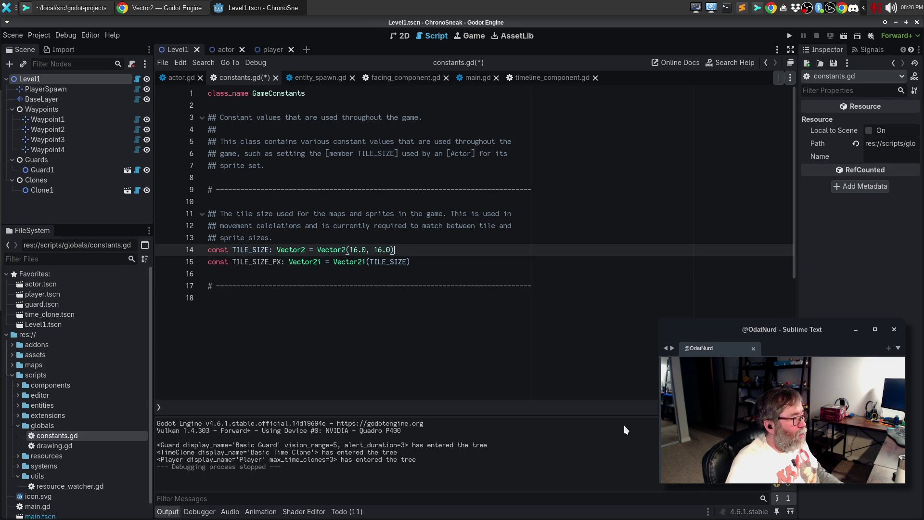
{"action": "key", "text": "Up"}
{"action": "key", "text": "Up"}
{"action": "key", "text": "Up"}
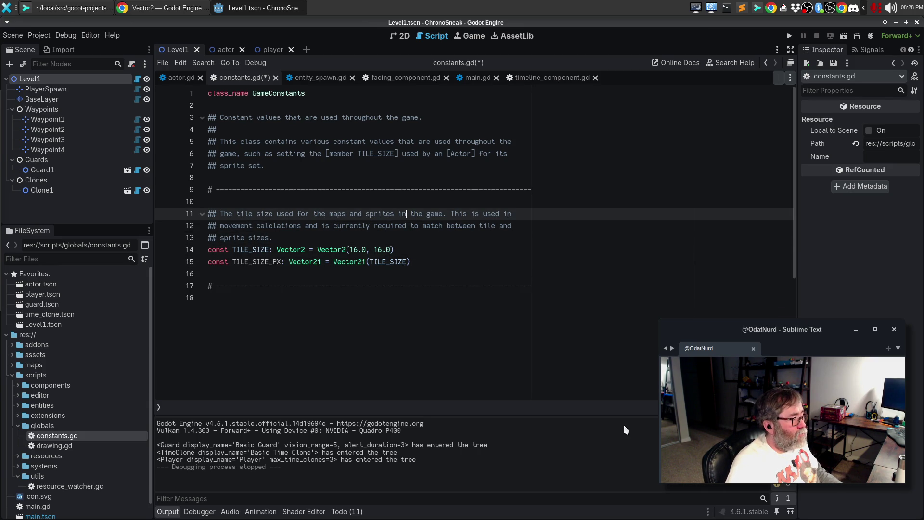
Write a TILE_SIZE doc comment: 'The tile size (in floating point values) used for maps and sprites in the game.'.
{"action": "key", "text": "ctrl+shift+Return"}
{"action": "type", "text": "## THe"}
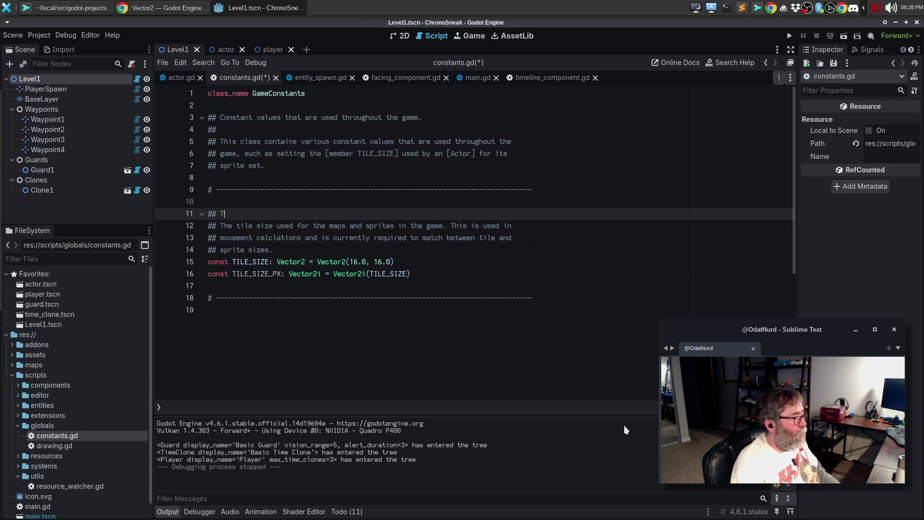
{"action": "key", "text": "BackSpace"}
{"action": "key", "text": "BackSpace"}
{"action": "type", "text": "he tile siz"}
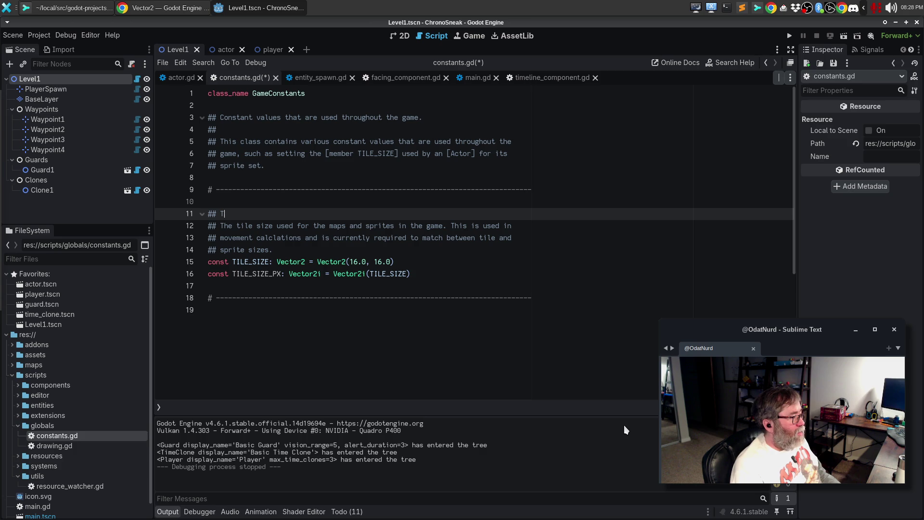
{"action": "type", "text": "e ("}
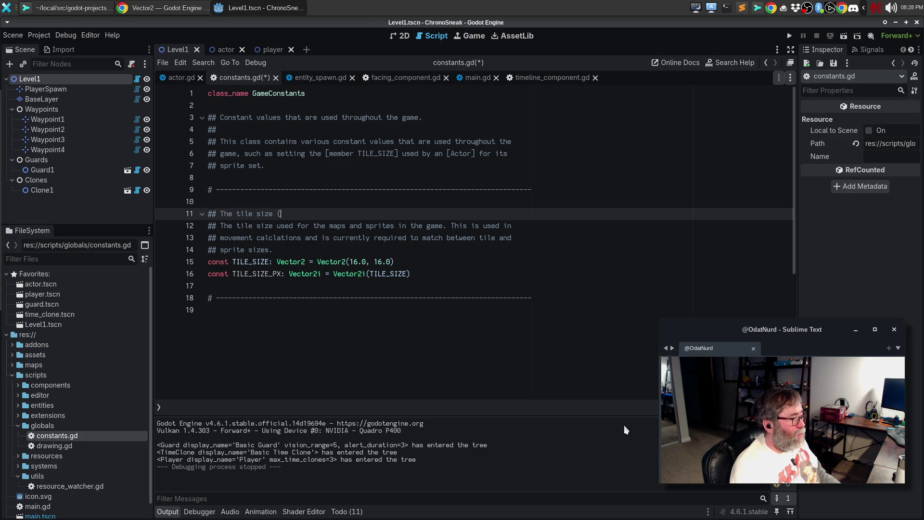
{"action": "type", "text": "in floating"}
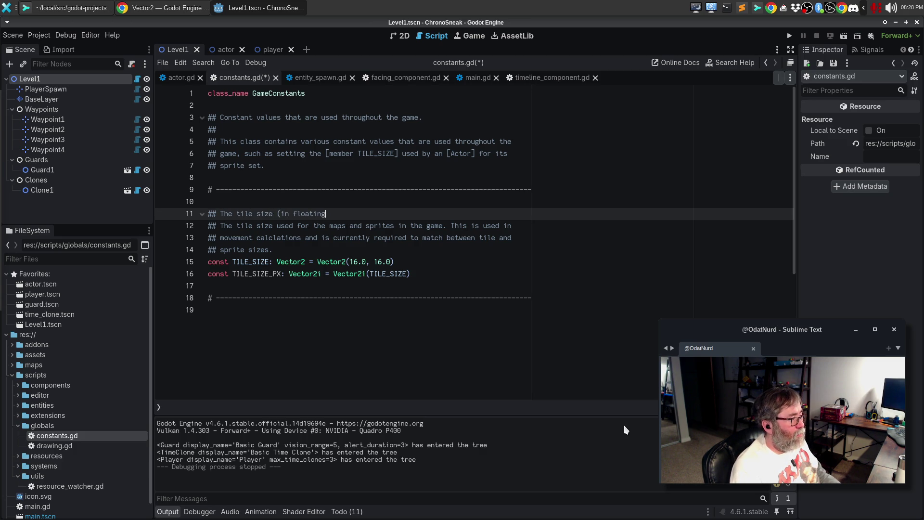
{"action": "type", "text": " point values) us"}
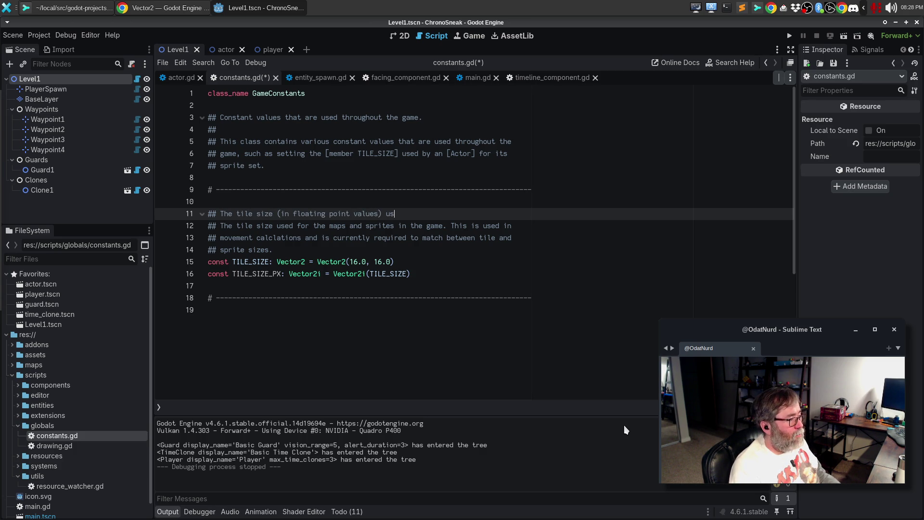
{"action": "type", "text": "ed f"}
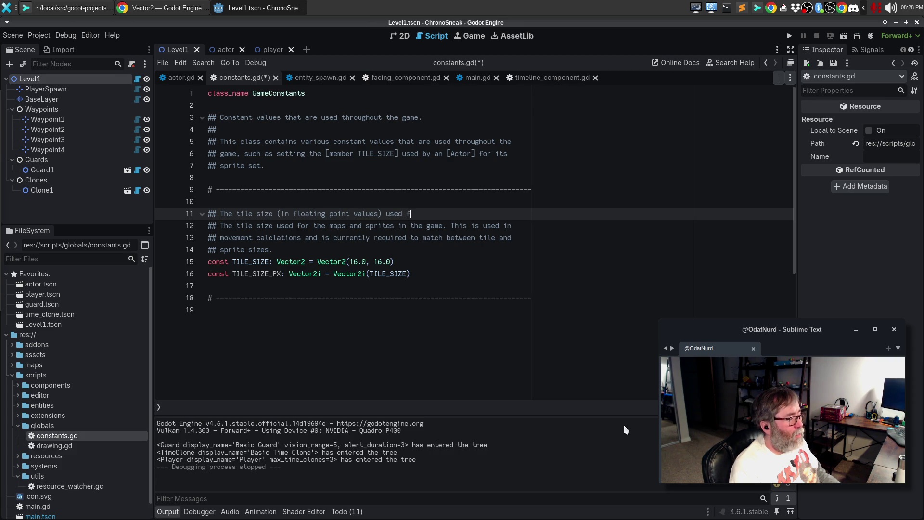
{"action": "type", "text": "or maps and sprites int he"}
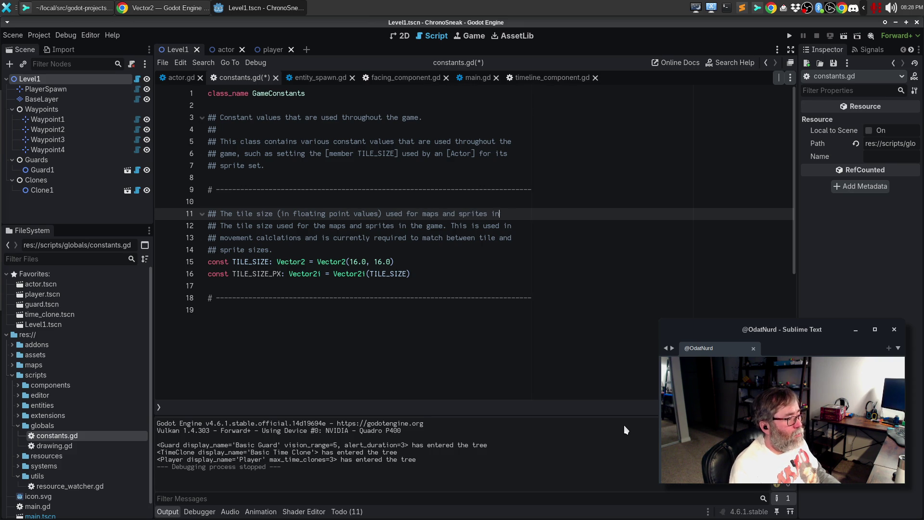
{"action": "key", "text": "Return"}
{"action": "key", "text": "BackSpace"}
{"action": "key", "text": "BackSpace"}
{"action": "key", "text": "BackSpace"}
{"action": "type", "text": "the"}
{"action": "key", "text": "Return"}
{"action": "type", "text": "game. ["}
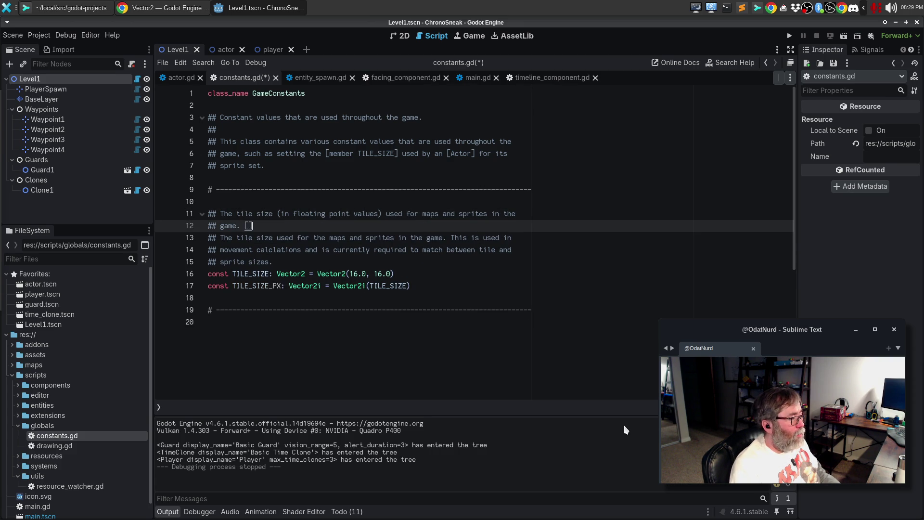
{"action": "type", "text": "br] "}
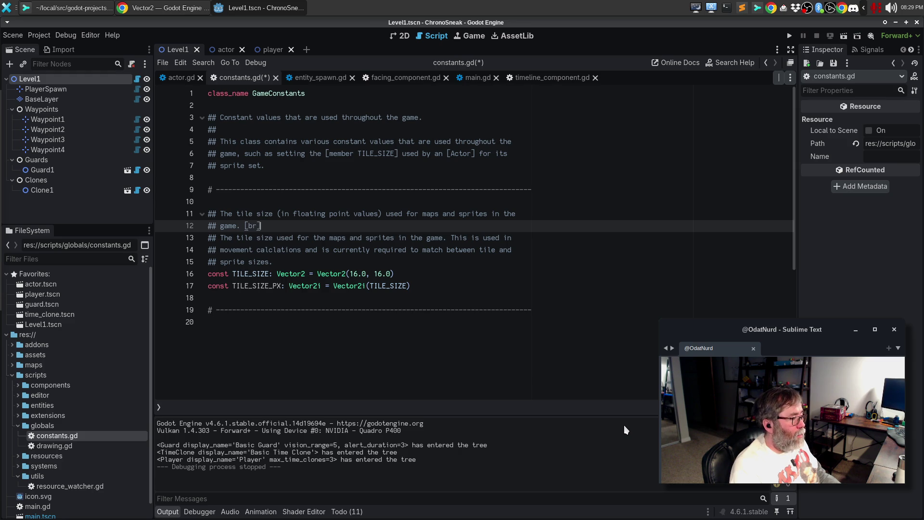
{"action": "type", "text": "[br]"}
{"action": "key", "text": "Return"}
{"action": "key", "text": "Return"}
{"action": "type", "text": "This is"}
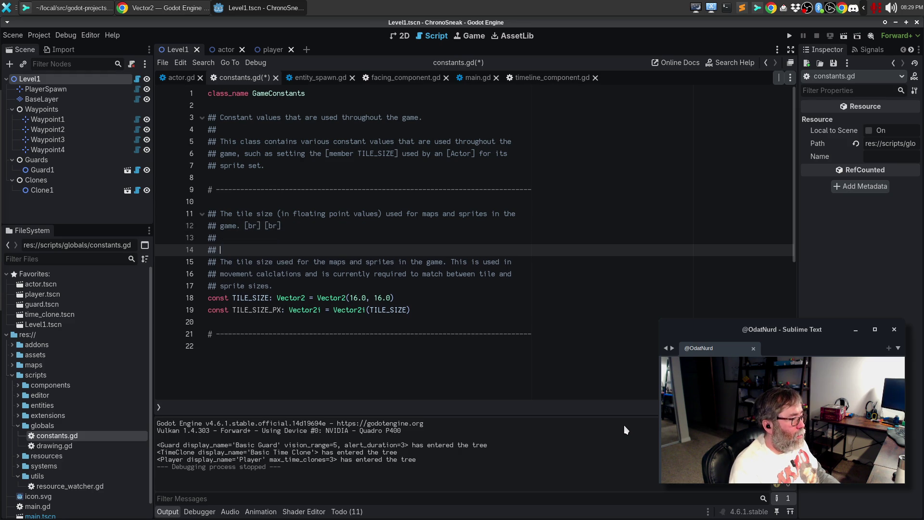
Delete the old redundant description sentence and rejoin the remaining comment text.
{"action": "key", "text": "shift+Right"}
{"action": "key", "text": "shift+Down"}
{"action": "key", "text": "shift+Up"}
{"action": "key", "text": "ctrl+shift+Right"}
{"action": "key", "text": "ctrl+shift+Right"}
{"action": "key", "text": "ctrl+shift+Right"}
{"action": "key", "text": "ctrl+shift+Right"}
{"action": "key", "text": "ctrl+shift+Right"}
{"action": "key", "text": "ctrl+shift+Right"}
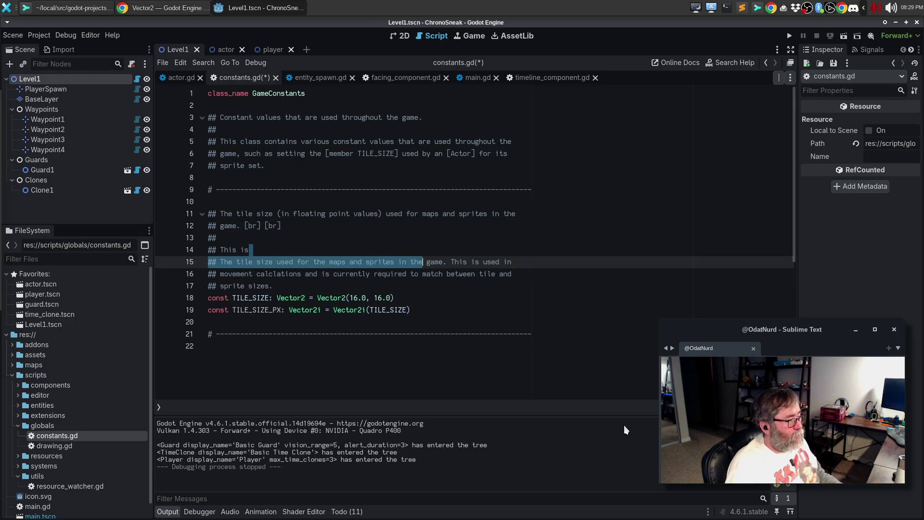
{"action": "key", "text": "Delete"}
{"action": "key", "text": "alt+q"}
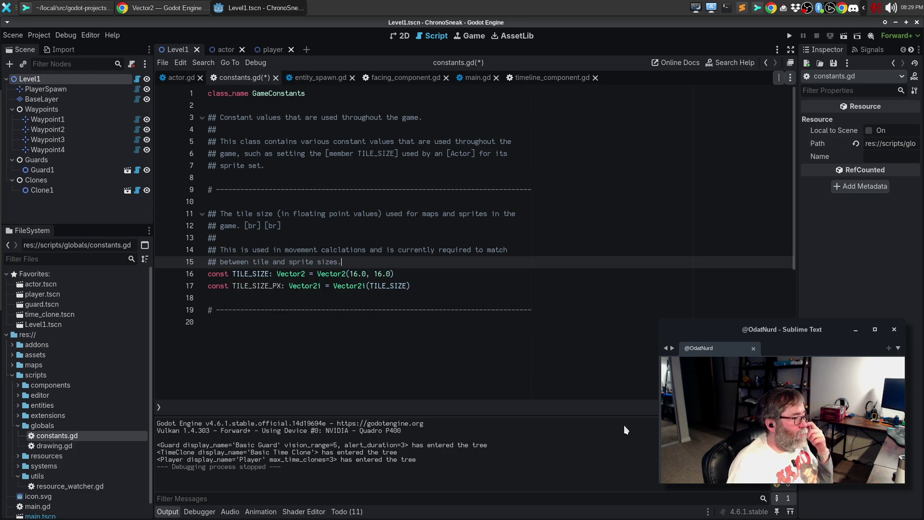
Add '## A version of [TILE_SIZE] that is integer based' above TILE_SIZE_PX.
{"action": "key", "text": "Down"}
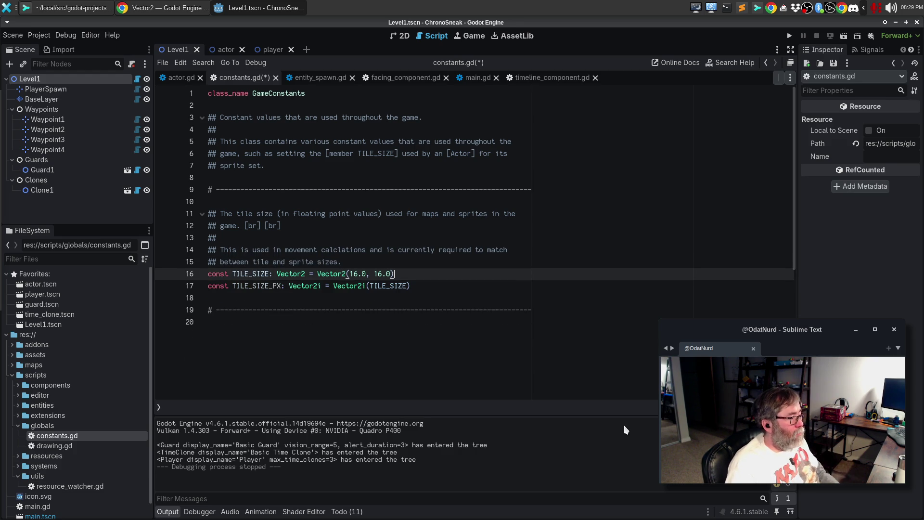
{"action": "key", "text": "End"}
{"action": "key", "text": "Return"}
{"action": "key", "text": "Return"}
{"action": "type", "text": "## "}
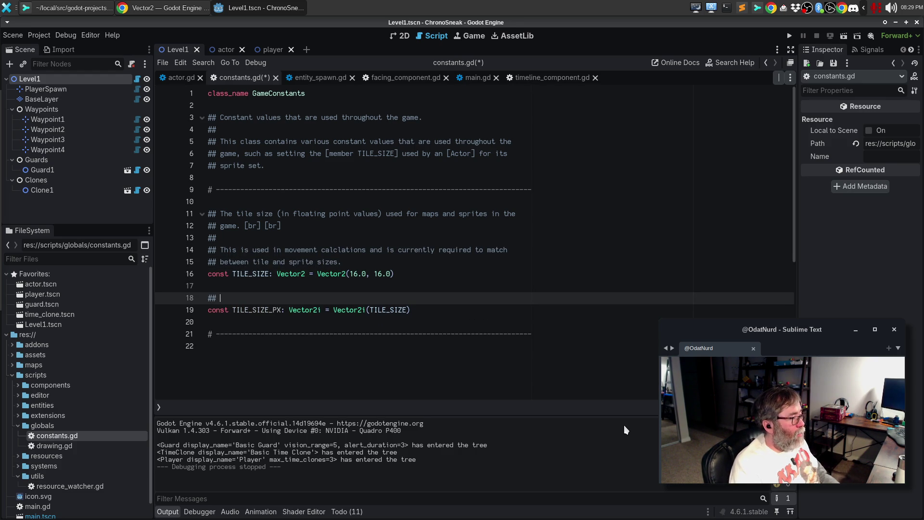
{"action": "type", "text": "A version of ["}
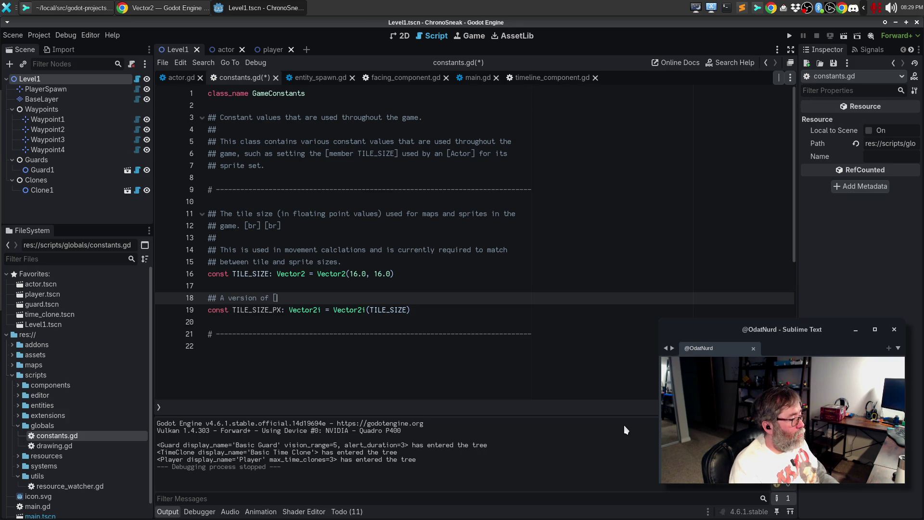
{"action": "type", "text": "TILE_SIZE"}
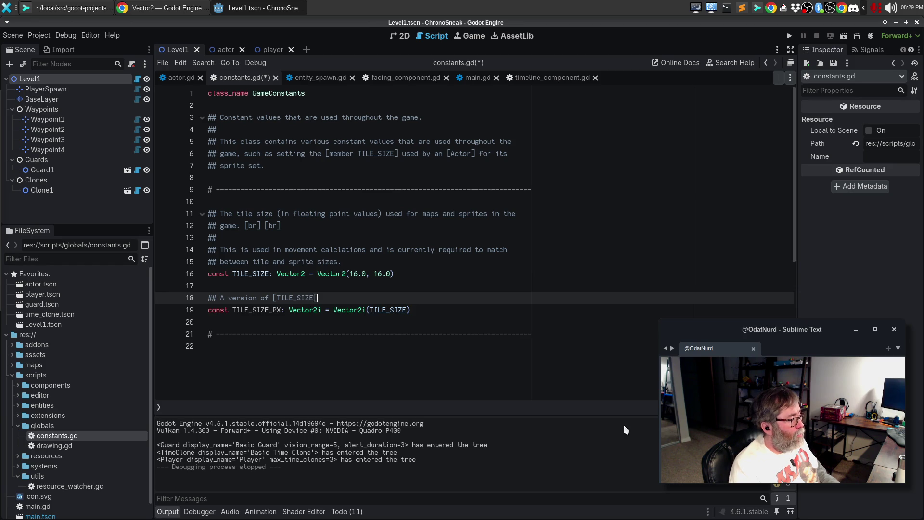
{"action": "type", "text": "]"}
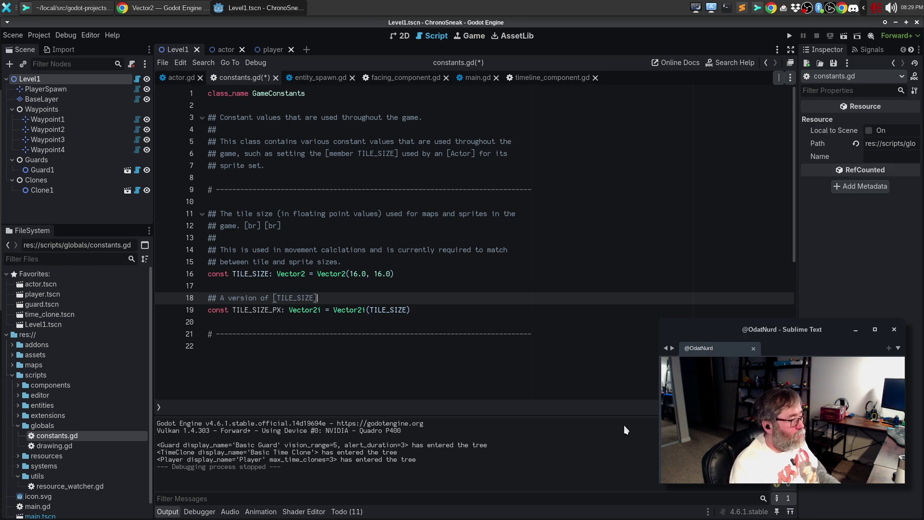
{"action": "type", "text": "that "}
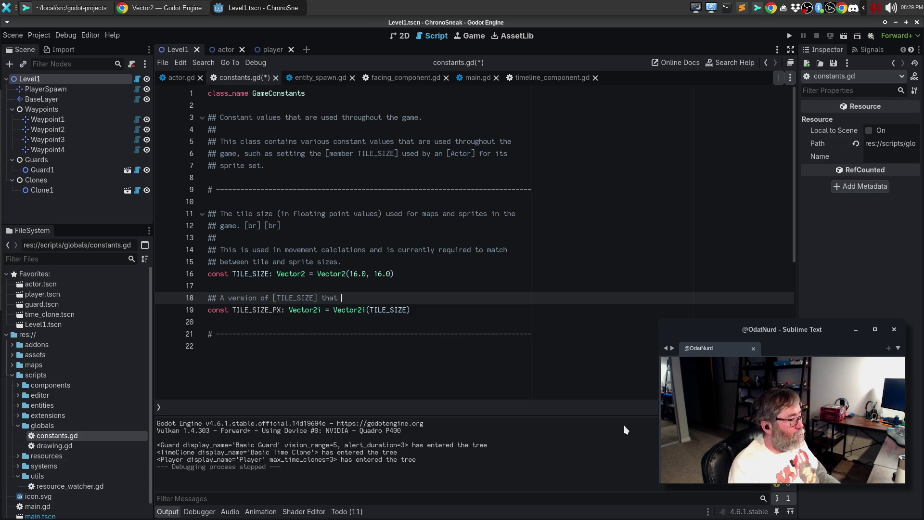
{"action": "type", "text": "is integ"}
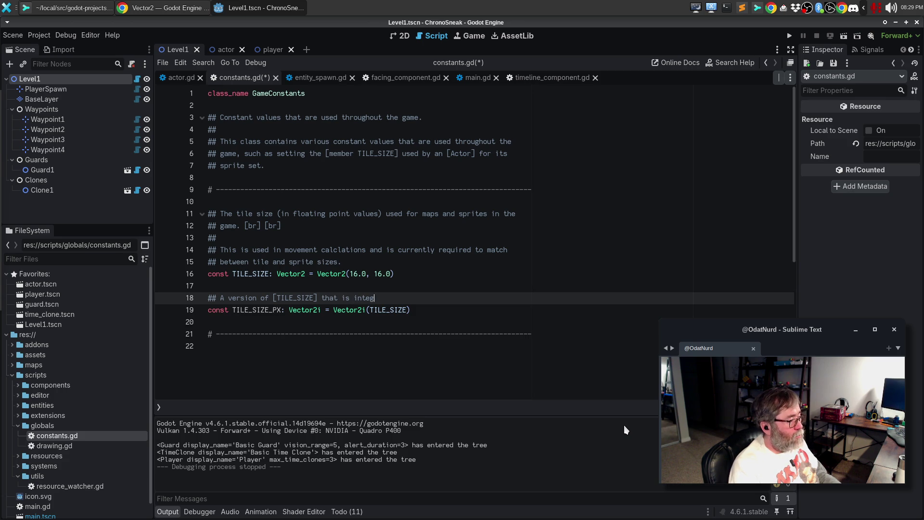
{"action": "type", "text": "er based"}
{"action": "key", "text": "Down"}
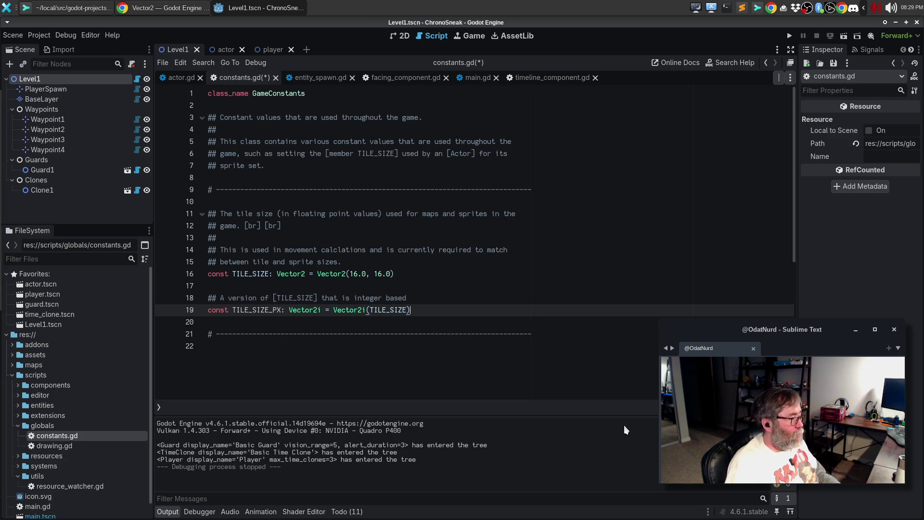
Run the game, then change line 49 of strict_tile_map_layer.gd to compare against TILE_SIZE_PX.
{"action": "key", "text": "F5"}
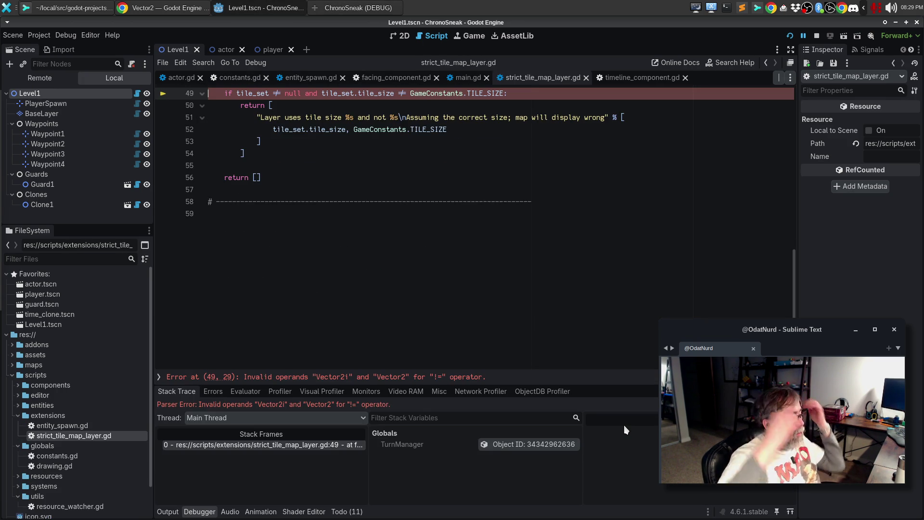
{"action": "scroll", "coordinate": [442, 240], "scroll_direction": "up", "scroll_amount": 5}
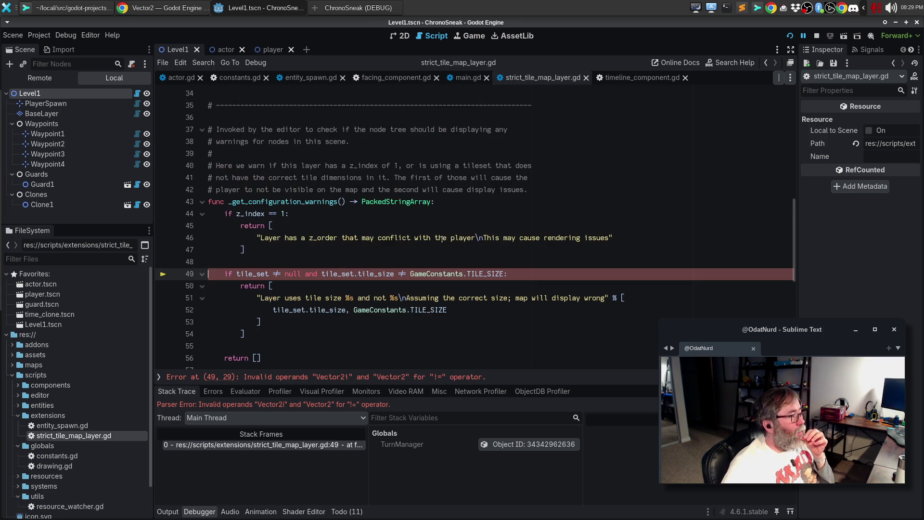
{"action": "left_click", "coordinate": [503, 274]}
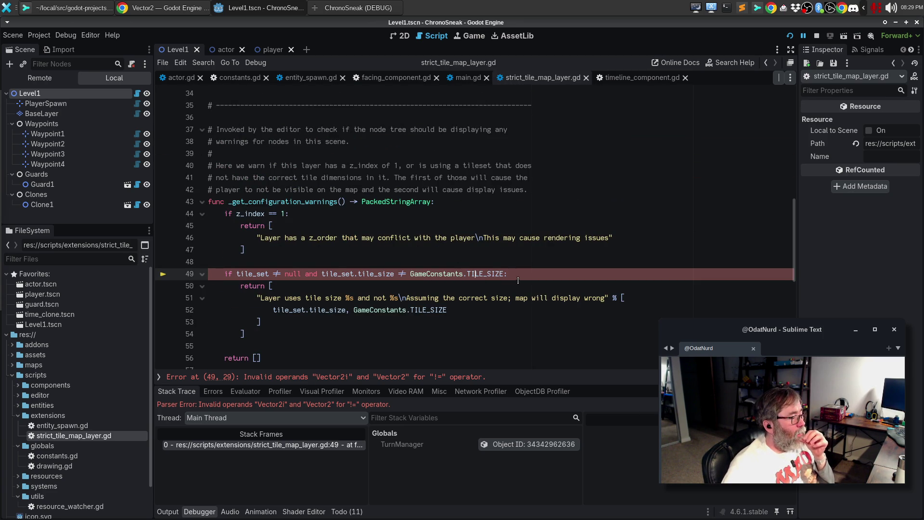
{"action": "type", "text": "_PX"}
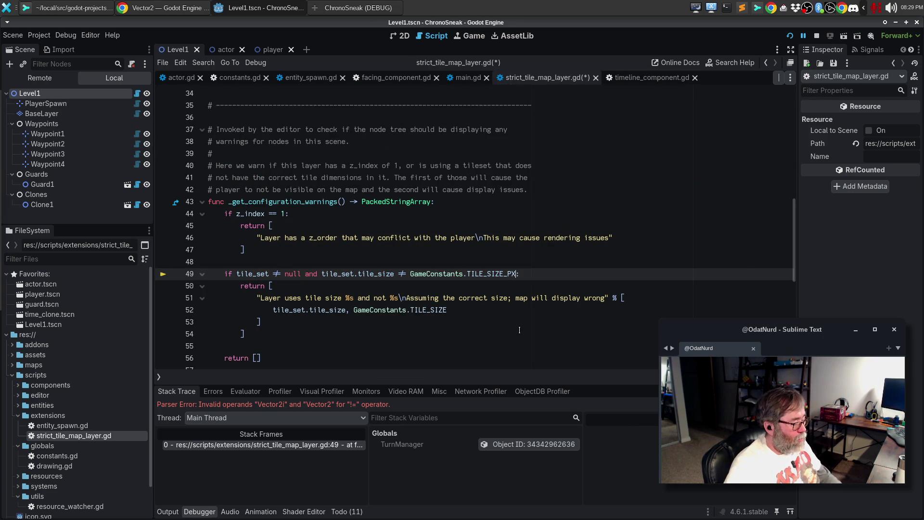
Save and rerun the game to confirm the operand error is gone, then stop it.
{"action": "key", "text": "F5"}
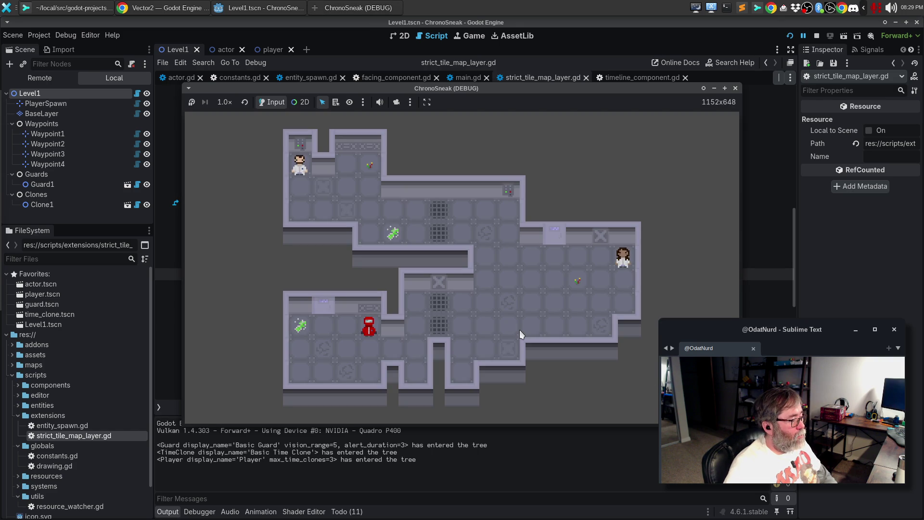
{"action": "left_click", "coordinate": [735, 89]}
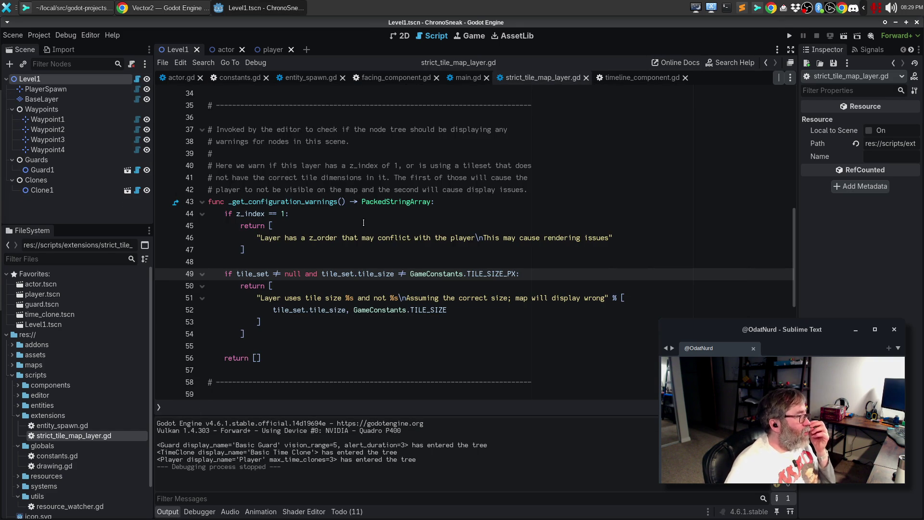
{"action": "left_click", "coordinate": [91, 36]}
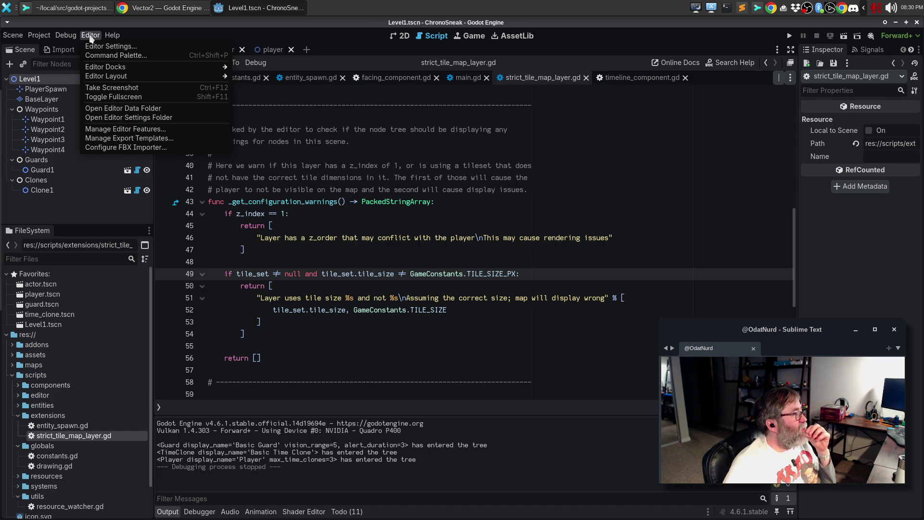
{"action": "left_click", "coordinate": [425, 177]}
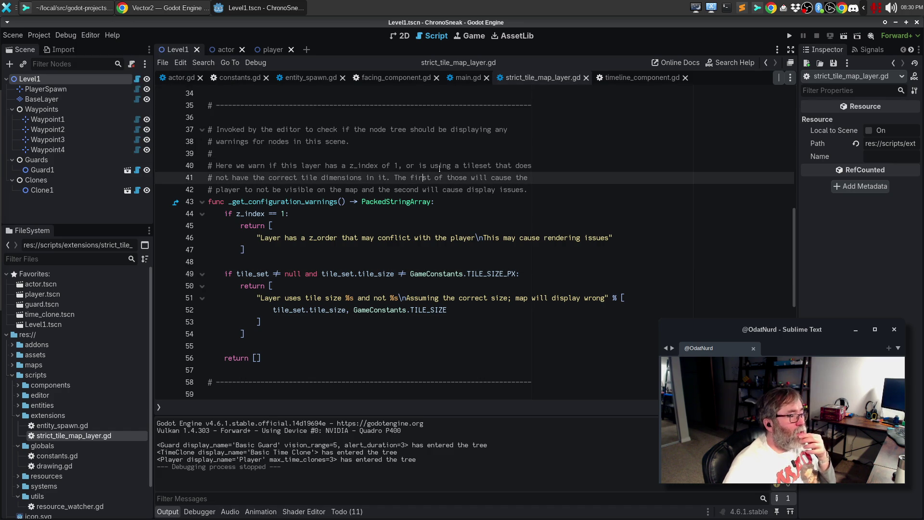
{"action": "left_click", "coordinate": [160, 407]}
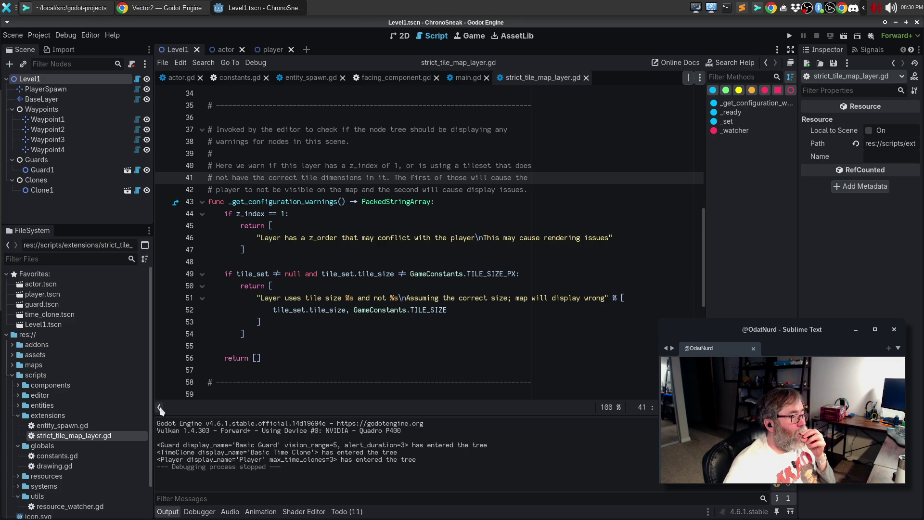
{"action": "left_click", "coordinate": [159, 407]}
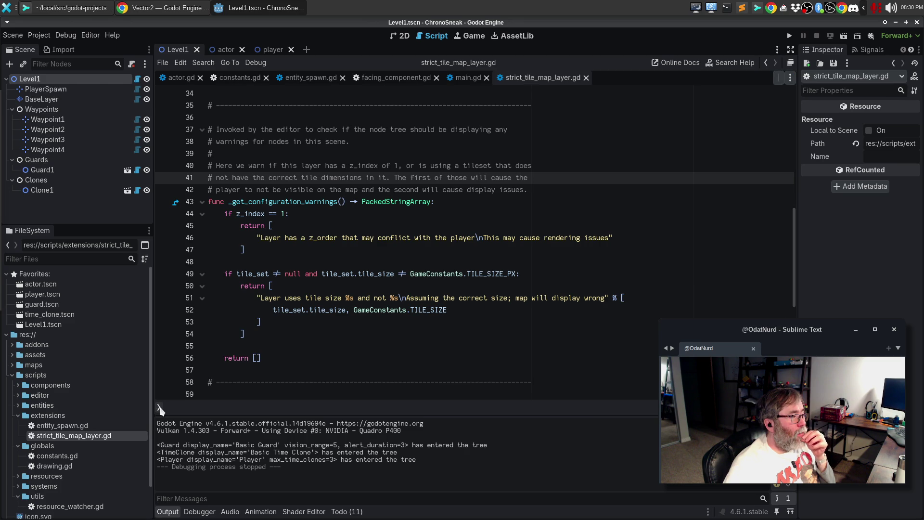
{"action": "left_click", "coordinate": [546, 190]}
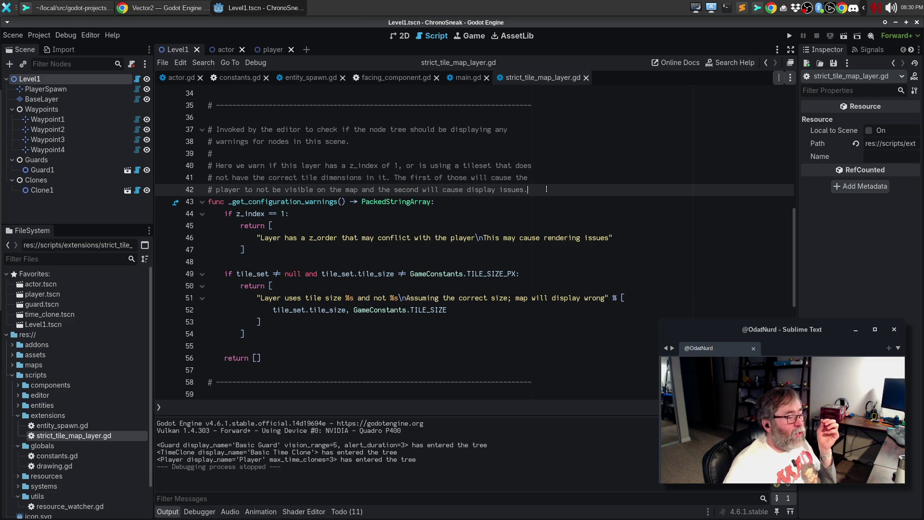
{"action": "left_click", "coordinate": [570, 201]}
{"action": "key", "text": "ctrl+f"}
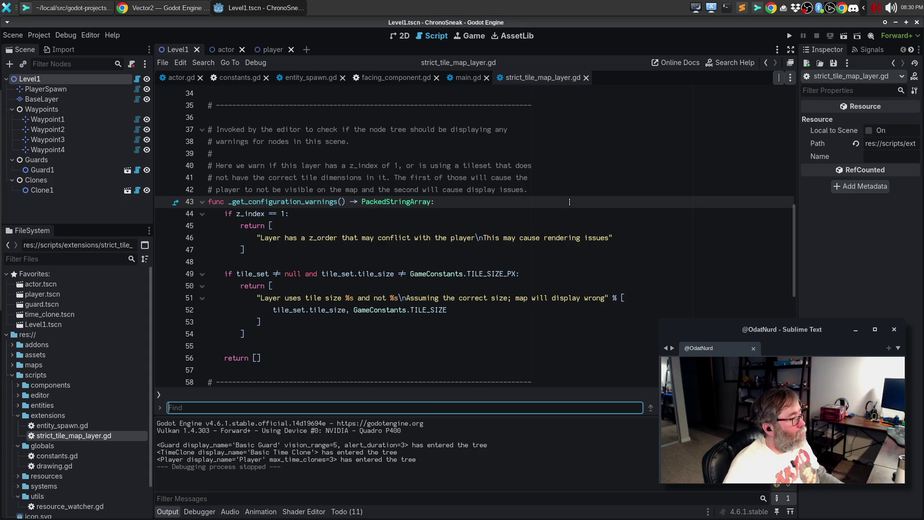
{"action": "key", "text": "Escape"}
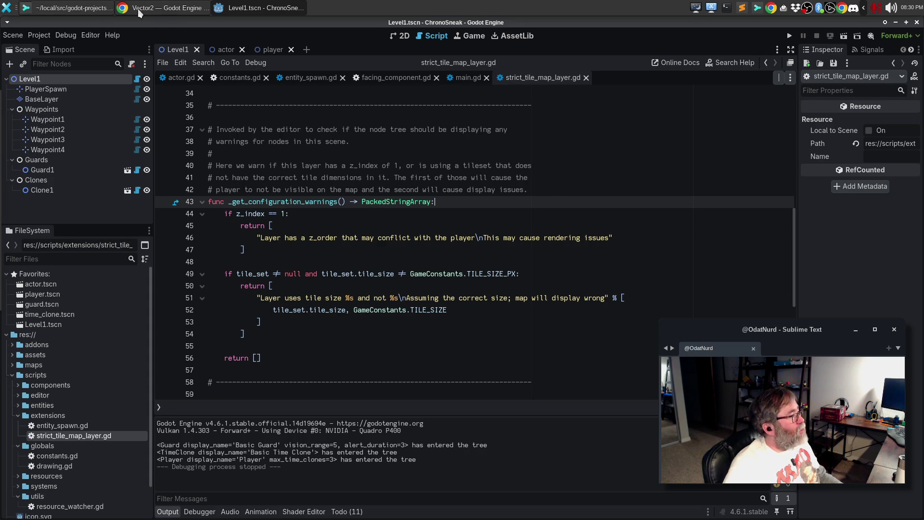
Google 'godot find across multiple files' in Chrome, then return to strict_tile_map_layer.gd in Godot.
{"action": "left_click", "coordinate": [122, 10]}
{"action": "key", "text": "ctrl+t"}
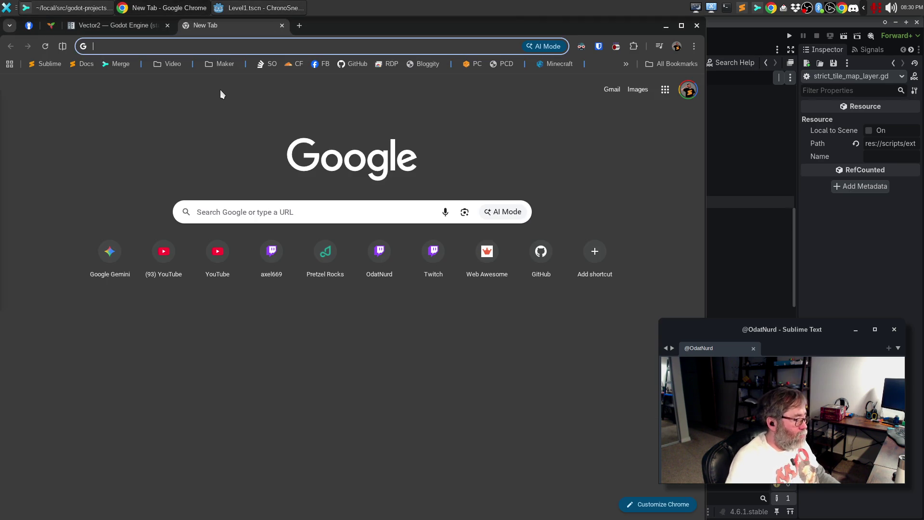
{"action": "type", "text": "godot find in files"}
{"action": "key", "text": "BackSpace"}
{"action": "key", "text": "BackSpace"}
{"action": "key", "text": "BackSpace"}
{"action": "type", "text": "across"}
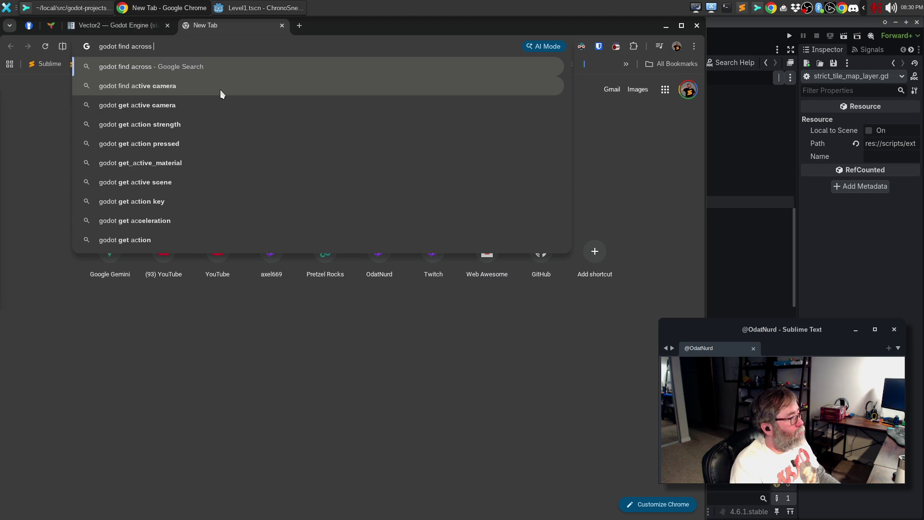
{"action": "type", "text": " multiple files"}
{"action": "key", "text": "Return"}
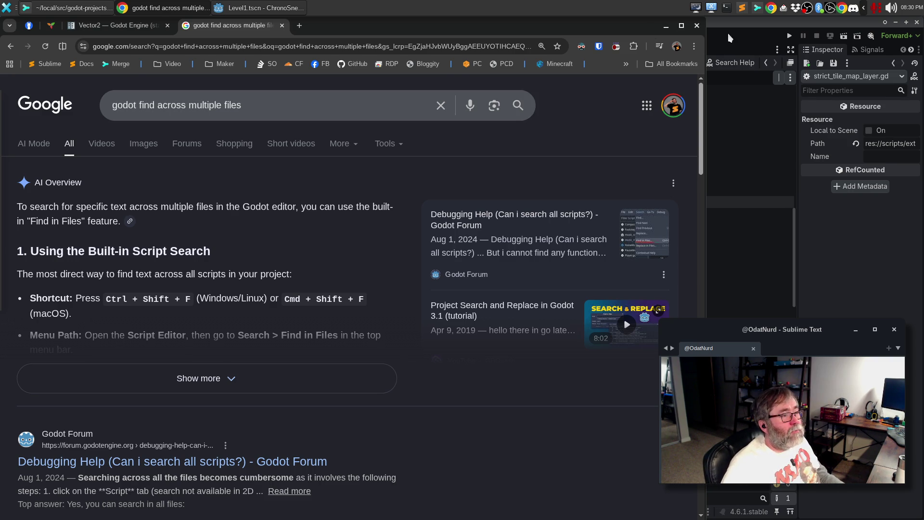
{"action": "left_click", "coordinate": [728, 25]}
{"action": "left_click", "coordinate": [448, 222]}
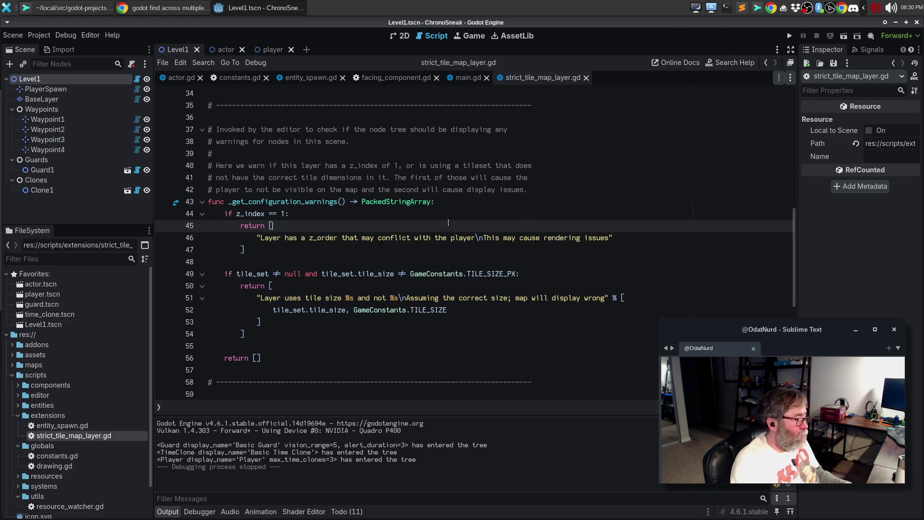
Search all project scripts for TILE_SIZE with Match Case enabled.
{"action": "key", "text": "ctrl+shift+f"}
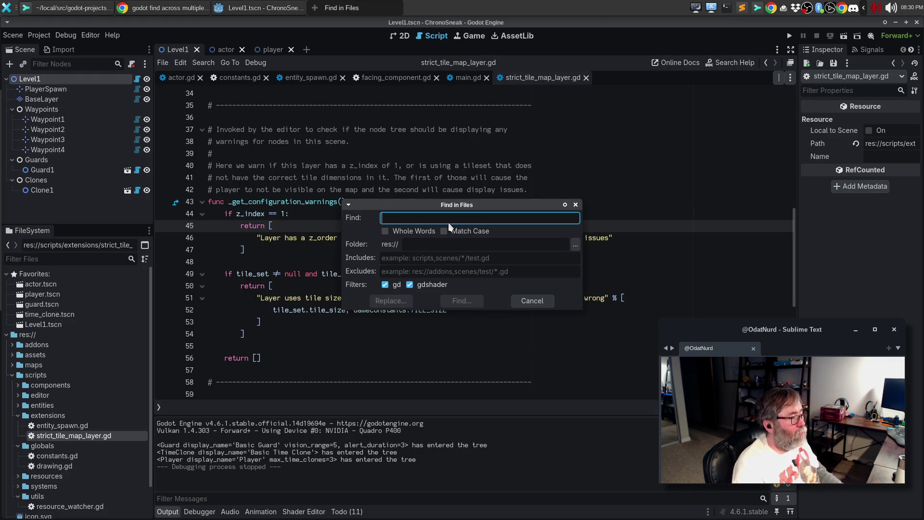
{"action": "type", "text": "MAP_SIZE"}
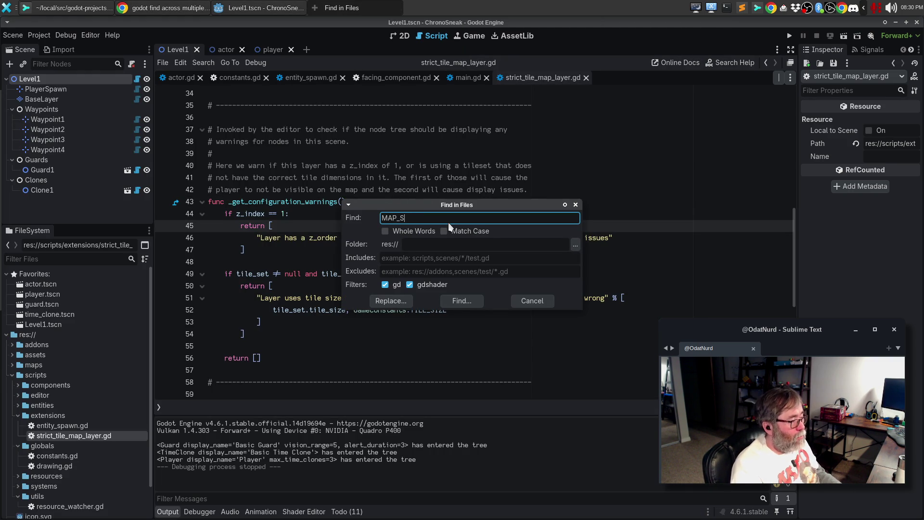
{"action": "key", "text": "ctrl+a"}
{"action": "key", "text": "BackSpace"}
{"action": "type", "text": "TILE_"}
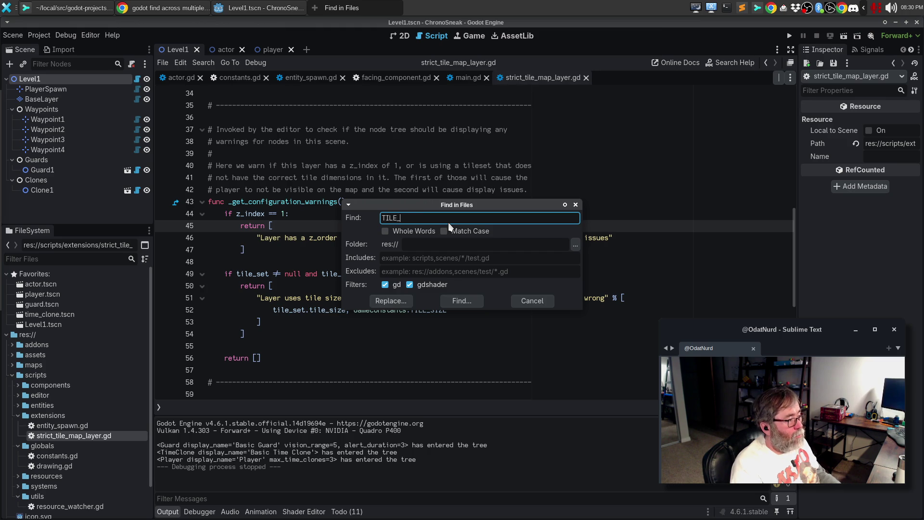
{"action": "type", "text": "SIZE"}
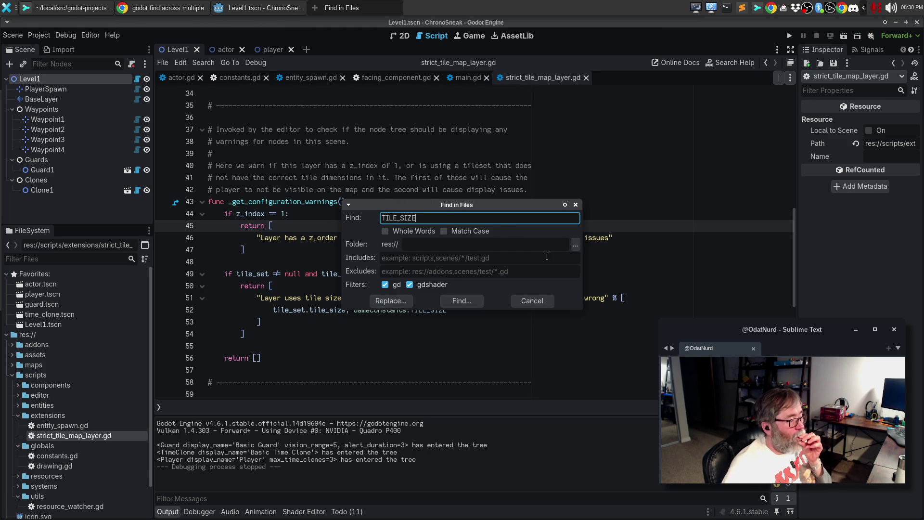
{"action": "left_click", "coordinate": [443, 231]}
{"action": "left_click", "coordinate": [466, 298]}
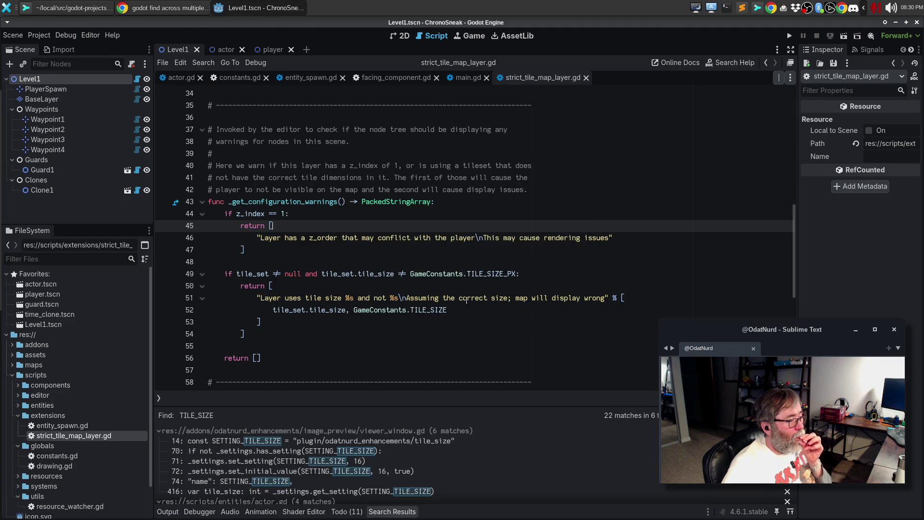
Open the first match in viewer_window.gd, then rerun the TILE_SIZE search matching whole words only.
{"action": "left_click", "coordinate": [269, 444]}
{"action": "scroll", "coordinate": [337, 298], "scroll_direction": "up", "scroll_amount": 5}
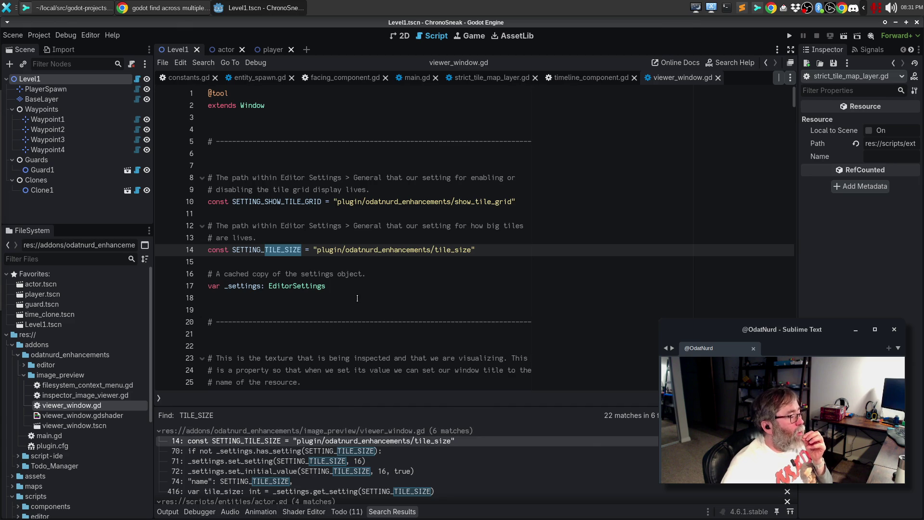
{"action": "left_click", "coordinate": [359, 273]}
{"action": "key", "text": "ctrl+shift+f"}
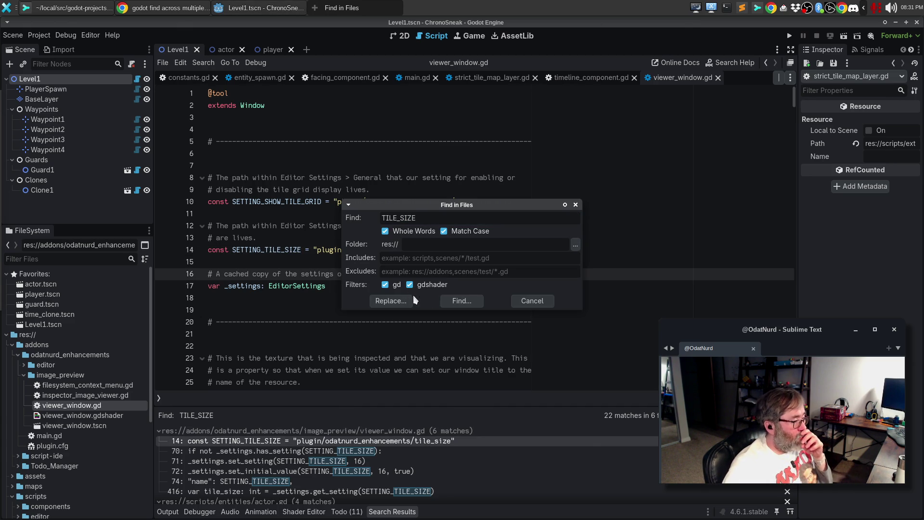
{"action": "left_click", "coordinate": [445, 301]}
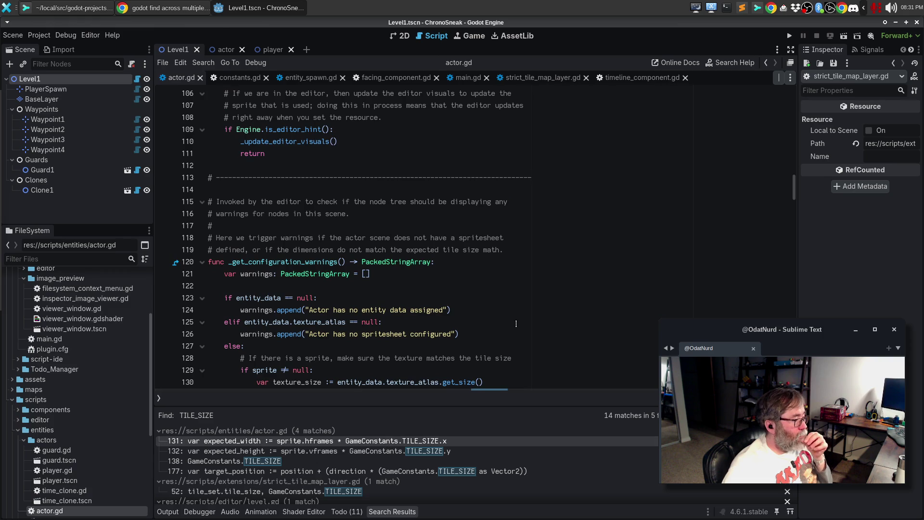
In actor.gd, rename the visible TILE_SIZE occurrences around lines 131–132 to TILE_SIZE_PX.
{"action": "scroll", "coordinate": [537, 260], "scroll_direction": "down", "scroll_amount": 3}
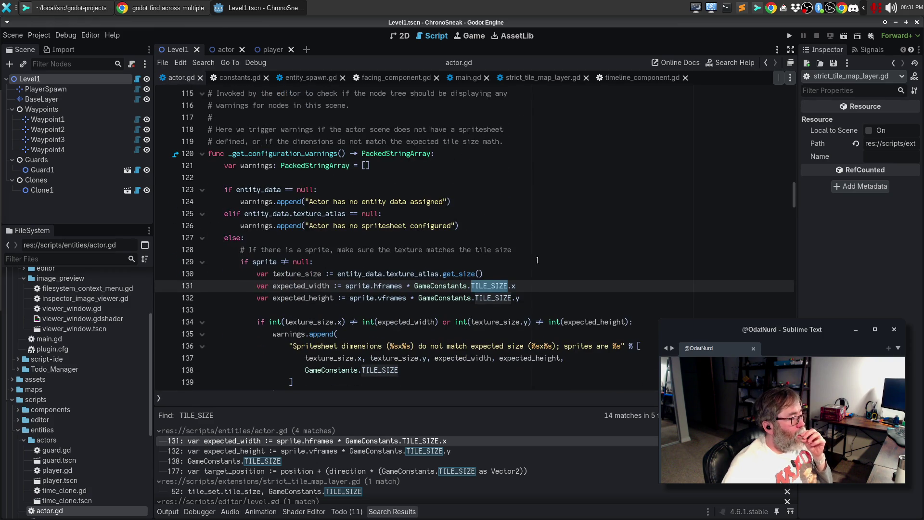
{"action": "left_click", "coordinate": [531, 284]}
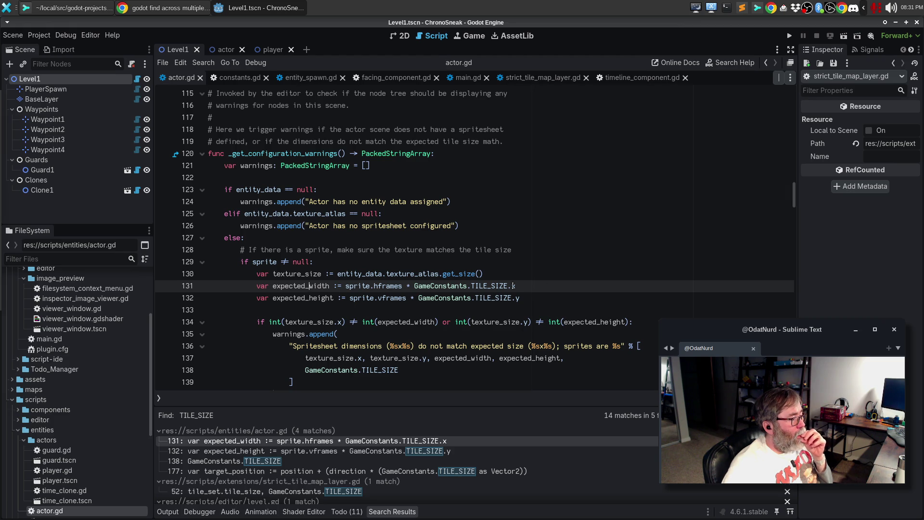
{"action": "double_click", "coordinate": [492, 297]}
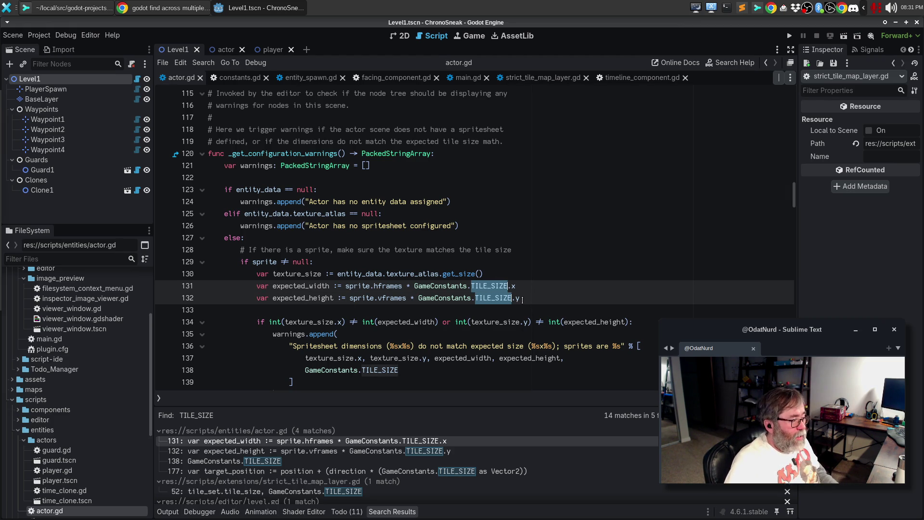
{"action": "key", "text": "Right"}
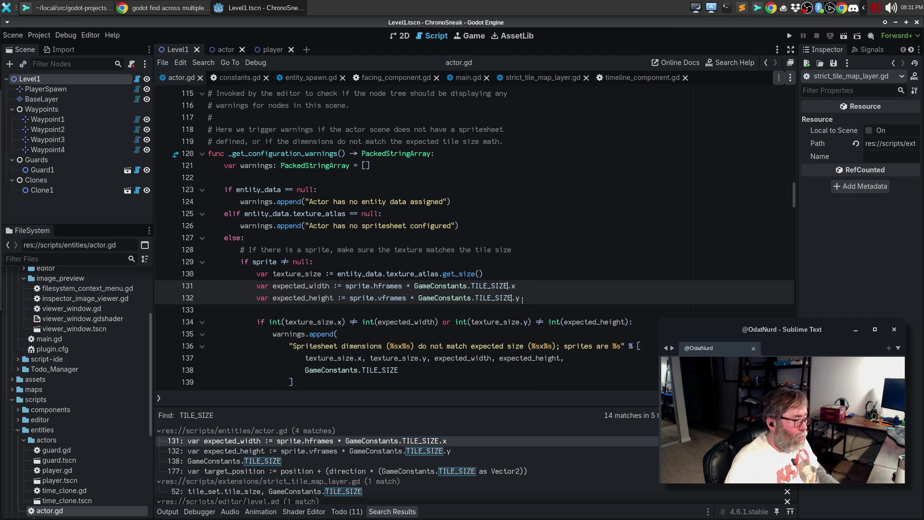
{"action": "double_click", "coordinate": [508, 288]}
{"action": "key", "text": "ctrl+d"}
{"action": "key", "text": "ctrl+d"}
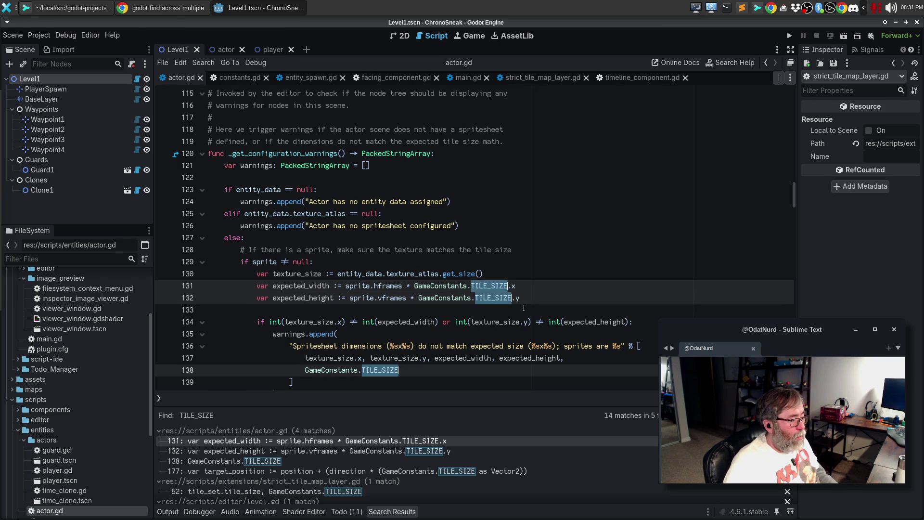
{"action": "key", "text": "Right"}
{"action": "type", "text": "_"}
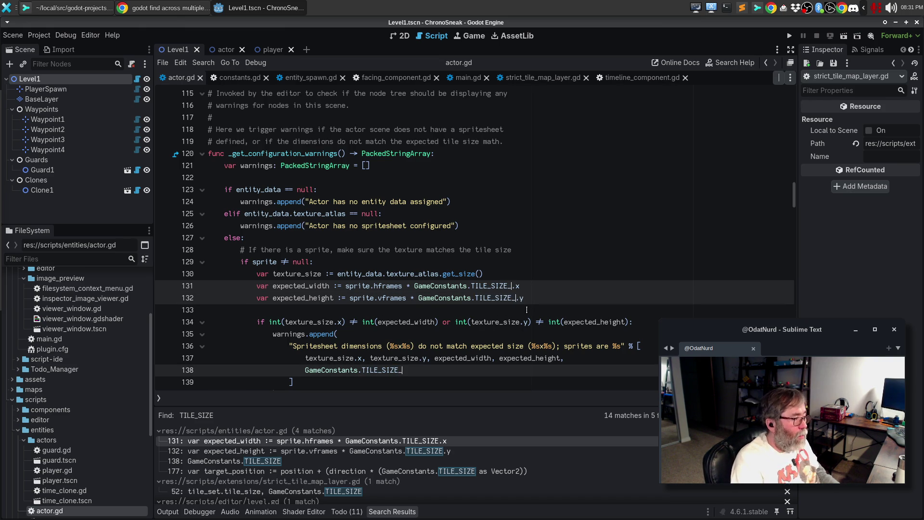
{"action": "type", "text": "PX"}
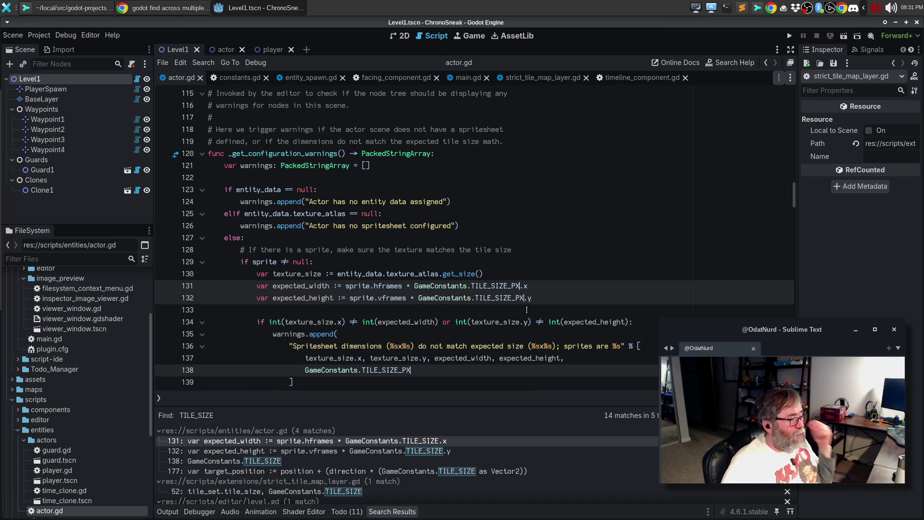
Rewrite actor.gd line 177 as position + (direction * GameConstants.TILE_SIZE) without the Vector2 cast, then open level.gd line 141.
{"action": "left_click", "coordinate": [337, 470]}
{"action": "scroll", "coordinate": [417, 337], "scroll_direction": "down", "scroll_amount": 2}
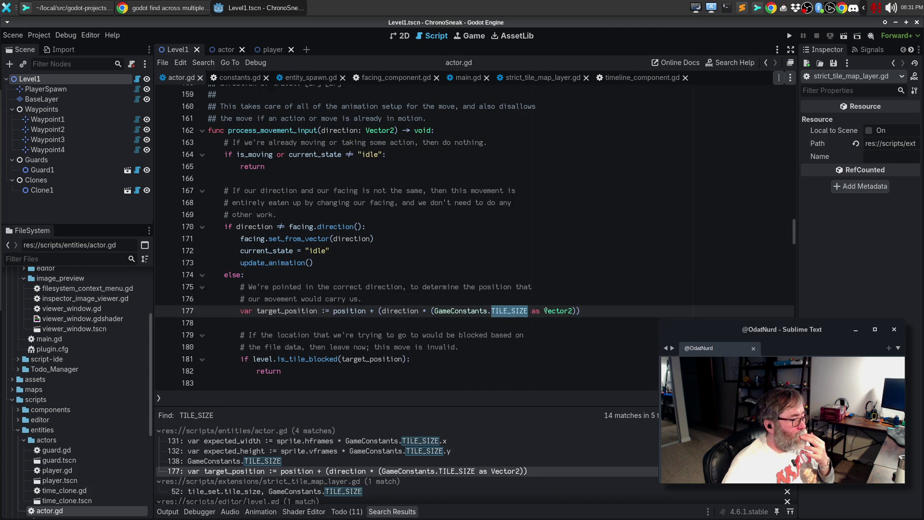
{"action": "left_click", "coordinate": [530, 311]}
{"action": "left_click_drag", "start_coordinate": [530, 311], "coordinate": [573, 311]}
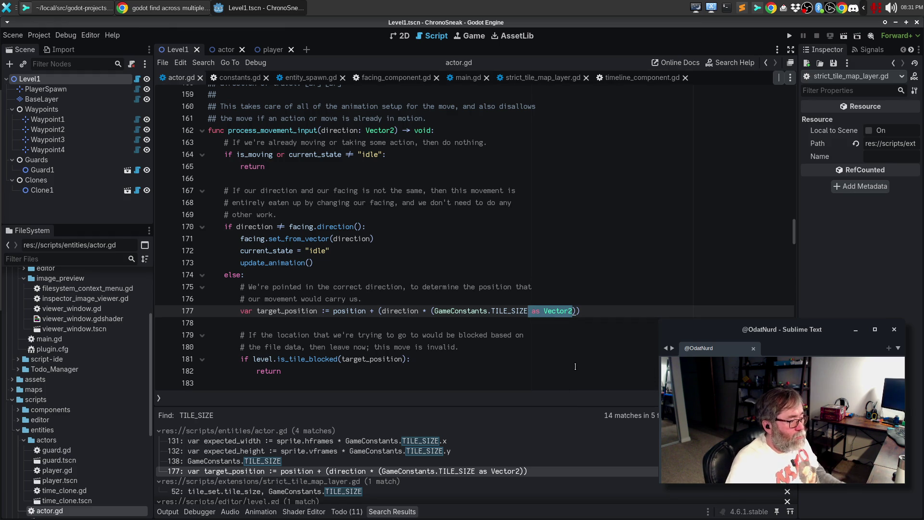
{"action": "key", "text": "BackSpace"}
{"action": "key", "text": "Delete"}
{"action": "key", "text": "ctrl+Left"}
{"action": "key", "text": "ctrl+Left"}
{"action": "key", "text": "ctrl+Left"}
{"action": "key", "text": "BackSpace"}
{"action": "key", "text": "End"}
{"action": "key", "text": "BackSpace"}
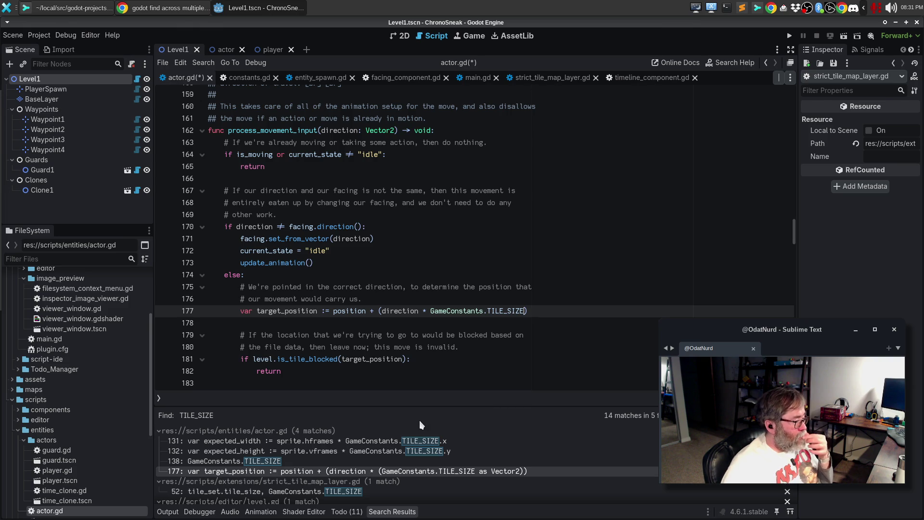
{"action": "scroll", "coordinate": [375, 464], "scroll_direction": "down", "scroll_amount": 2}
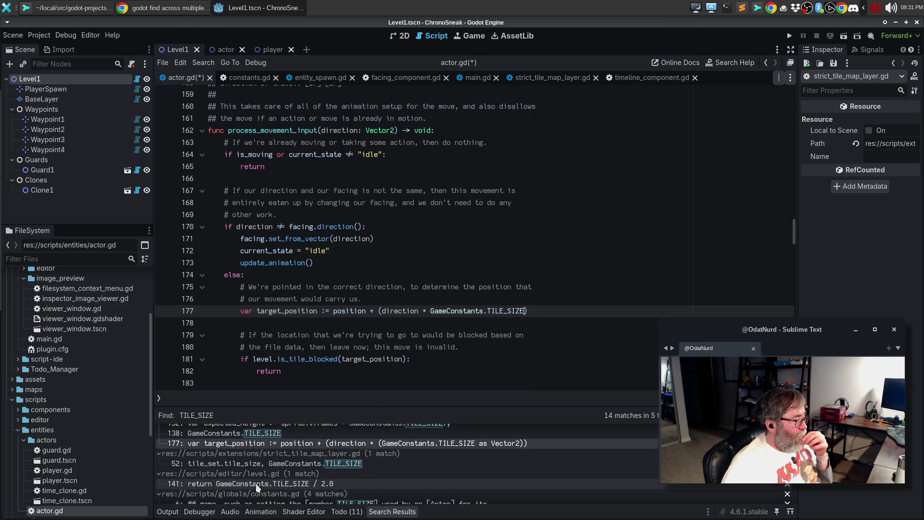
{"action": "left_click", "coordinate": [255, 483]}
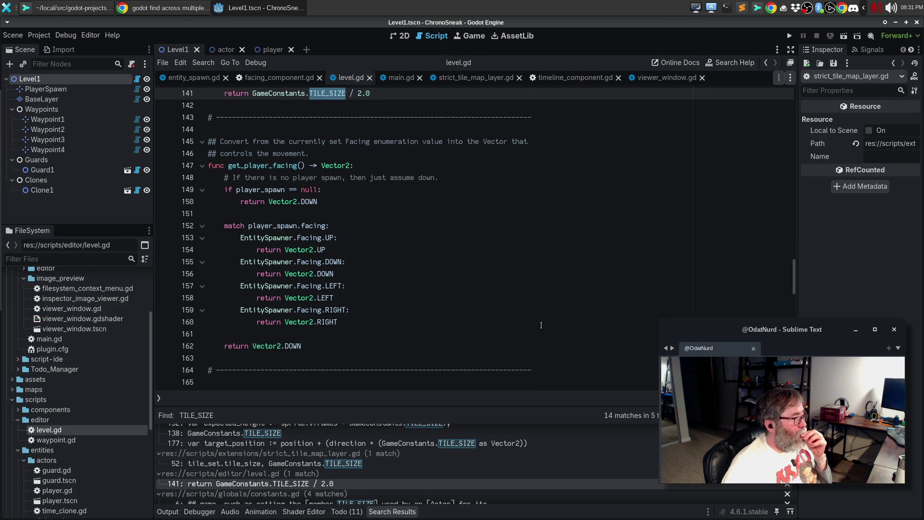
Open the TILE_SIZE match in constants.gd from the Search Results.
{"action": "scroll", "coordinate": [454, 301], "scroll_direction": "up", "scroll_amount": 3}
{"action": "scroll", "coordinate": [380, 267], "scroll_direction": "up", "scroll_amount": 3}
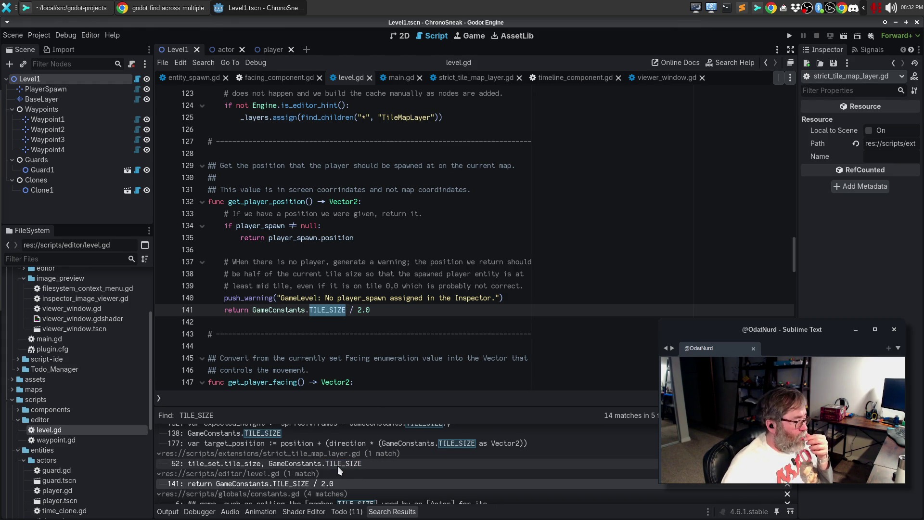
{"action": "scroll", "coordinate": [338, 467], "scroll_direction": "down", "scroll_amount": 1}
{"action": "scroll", "coordinate": [338, 467], "scroll_direction": "down", "scroll_amount": 1}
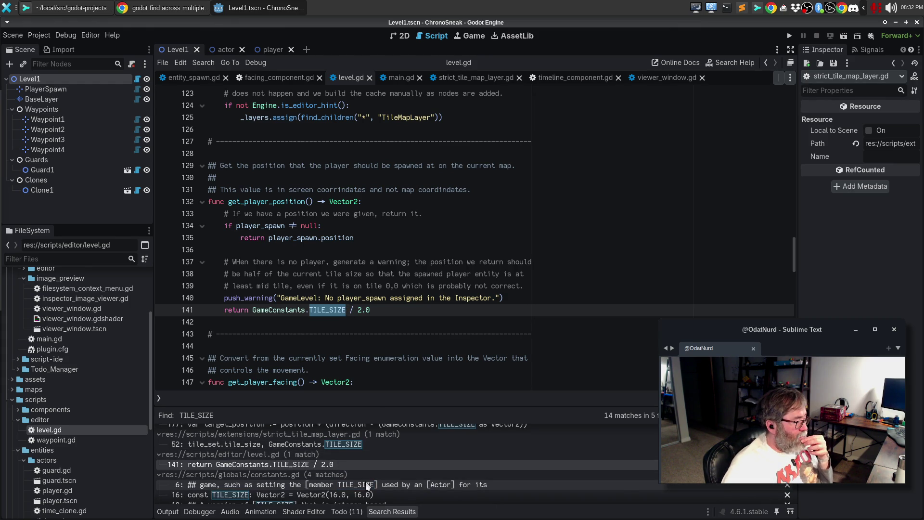
{"action": "left_click", "coordinate": [367, 485]}
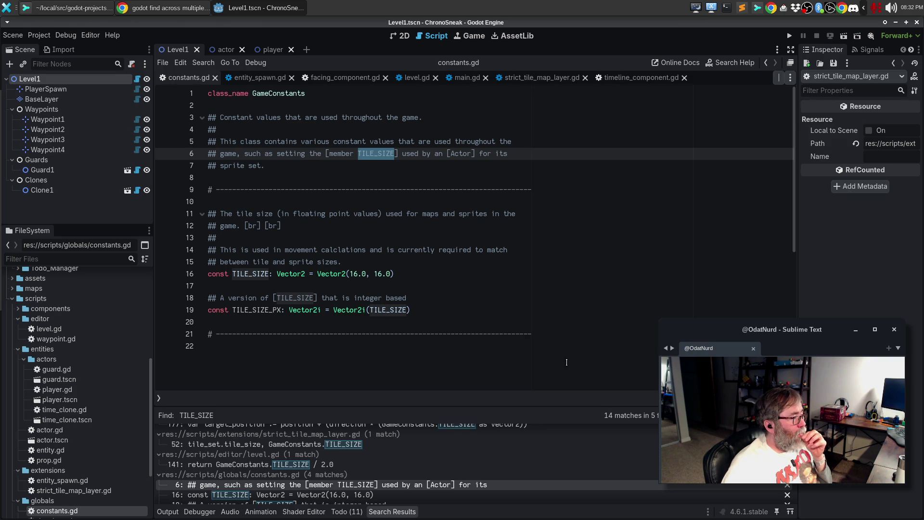
Open main.gd at the camera limit calculation, then switch to Sublime Merge's pending changes.
{"action": "scroll", "coordinate": [298, 489], "scroll_direction": "down", "scroll_amount": 1}
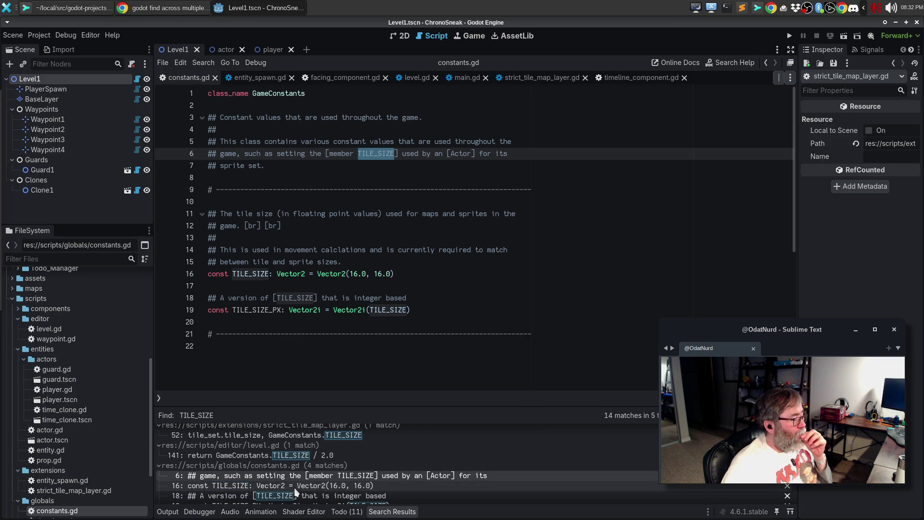
{"action": "scroll", "coordinate": [388, 450], "scroll_direction": "down", "scroll_amount": 5}
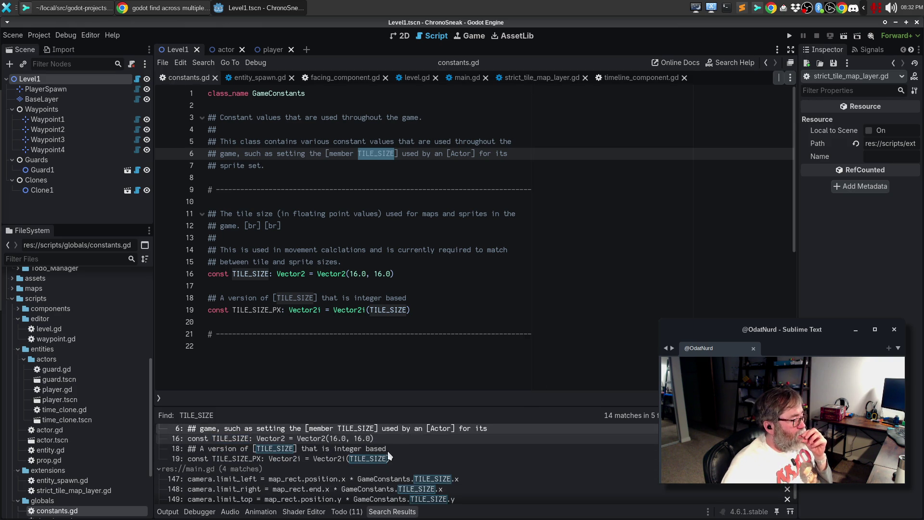
{"action": "left_click", "coordinate": [399, 483]}
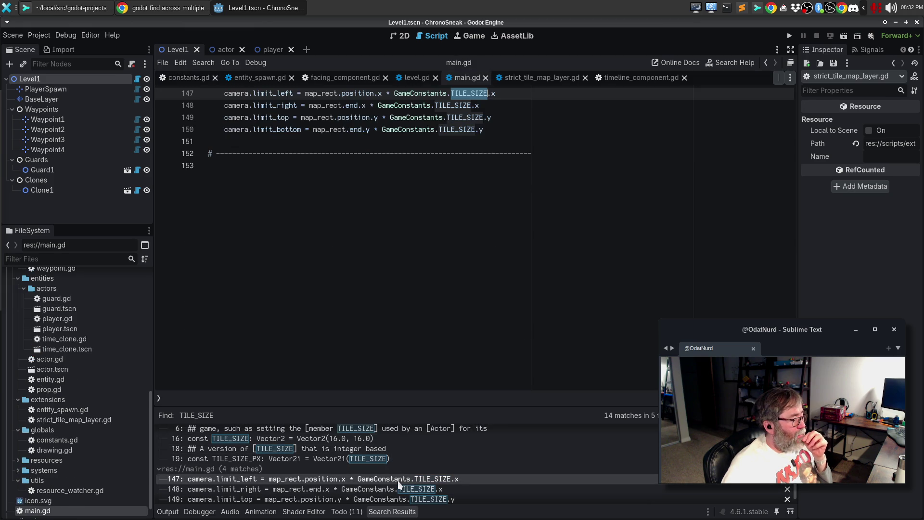
{"action": "scroll", "coordinate": [496, 305], "scroll_direction": "up", "scroll_amount": 3}
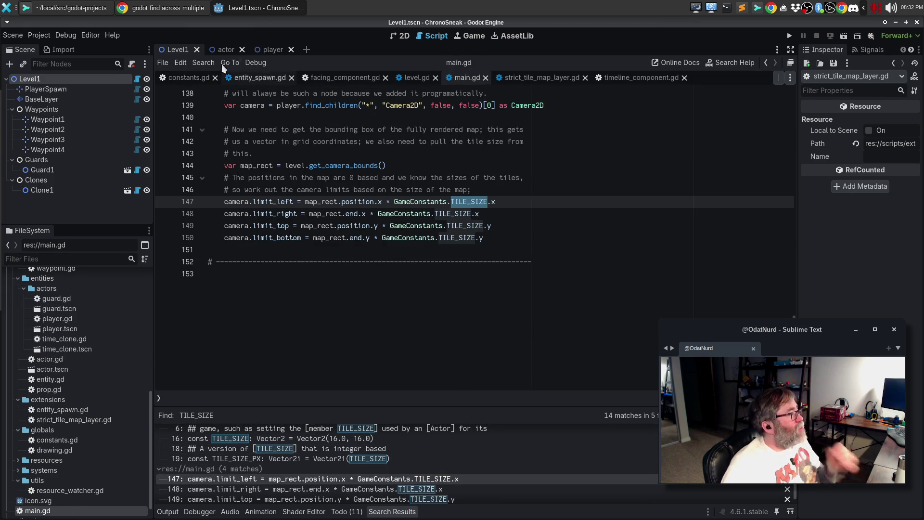
{"action": "left_click", "coordinate": [62, 7]}
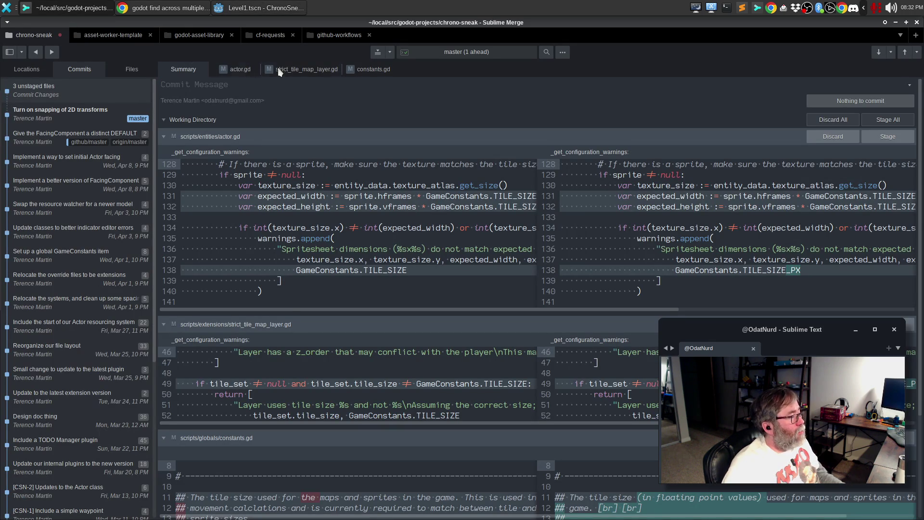
Review the strict_tile_map_layer.gd, constants.gd and actor.gd diffs in Sublime Merge.
{"action": "left_click", "coordinate": [303, 68]}
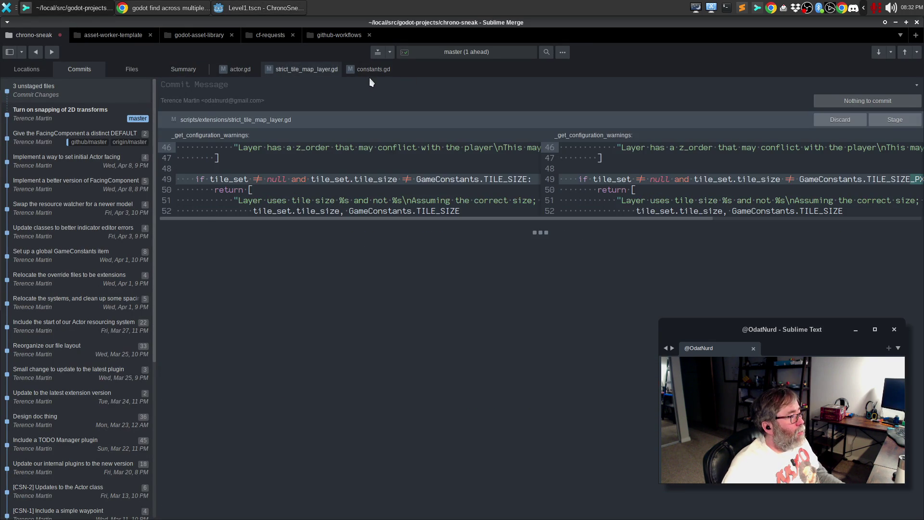
{"action": "left_click", "coordinate": [368, 75]}
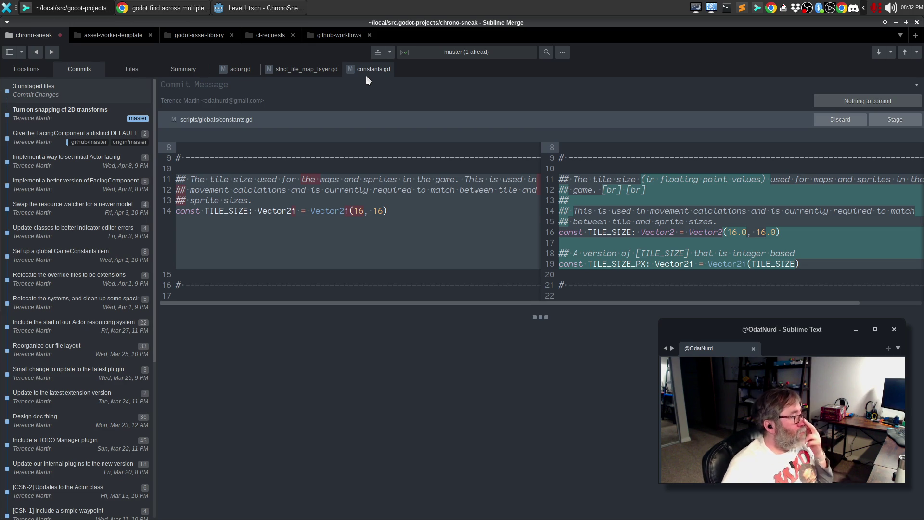
{"action": "left_click", "coordinate": [244, 71]}
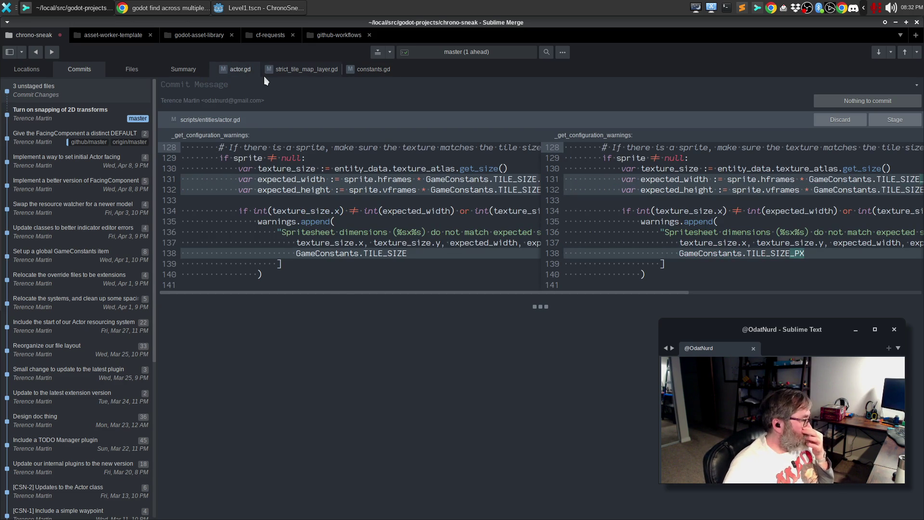
{"action": "mouse_move", "coordinate": [338, 293]}
{"action": "left_mouse_down"}
{"action": "mouse_move", "coordinate": [487, 295]}
{"action": "mouse_move", "coordinate": [323, 278]}
{"action": "left_mouse_up"}
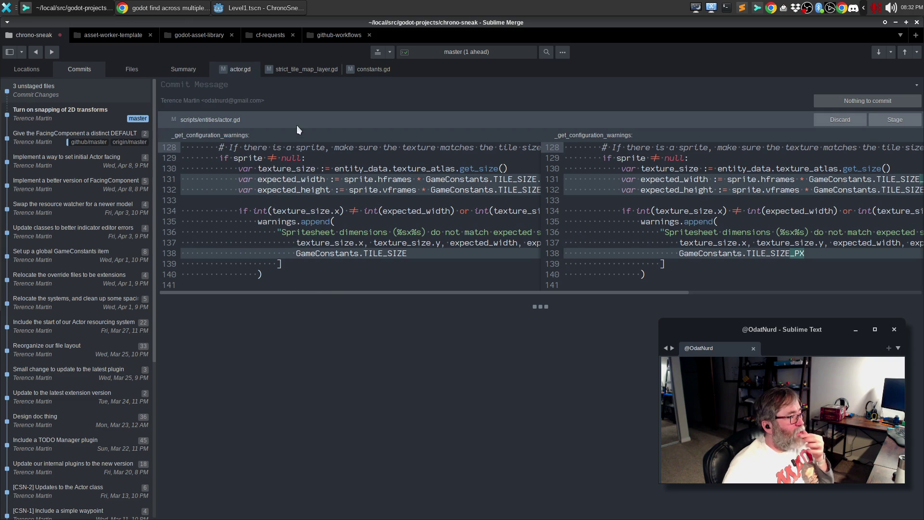
{"action": "left_click", "coordinate": [308, 71]}
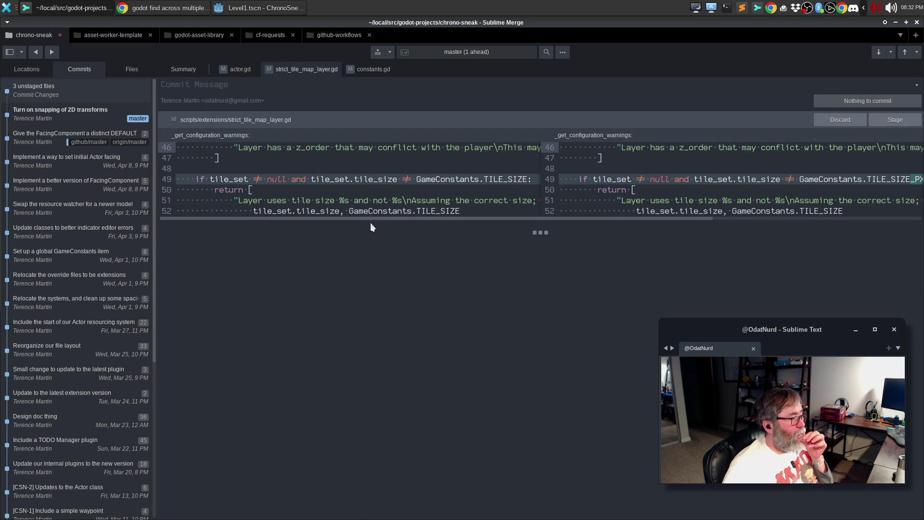
{"action": "mouse_move", "coordinate": [371, 218]}
{"action": "left_mouse_down"}
{"action": "mouse_move", "coordinate": [446, 221]}
{"action": "mouse_move", "coordinate": [299, 215]}
{"action": "left_mouse_up"}
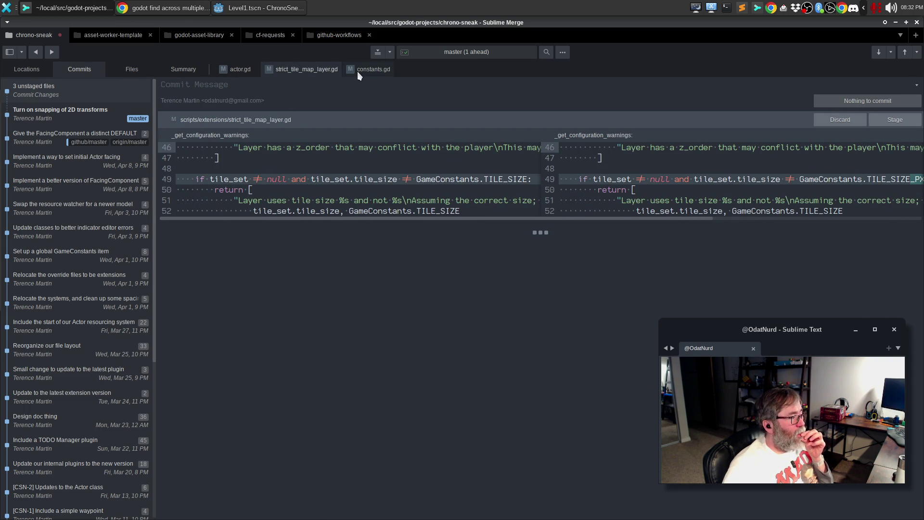
Compare the actor.gd and strict_tile_map_layer.gd diffs, then return to main.gd in Godot.
{"action": "left_click", "coordinate": [254, 72]}
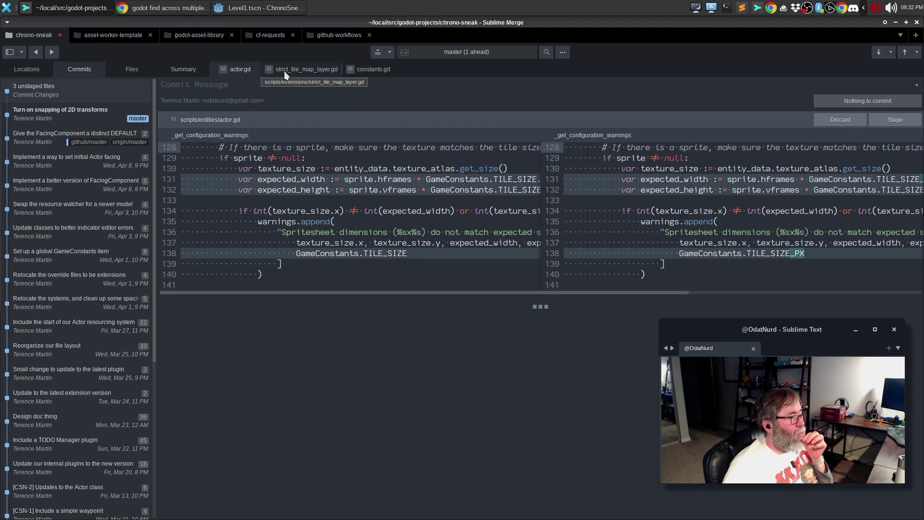
{"action": "left_click", "coordinate": [284, 71]}
{"action": "left_click", "coordinate": [245, 71]}
{"action": "left_click", "coordinate": [284, 69]}
{"action": "left_click", "coordinate": [242, 70]}
{"action": "left_click", "coordinate": [291, 68]}
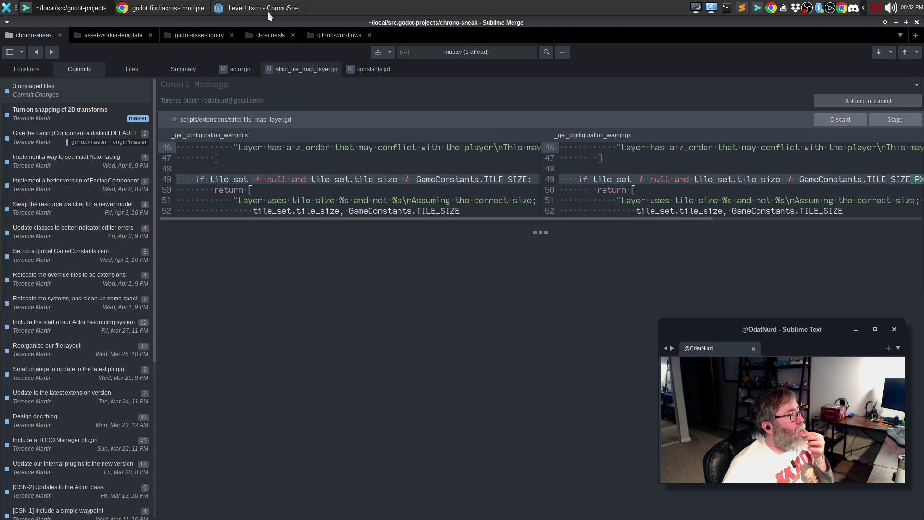
{"action": "left_click", "coordinate": [268, 9]}
{"action": "left_click", "coordinate": [415, 262]}
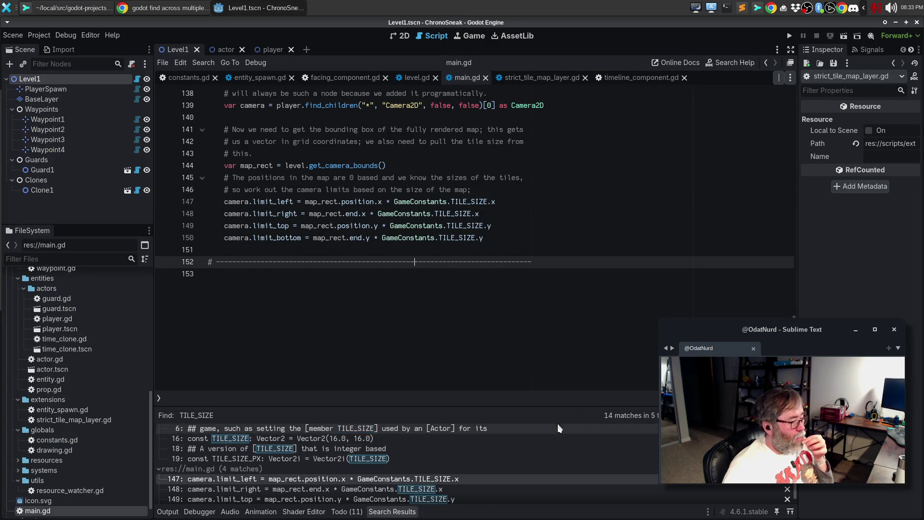
Enlarge Search Results and revisit actor.gd's TILE_SIZE uses on lines 131 and 177.
{"action": "left_click_drag", "start_coordinate": [557, 407], "coordinate": [568, 290]}
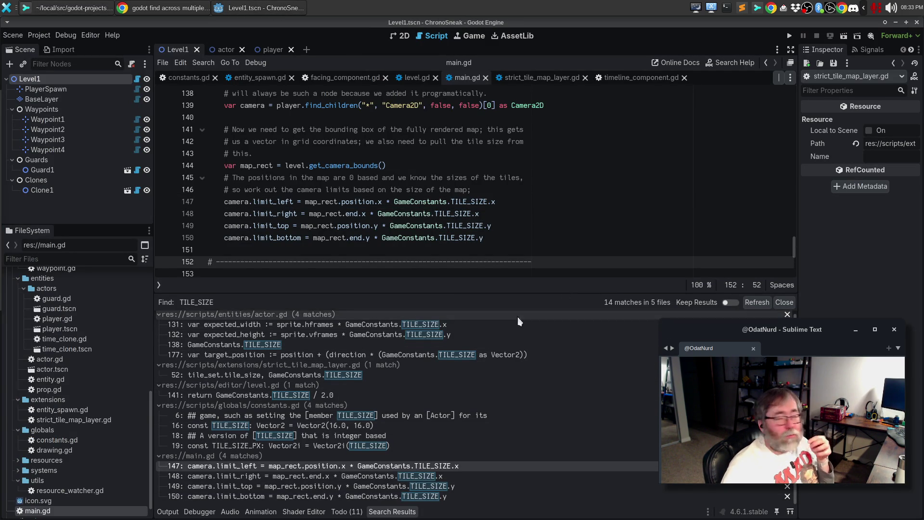
{"action": "scroll", "coordinate": [360, 370], "scroll_direction": "up", "scroll_amount": 1}
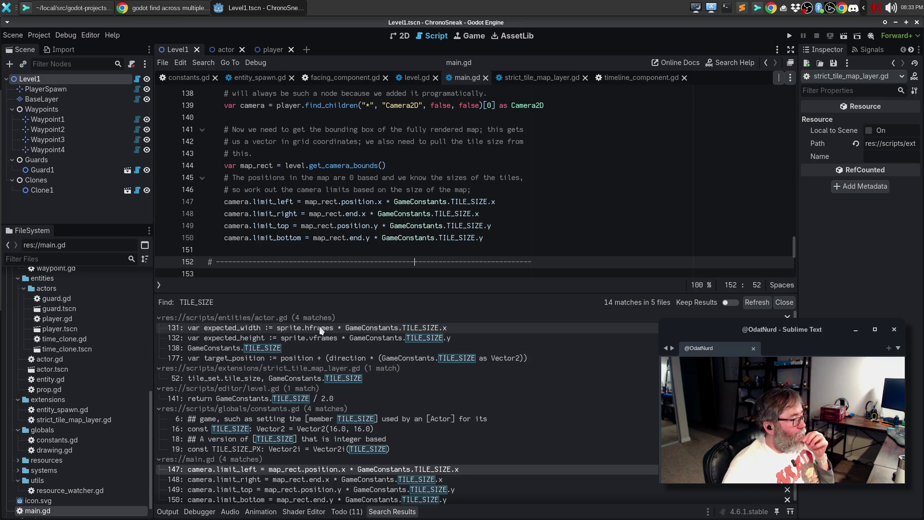
{"action": "left_click", "coordinate": [321, 329]}
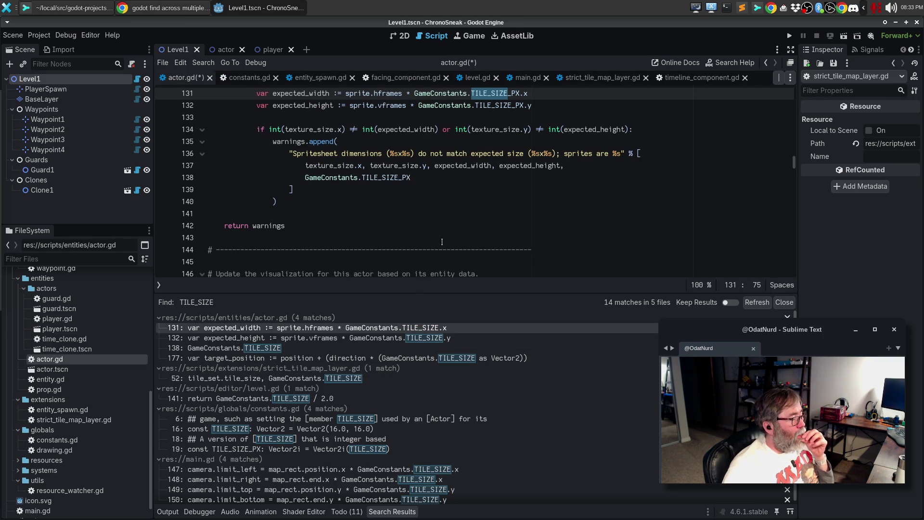
{"action": "left_click", "coordinate": [398, 359]}
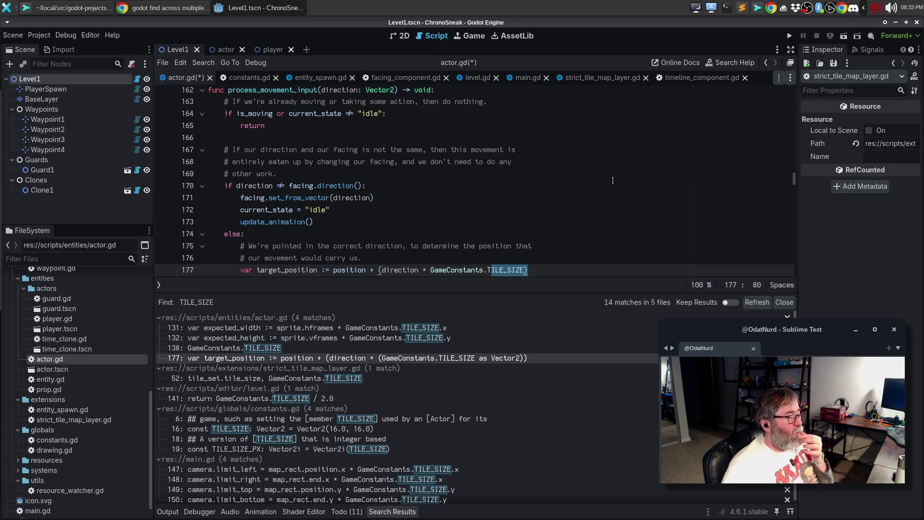
{"action": "scroll", "coordinate": [613, 180], "scroll_direction": "down", "scroll_amount": 1}
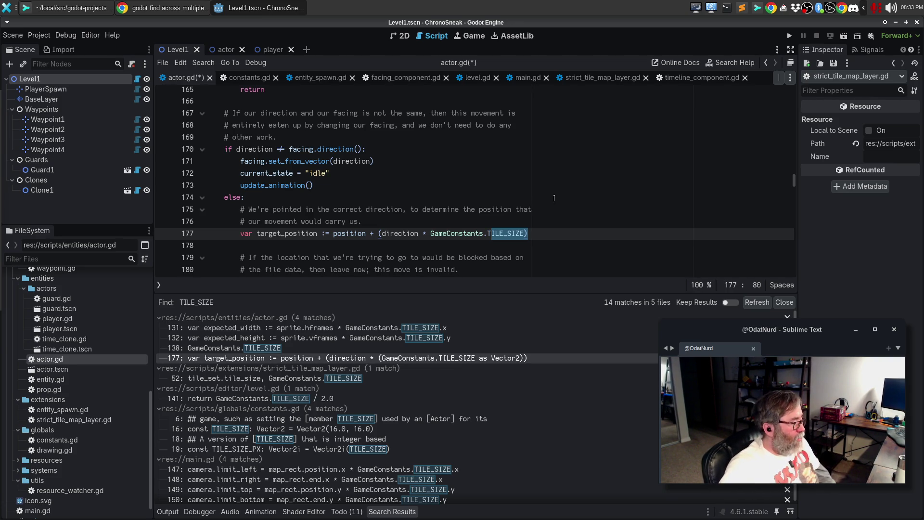
Change strict_tile_map_layer.gd line 52's warning to GameConstants.TILE_SIZE_PX and save the scripts.
{"action": "left_click", "coordinate": [339, 379]}
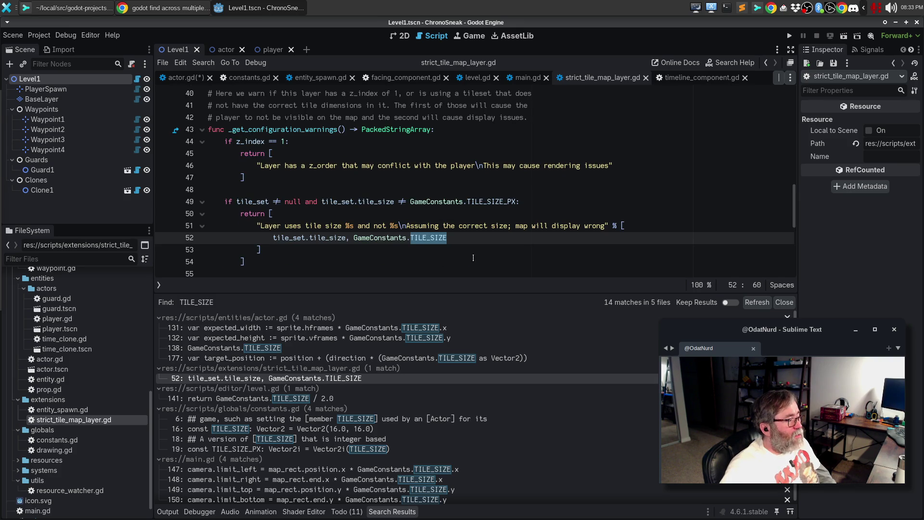
{"action": "key", "text": "Right"}
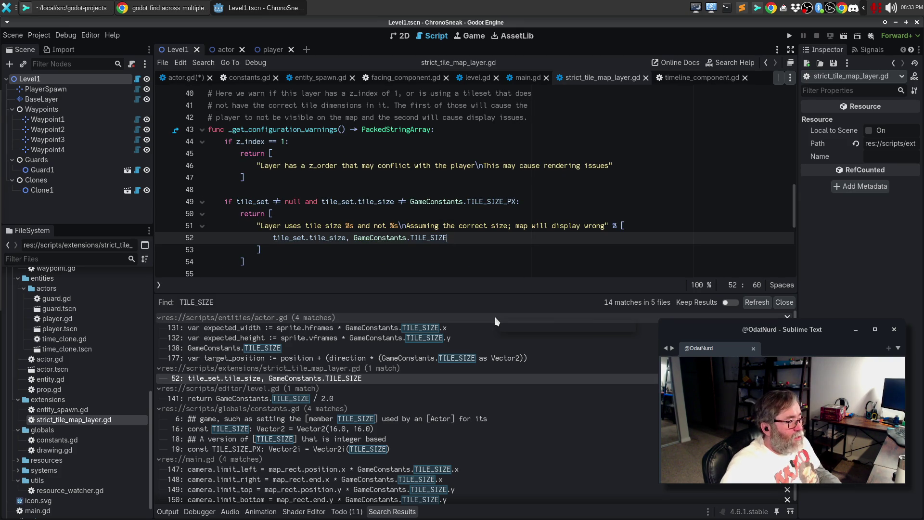
{"action": "type", "text": "_P"}
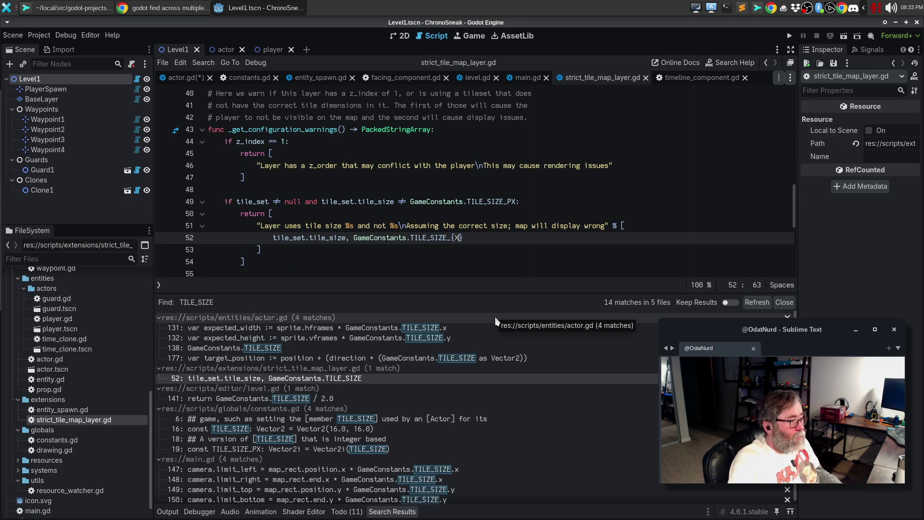
{"action": "type", "text": "X"}
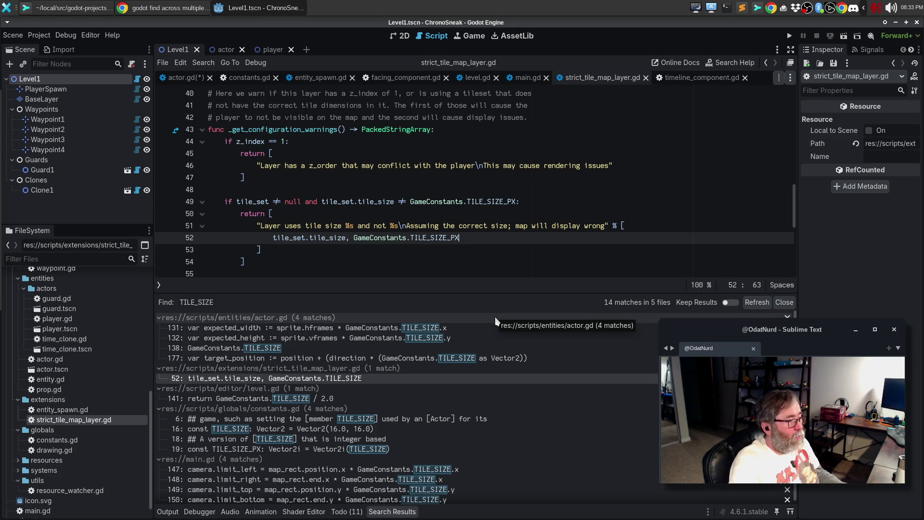
{"action": "key", "text": "ctrl+s"}
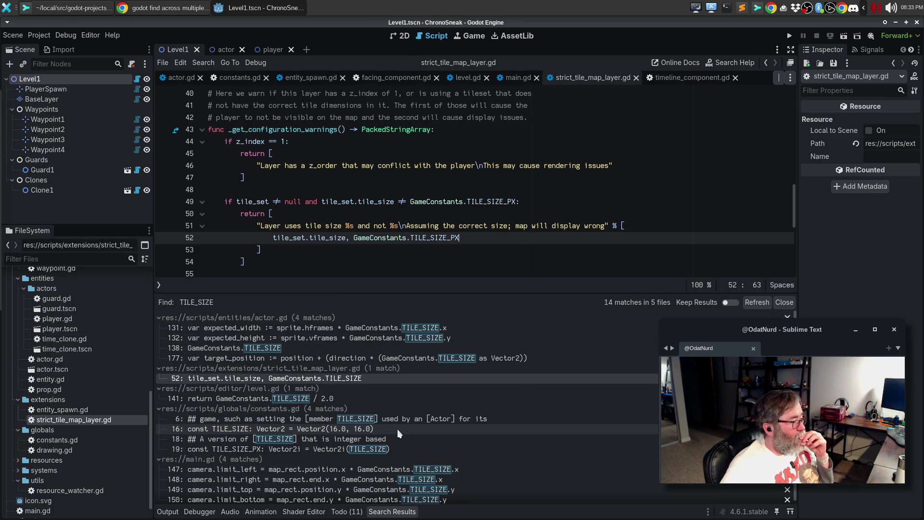
Check level.gd line 141 and the TILE_SIZE constants in constants.gd, shrinking the search results panel.
{"action": "left_click", "coordinate": [262, 398]}
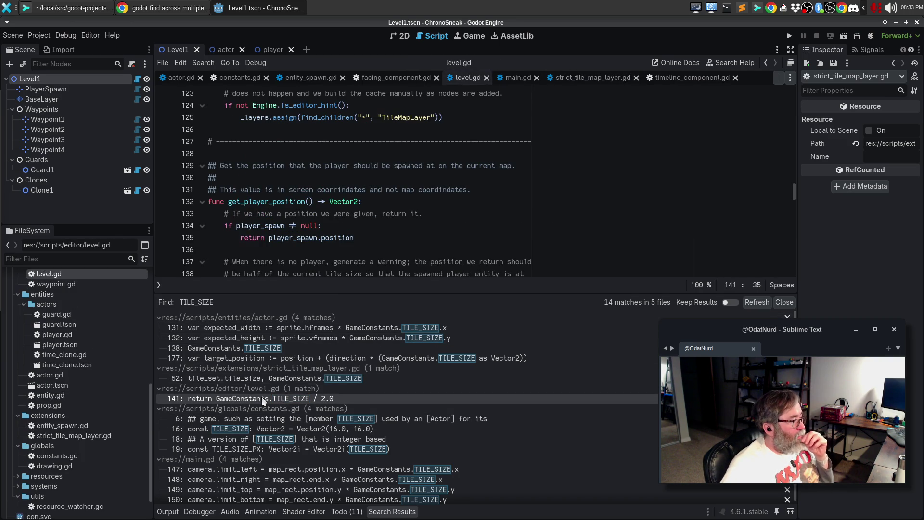
{"action": "scroll", "coordinate": [496, 223], "scroll_direction": "down", "scroll_amount": 2}
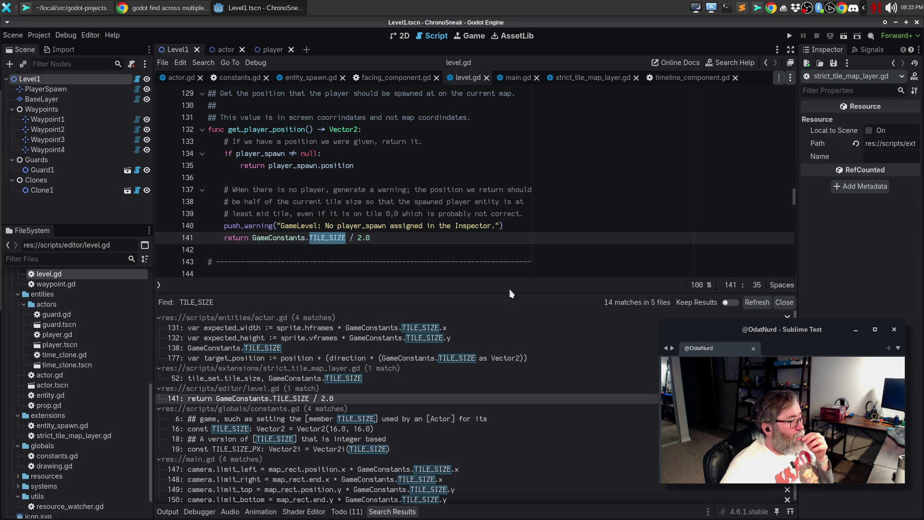
{"action": "left_click_drag", "start_coordinate": [509, 292], "coordinate": [546, 454]}
{"action": "scroll", "coordinate": [546, 454], "scroll_direction": "down", "scroll_amount": 1}
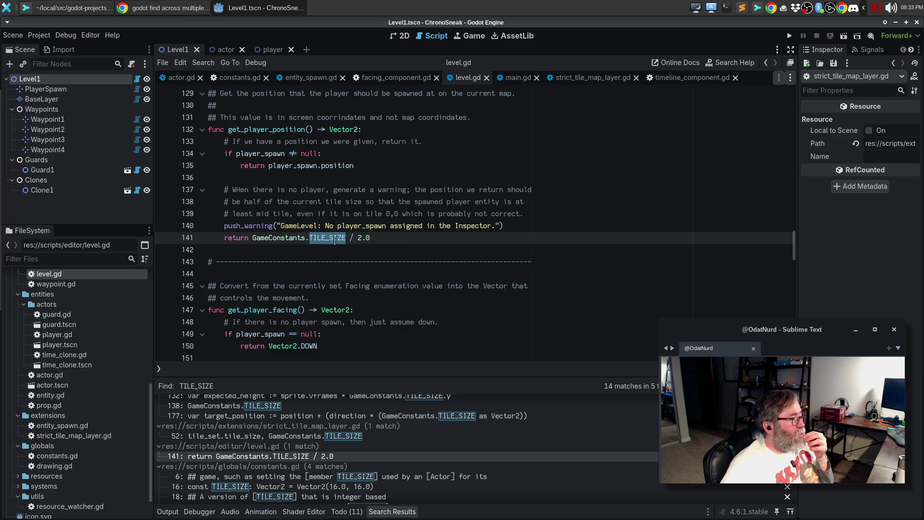
{"action": "mouse_move", "coordinate": [335, 240]}
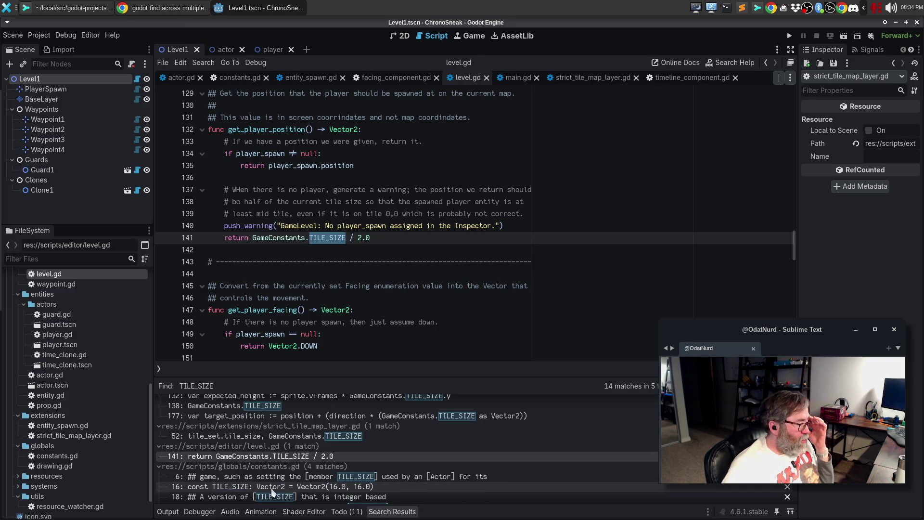
{"action": "left_click", "coordinate": [255, 490]}
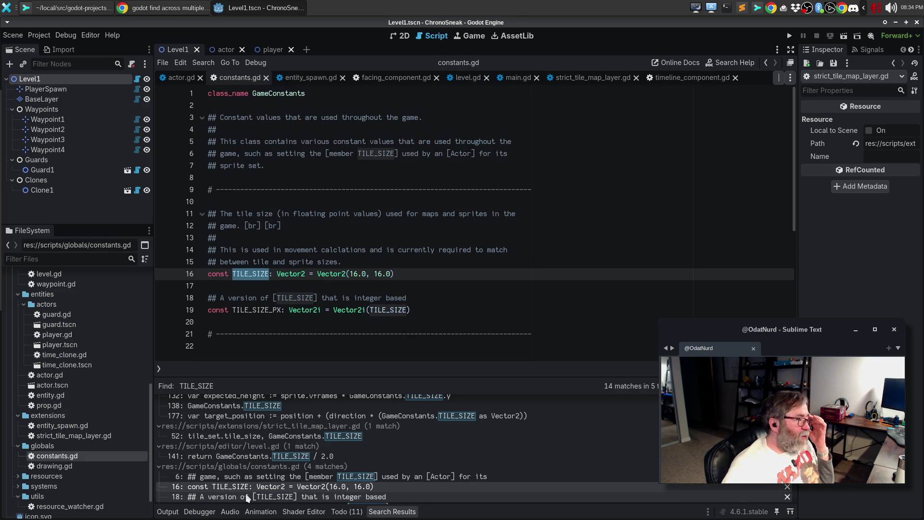
{"action": "left_click", "coordinate": [240, 497]}
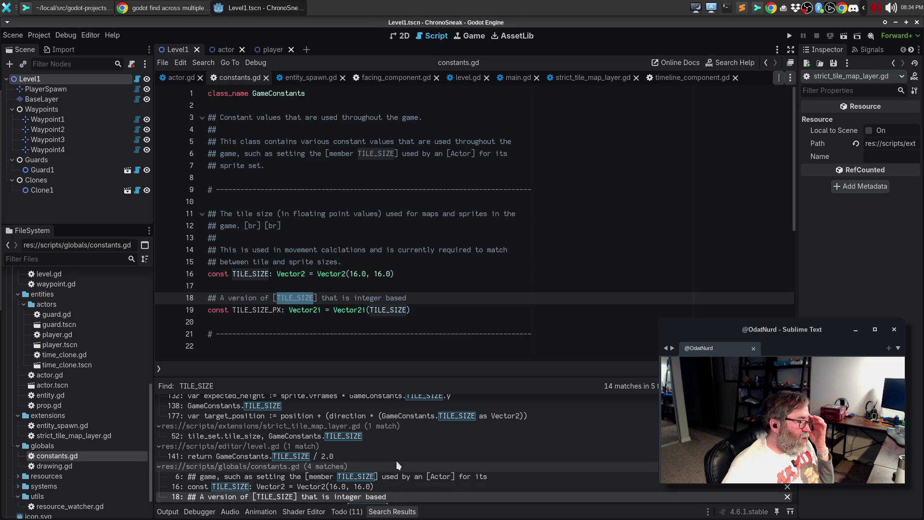
{"action": "scroll", "coordinate": [406, 452], "scroll_direction": "down", "scroll_amount": 2}
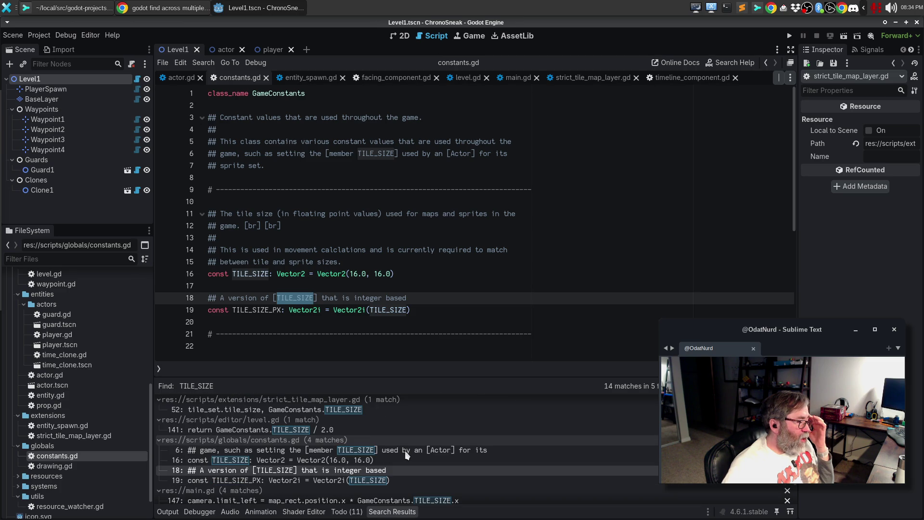
{"action": "scroll", "coordinate": [405, 450], "scroll_direction": "down", "scroll_amount": 2}
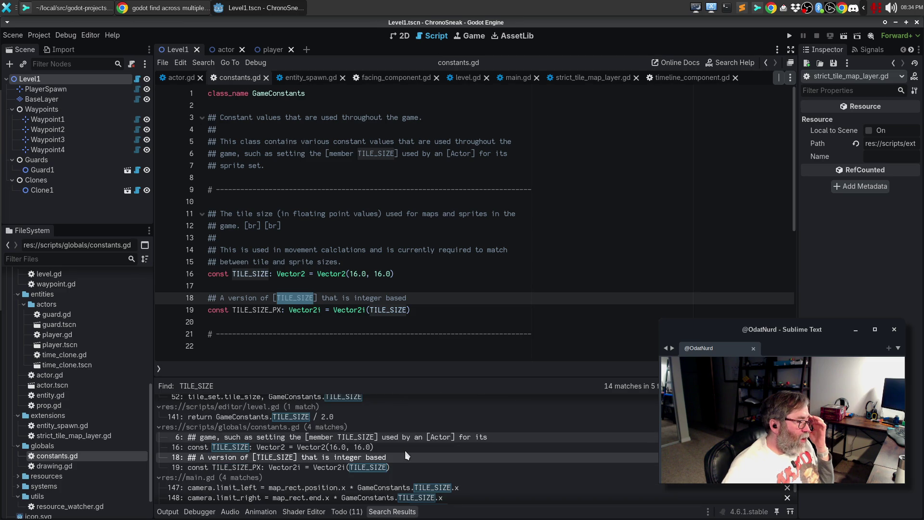
Change TILE_SIZE to TILE_SIZE_PX on main.gd lines 147–150, check the diff, and return to Godot.
{"action": "left_click", "coordinate": [379, 476]}
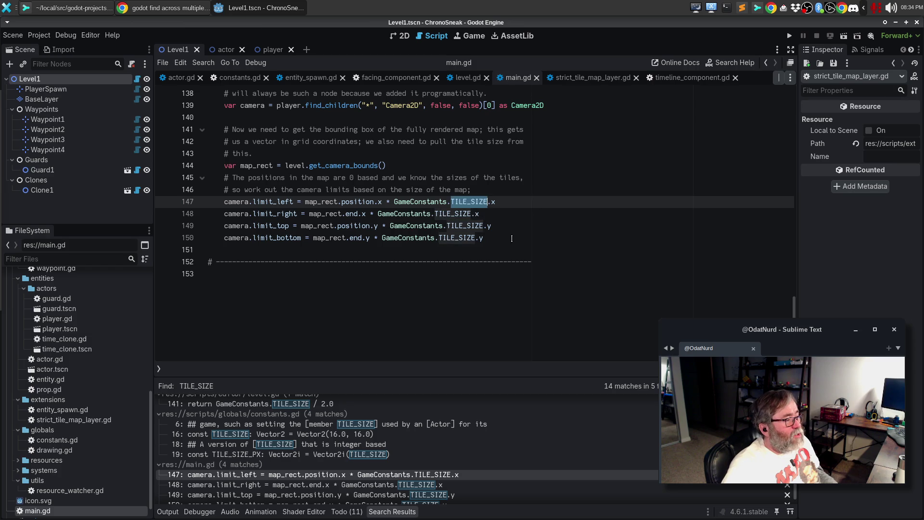
{"action": "key", "text": "ctrl+d"}
{"action": "key", "text": "ctrl+d"}
{"action": "key", "text": "ctrl+d"}
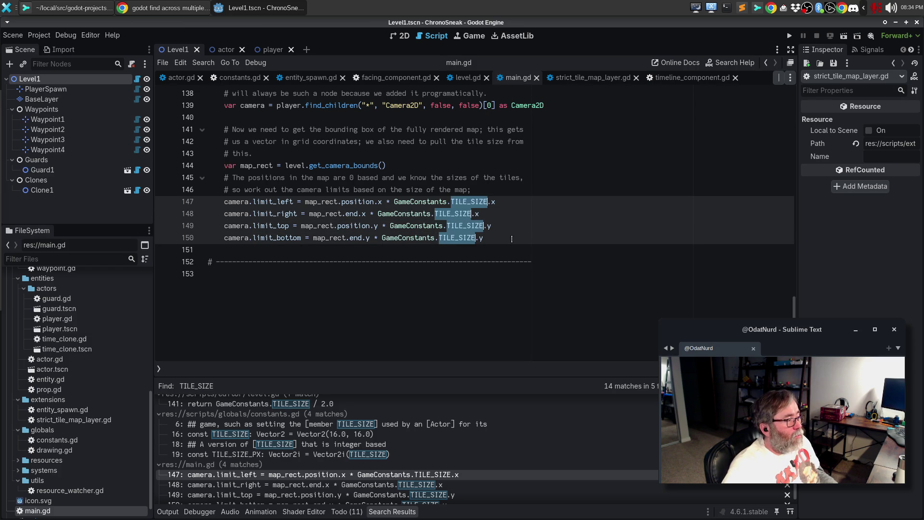
{"action": "key", "text": "Right"}
{"action": "type", "text": "_PX"}
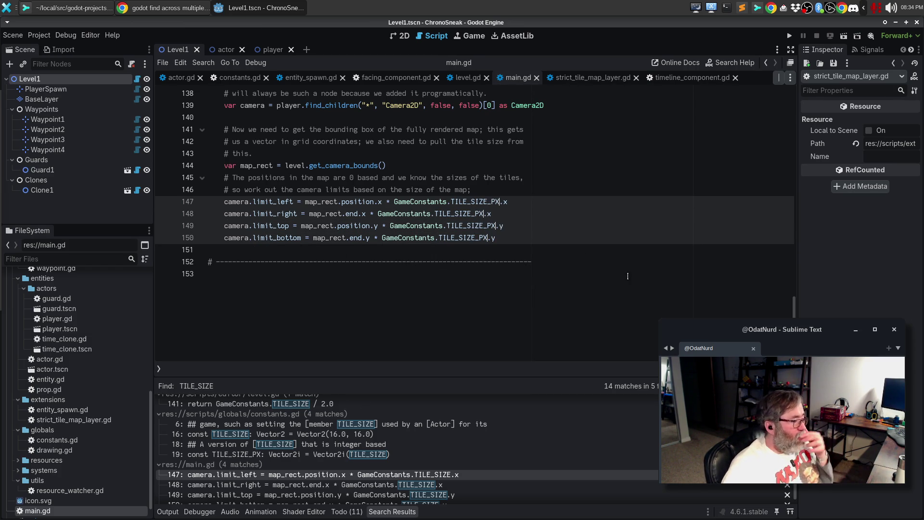
{"action": "scroll", "coordinate": [501, 467], "scroll_direction": "down", "scroll_amount": 1}
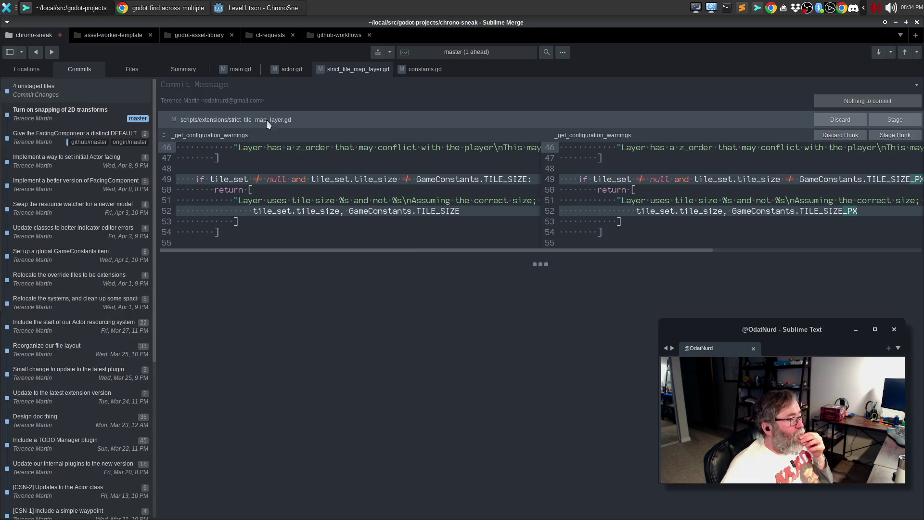
{"action": "left_click", "coordinate": [231, 71]}
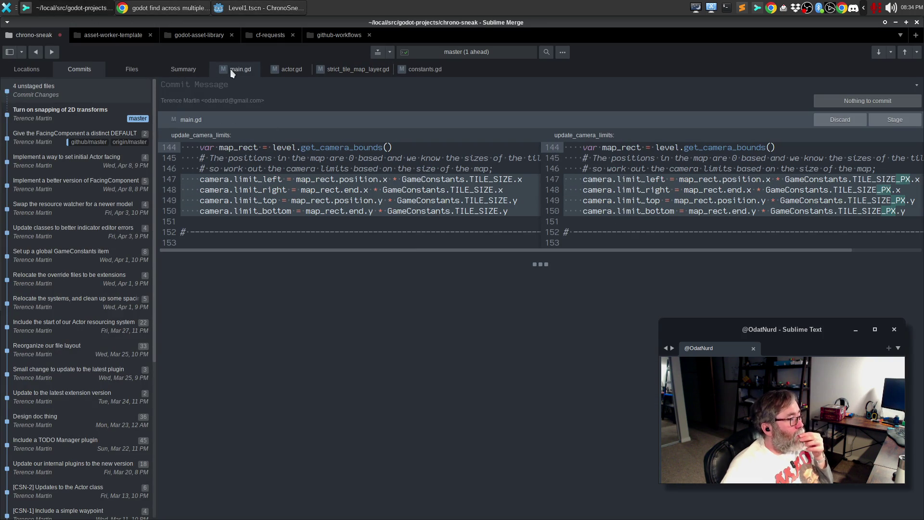
{"action": "left_click", "coordinate": [262, 8]}
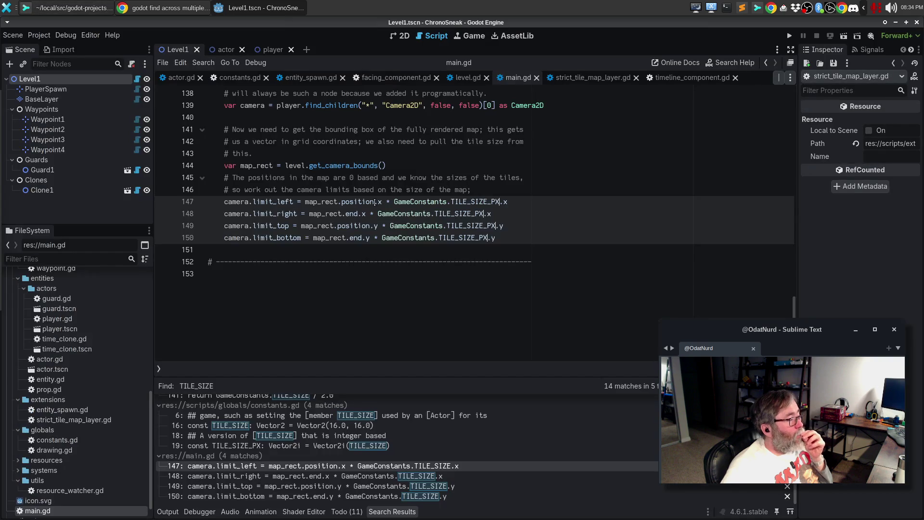
Run ChronoSneak with F5 and walk the player right, down, then right again.
{"action": "key", "text": "F5"}
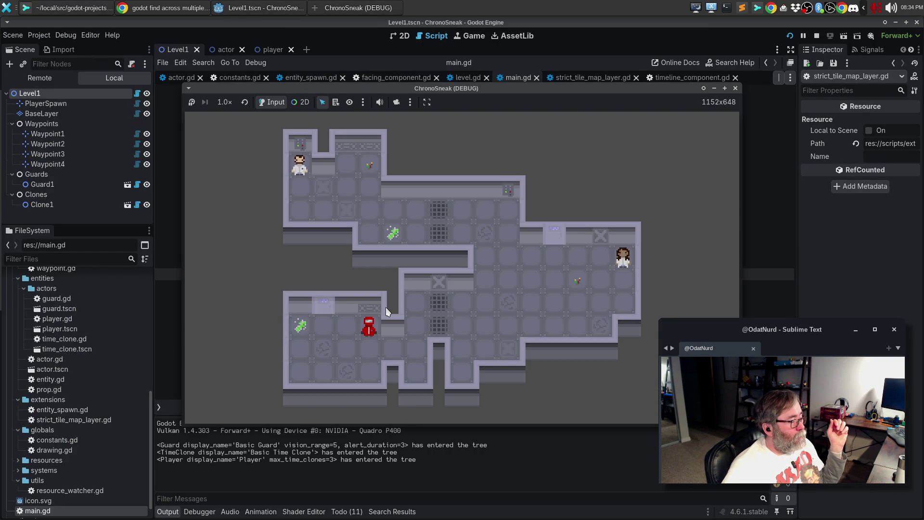
{"action": "key", "text": "Right"}
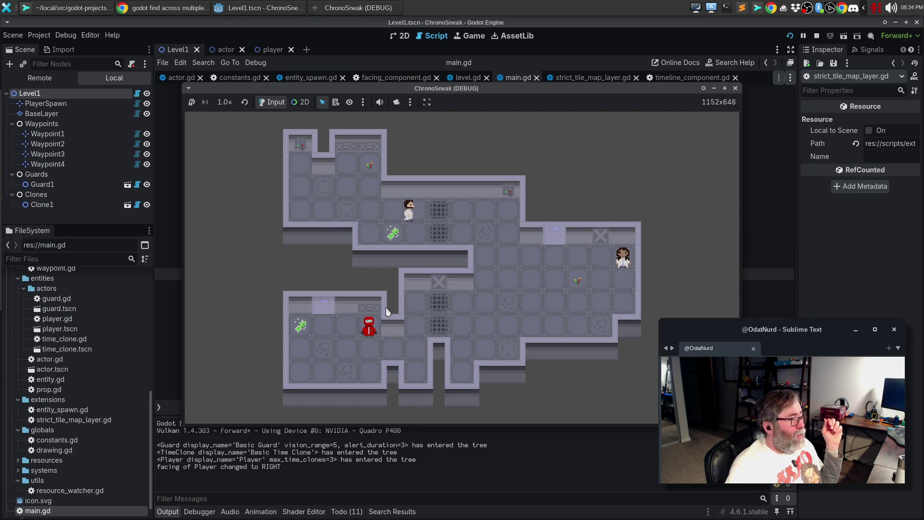
{"action": "key", "text": "Down"}
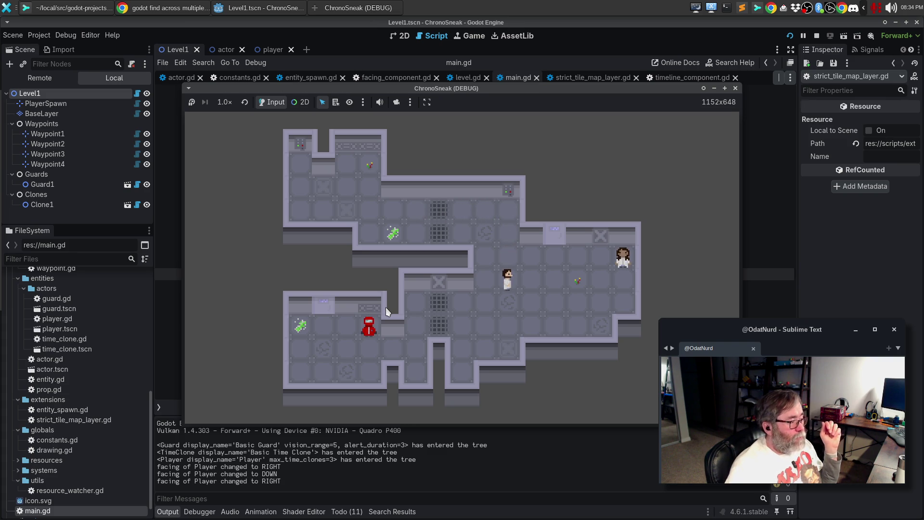
{"action": "key", "text": "Right"}
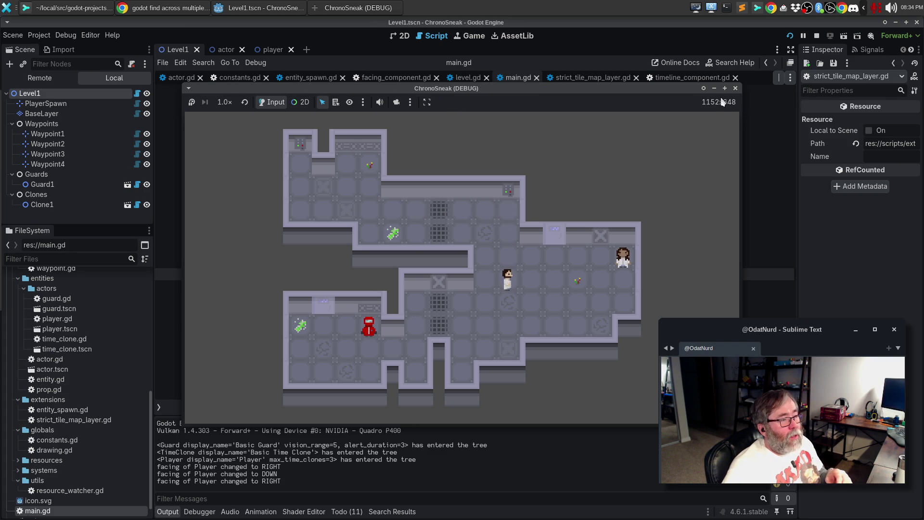
Stop the game and pan the Level1 2D view to the empty space beside the level.
{"action": "left_click", "coordinate": [737, 90]}
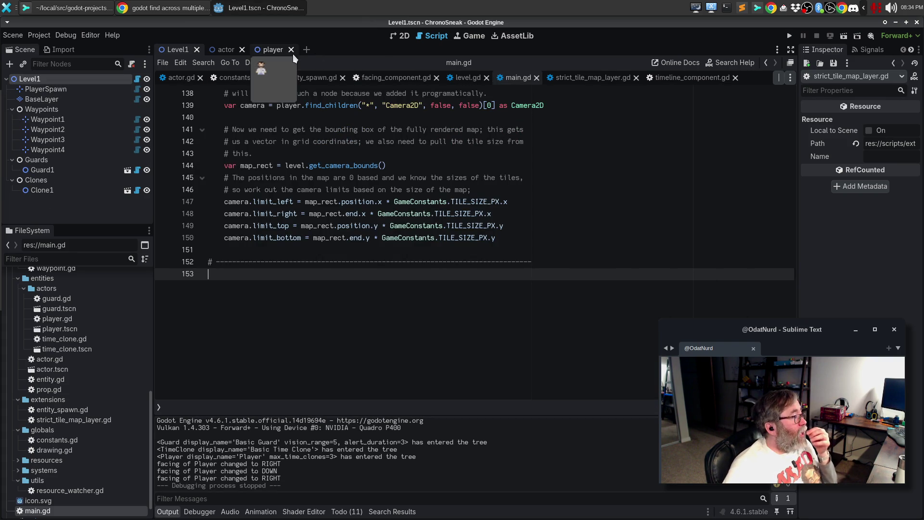
{"action": "left_click", "coordinate": [400, 37]}
{"action": "scroll", "coordinate": [592, 299], "scroll_direction": "down", "scroll_amount": 5}
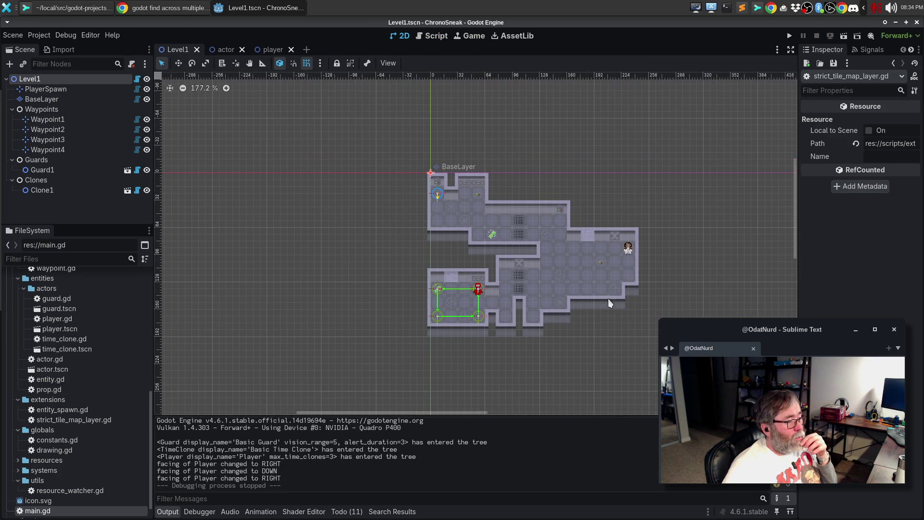
{"action": "left_click_drag", "start_coordinate": [694, 306], "coordinate": [418, 282]}
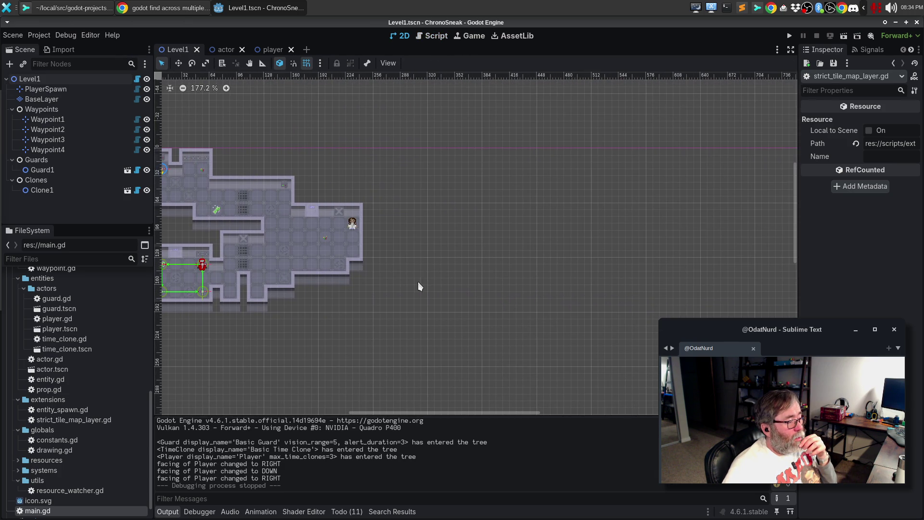
Add a Guard node at that spot via Add Node Here, then undo it with Ctrl+Z.
{"action": "right_click", "coordinate": [572, 280]}
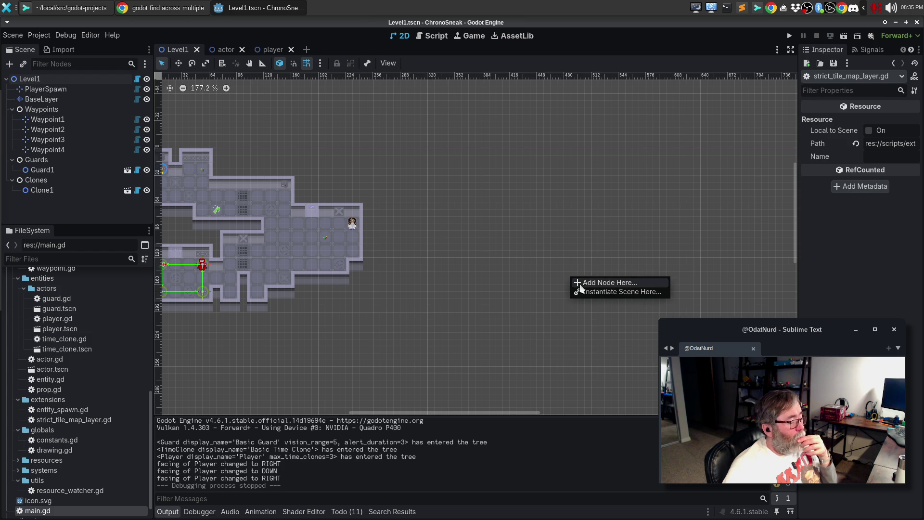
{"action": "left_click", "coordinate": [583, 284]}
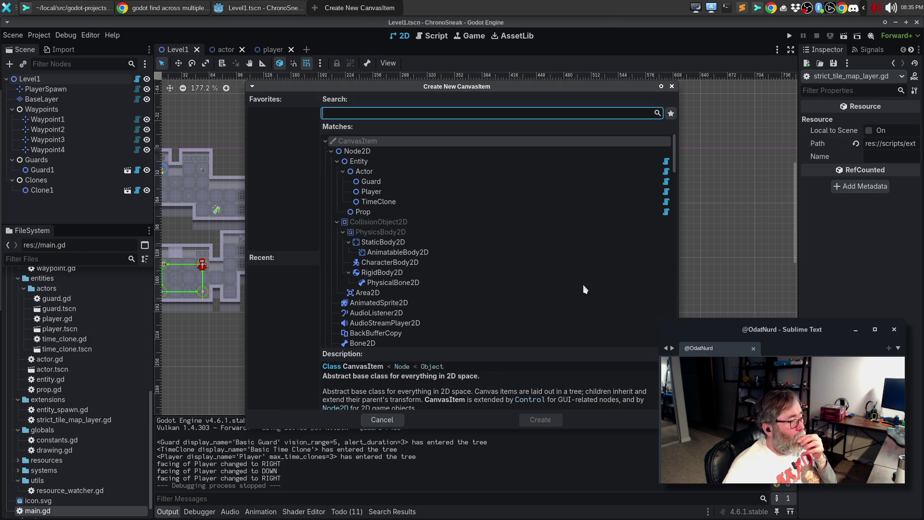
{"action": "left_click", "coordinate": [415, 182]}
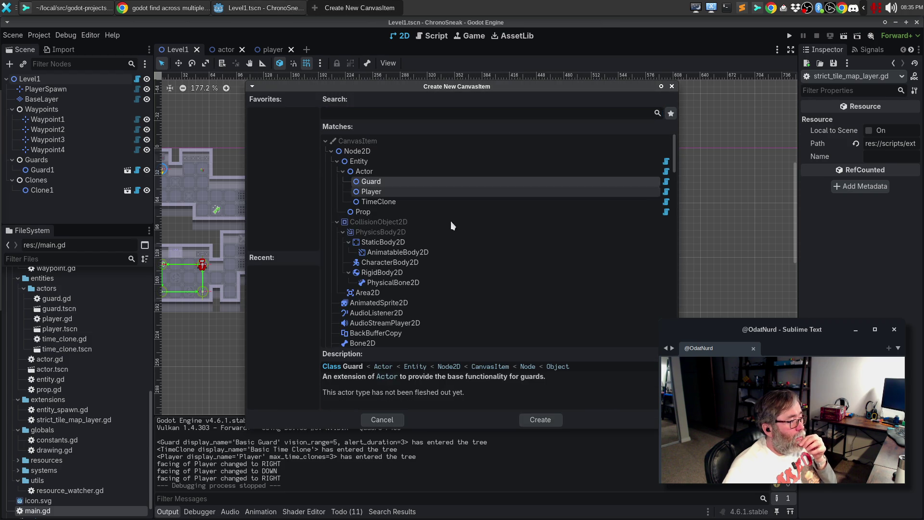
{"action": "left_click", "coordinate": [538, 420]}
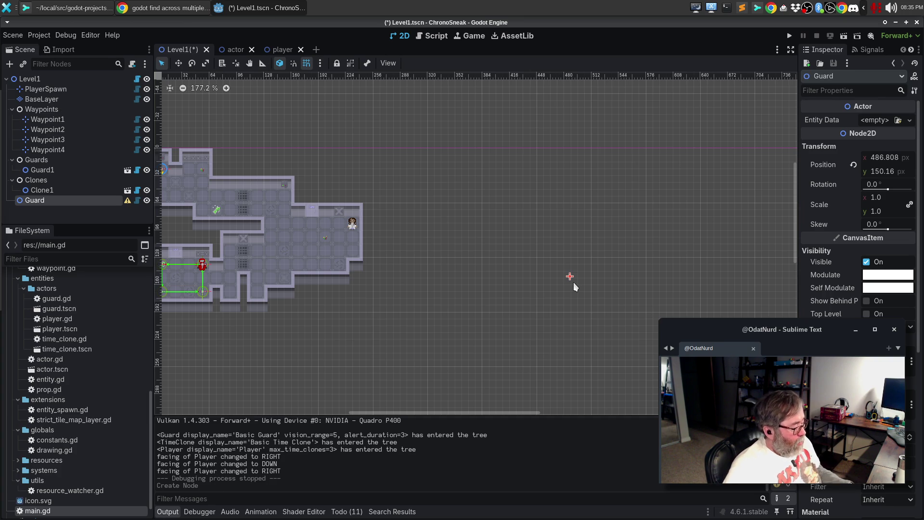
{"action": "key", "text": "ctrl+z"}
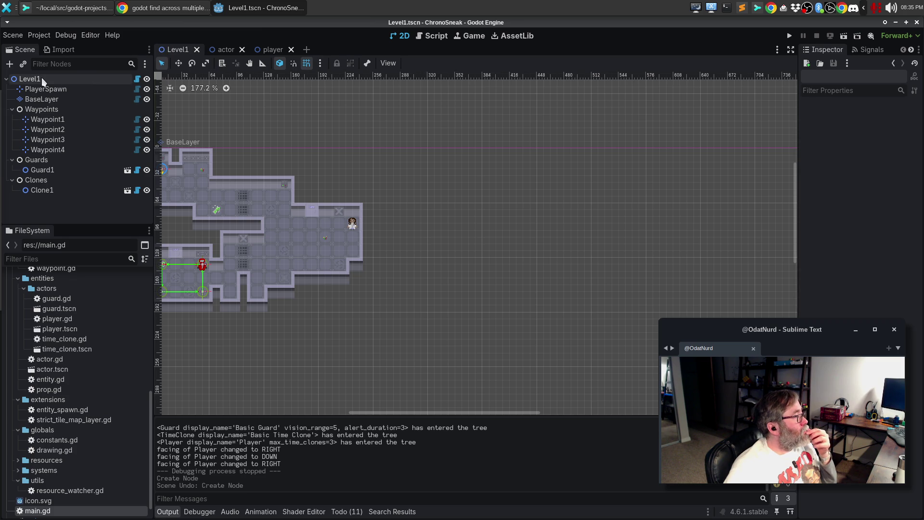
Paint an atlas tile on the BaseLayer tilemap at the far right of the map.
{"action": "left_click", "coordinate": [41, 99]}
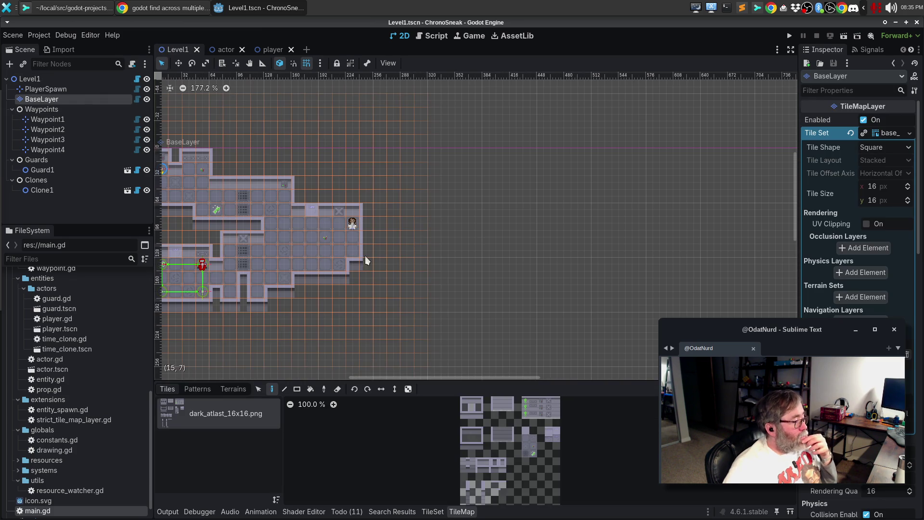
{"action": "left_click", "coordinate": [479, 414]}
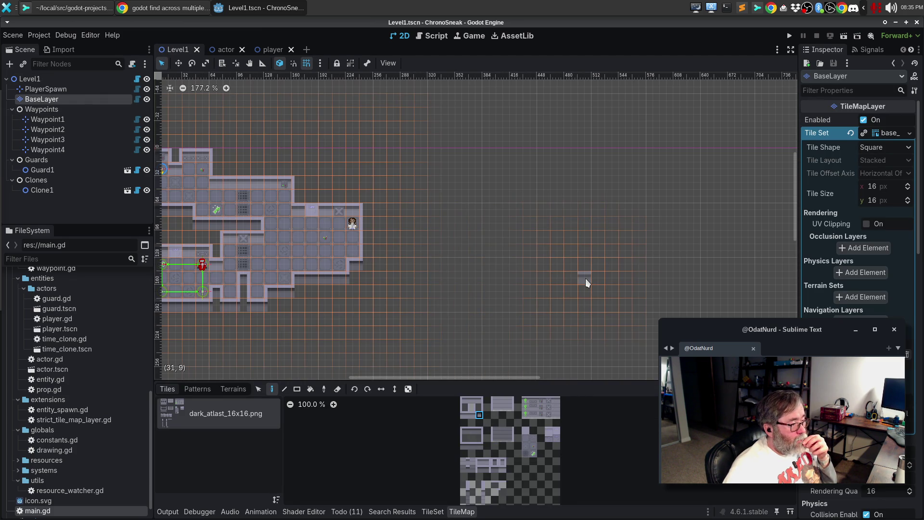
{"action": "left_click", "coordinate": [609, 316]}
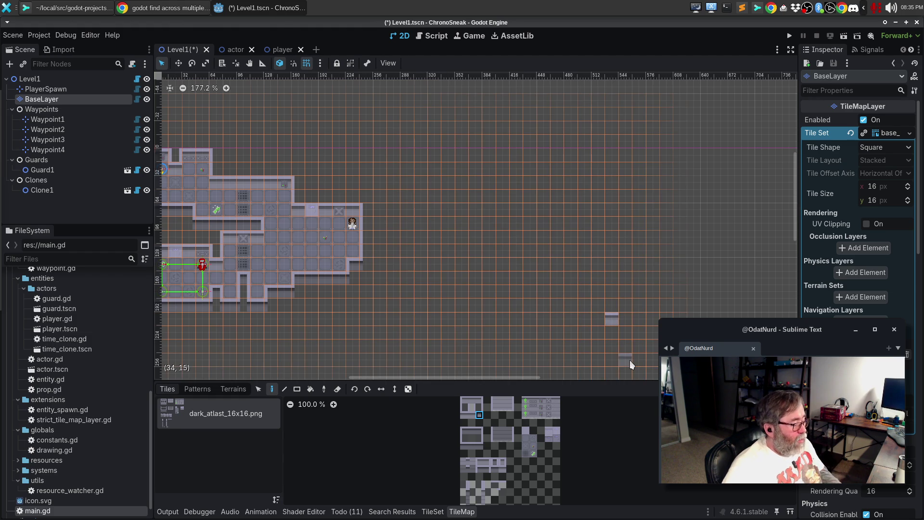
Run the game, walk the player right, down, left and up, then stop it and recentre Level1.
{"action": "key", "text": "F5"}
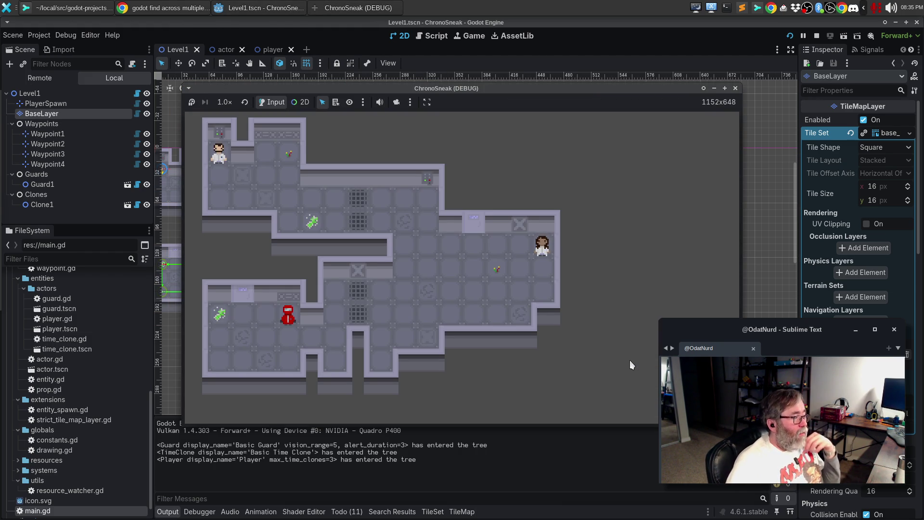
{"action": "key", "text": "Right"}
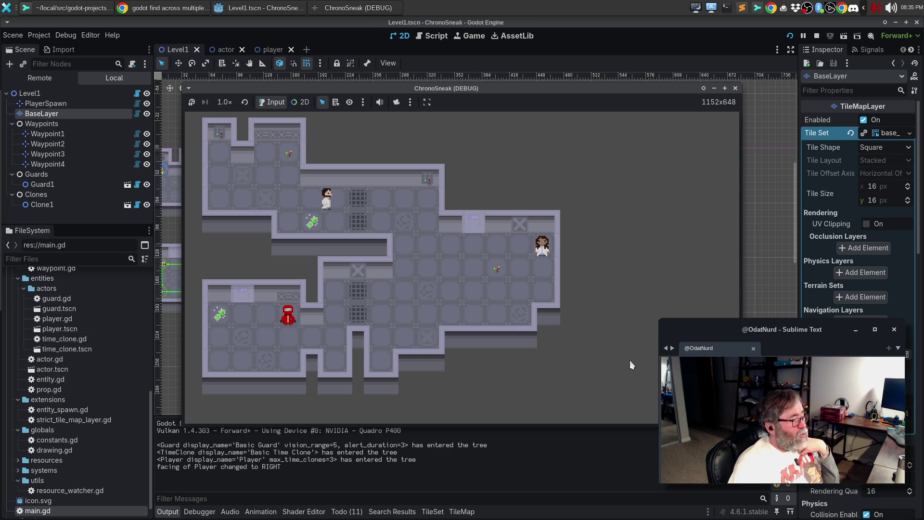
{"action": "key", "text": "Down"}
{"action": "key", "text": "Down"}
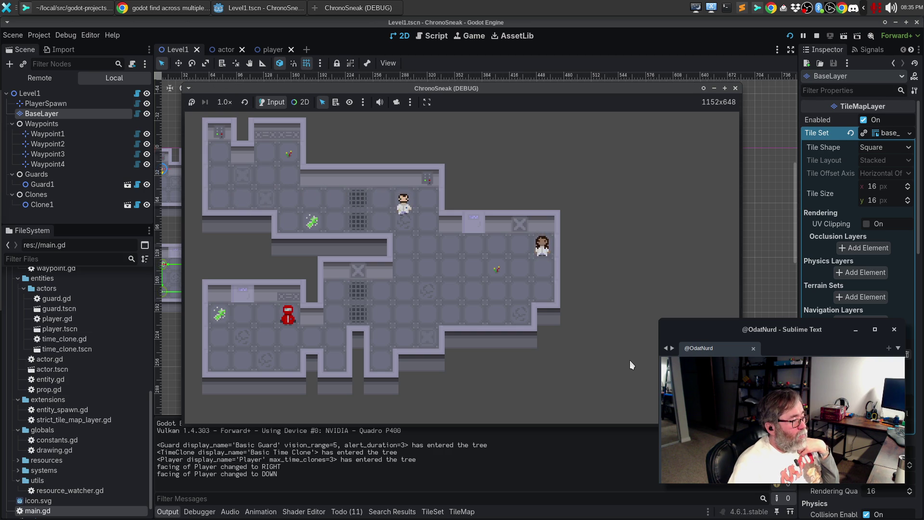
{"action": "key", "text": "Right"}
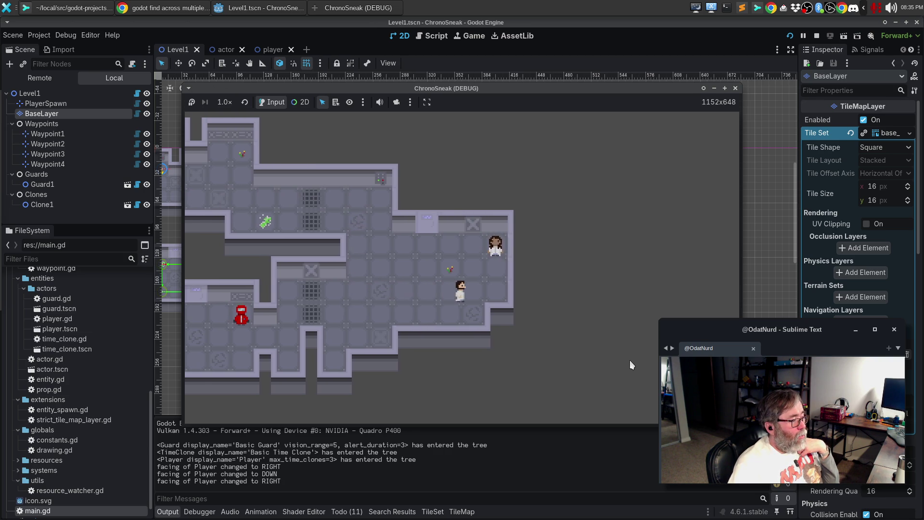
{"action": "key", "text": "Left"}
{"action": "key", "text": "Down"}
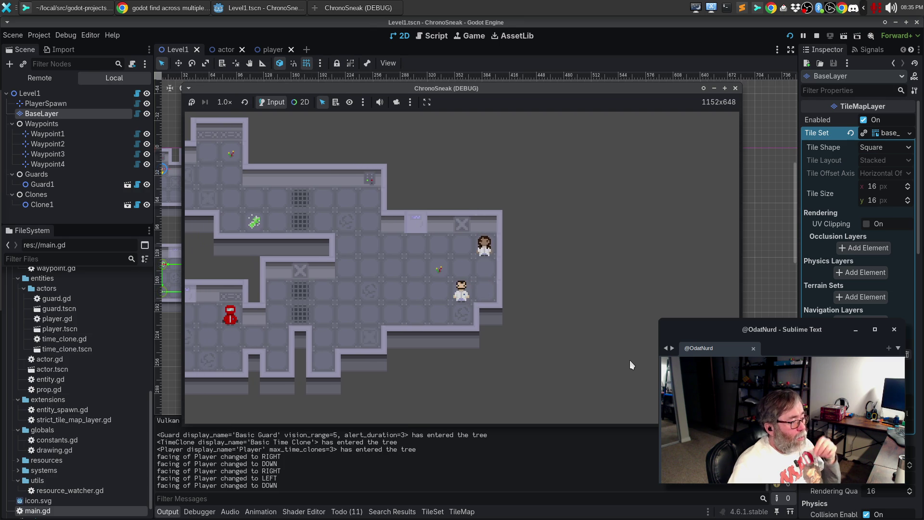
{"action": "key", "text": "Up"}
{"action": "key", "text": "Up"}
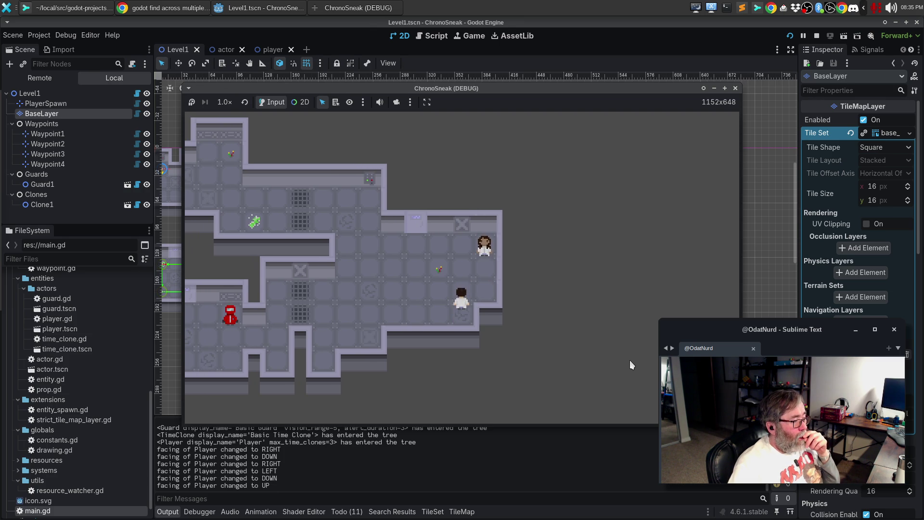
{"action": "key", "text": "Left"}
{"action": "key", "text": "Left"}
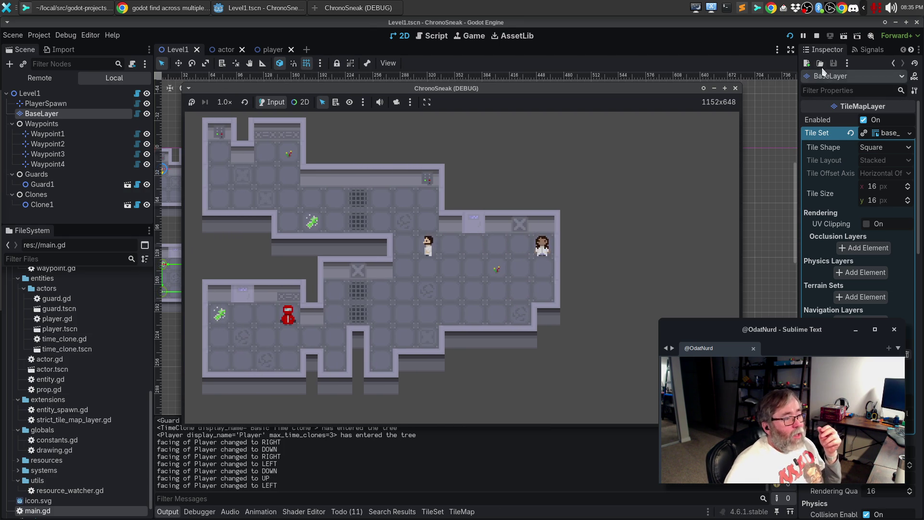
{"action": "key", "text": "F8"}
{"action": "left_click_drag", "start_coordinate": [238, 329], "coordinate": [512, 349]}
{"action": "left_click", "coordinate": [286, 228]}
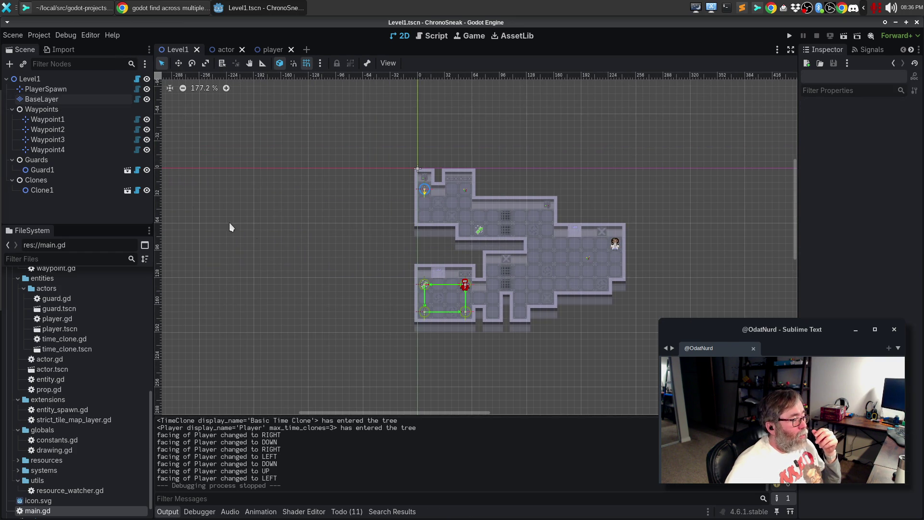
Paint a stray atlas tile on BaseLayer just left of the level.
{"action": "left_click", "coordinate": [67, 101]}
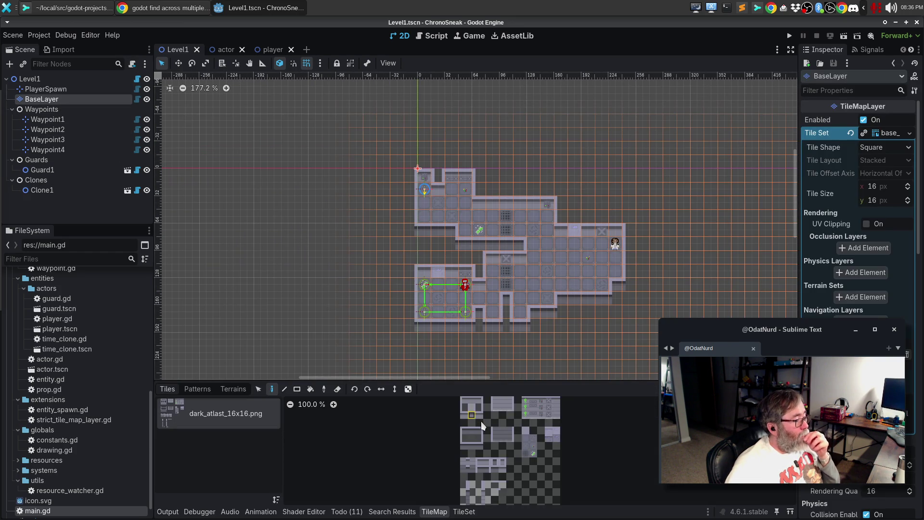
{"action": "left_click", "coordinate": [482, 441]}
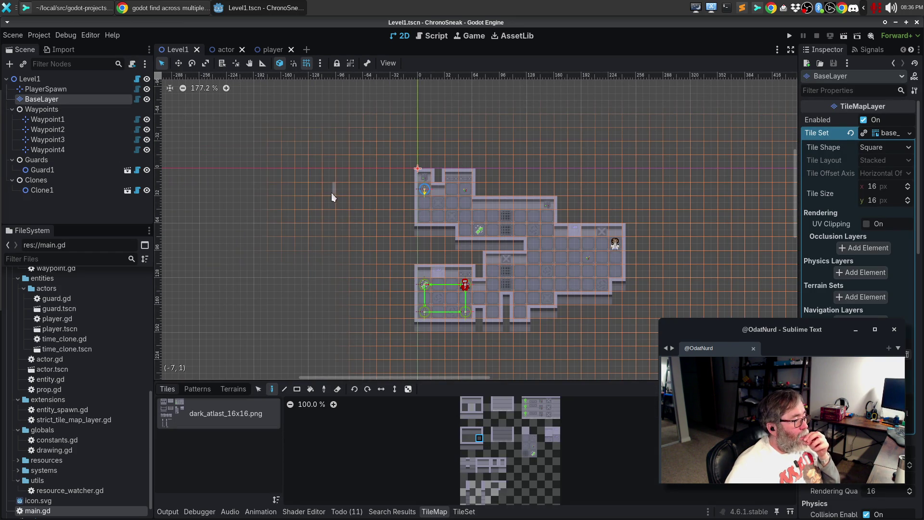
{"action": "left_click", "coordinate": [298, 187]}
Run ChronoSneak and walk the player right and down to test the camera range, then stop.
{"action": "key", "text": "F5"}
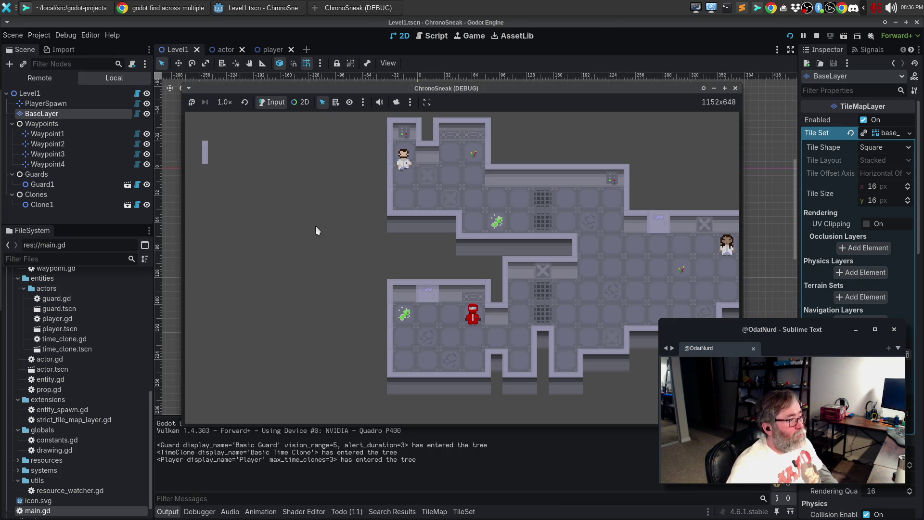
{"action": "key", "text": "Right"}
{"action": "key", "text": "Down"}
{"action": "key", "text": "Right"}
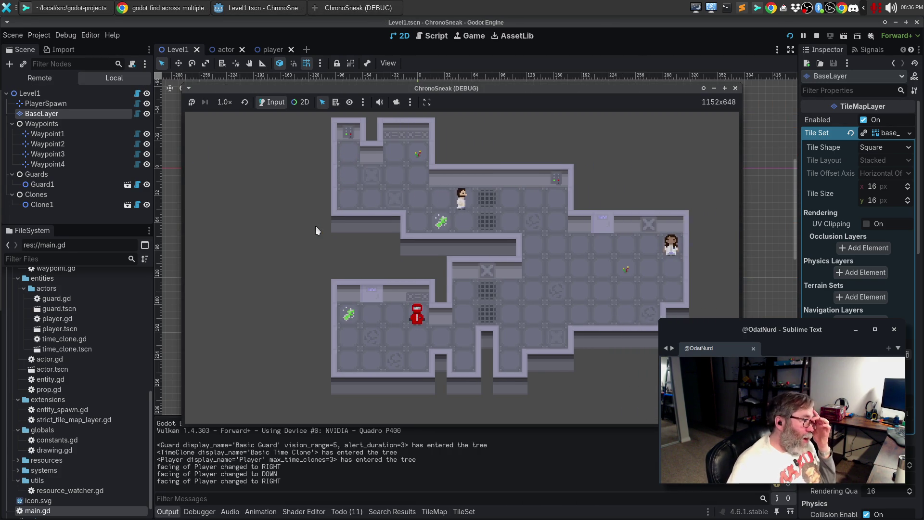
{"action": "key", "text": "Down"}
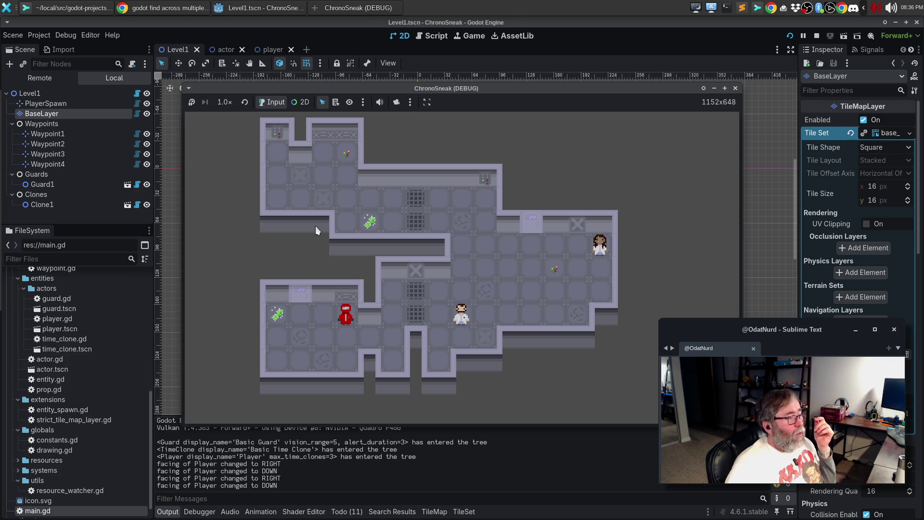
{"action": "left_click", "coordinate": [736, 89]}
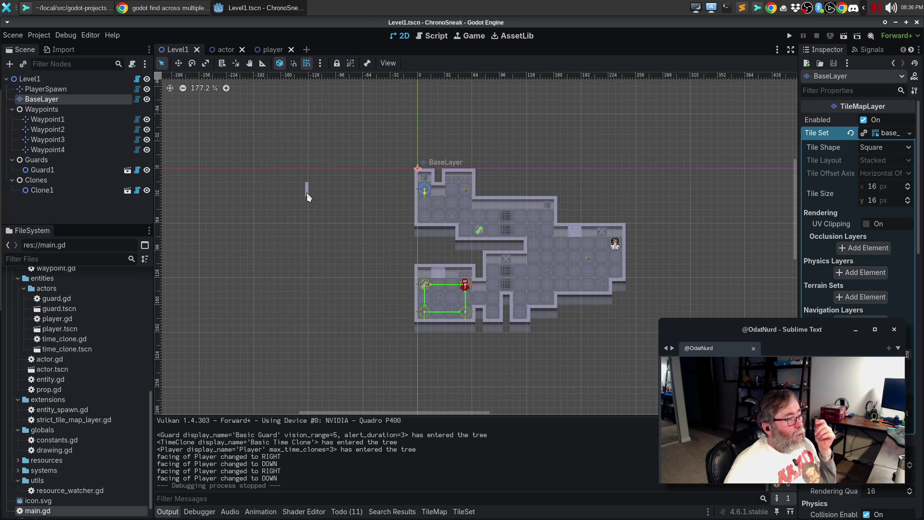
Undo both tile-painting steps.
{"action": "key", "text": "ctrl+z"}
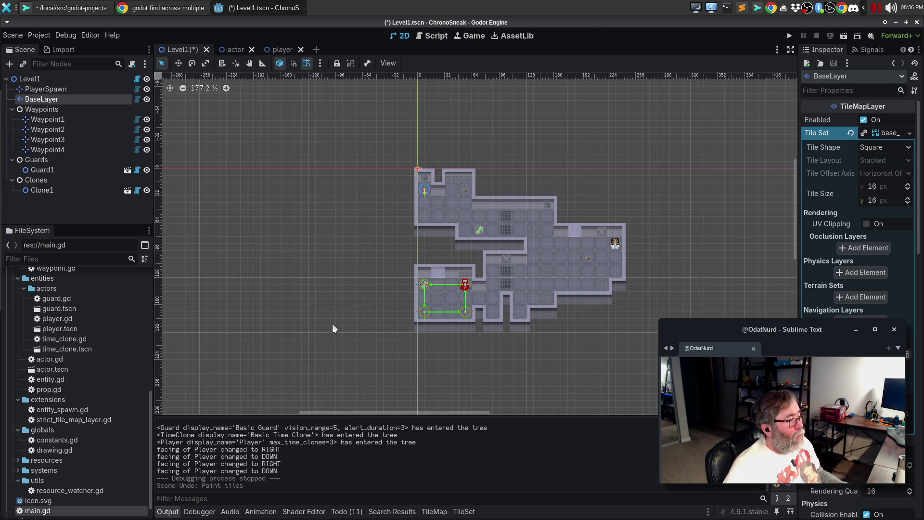
{"action": "scroll", "coordinate": [501, 350], "scroll_direction": "down", "scroll_amount": 4}
{"action": "key", "text": "ctrl+z"}
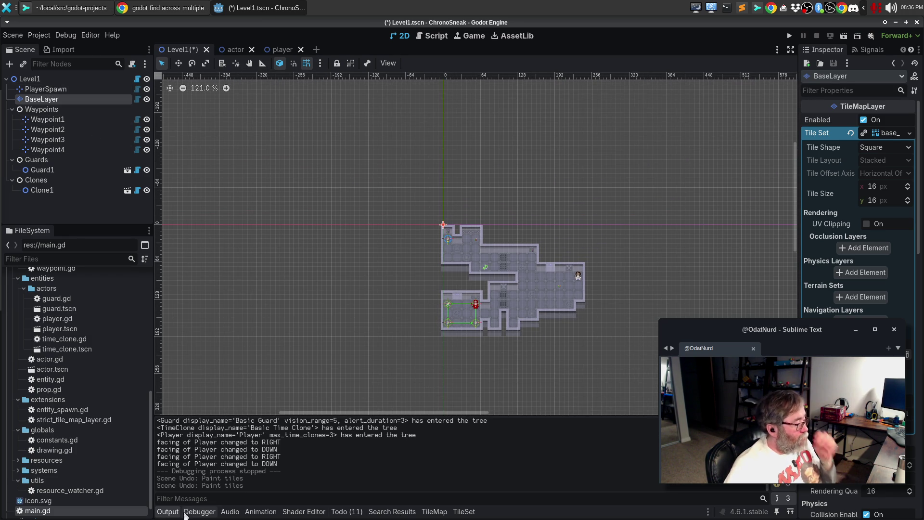
Paint the top-left atlas tile on BaseLayer far up-left of the level.
{"action": "left_click", "coordinate": [61, 110]}
{"action": "left_click", "coordinate": [60, 98]}
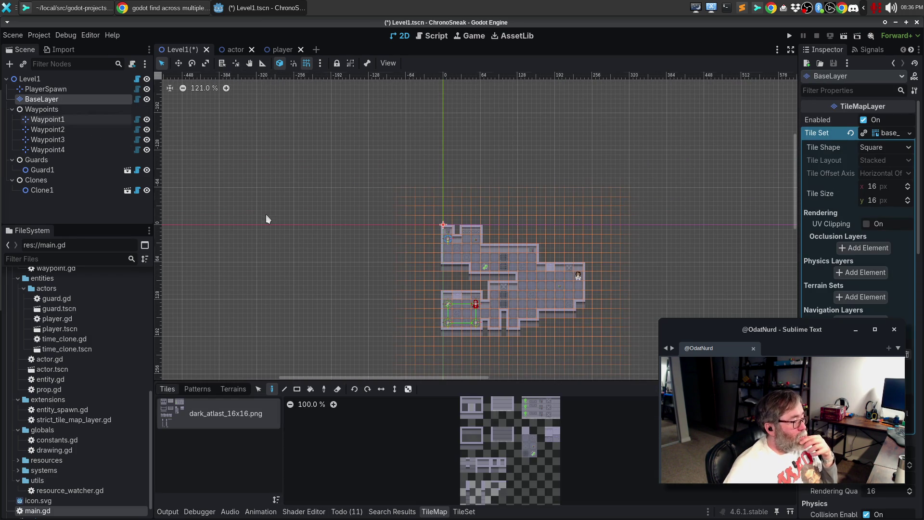
{"action": "left_click", "coordinate": [465, 401]}
{"action": "left_click", "coordinate": [261, 117]}
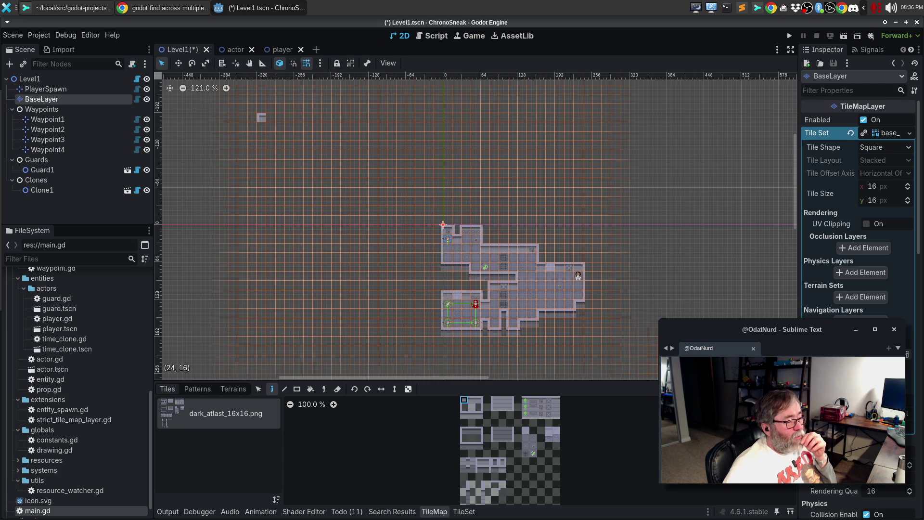
Play the game and walk the player around to check the camera follows the larger map, then stop.
{"action": "key", "text": "F5"}
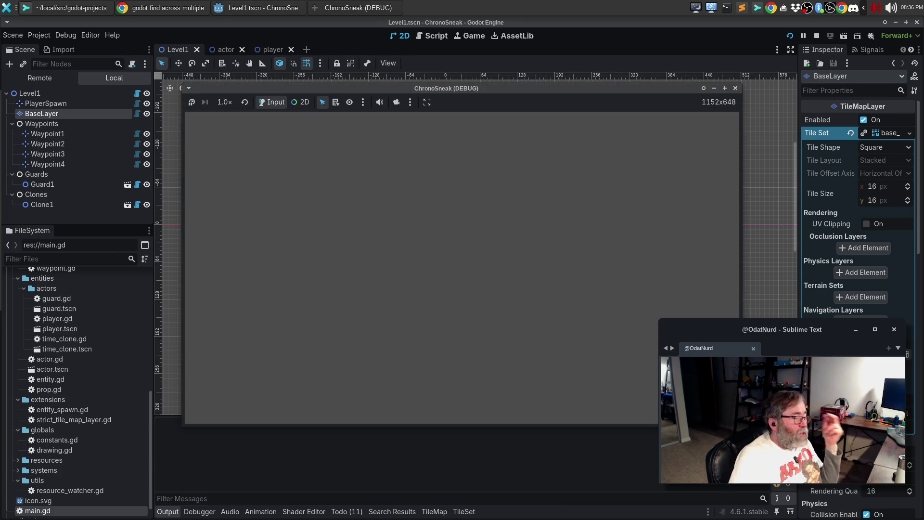
{"action": "key", "text": "Right"}
{"action": "key", "text": "Down"}
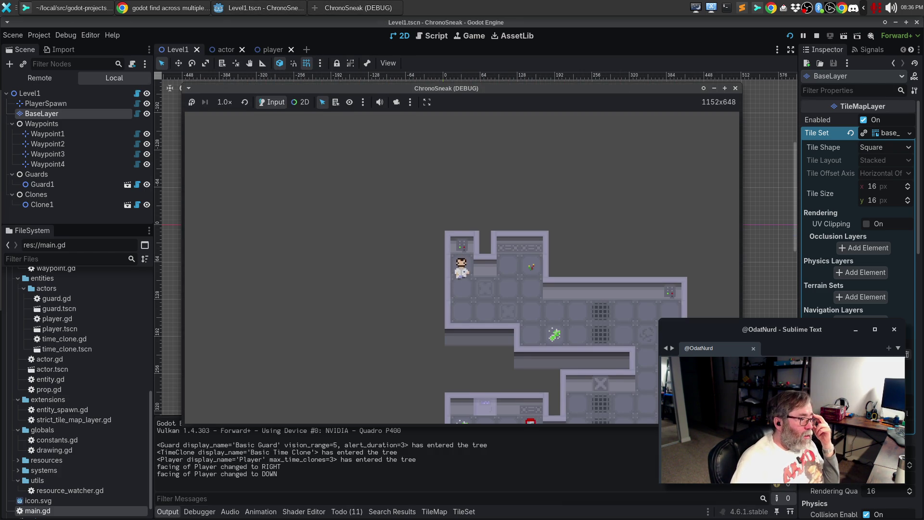
{"action": "key", "text": "Right"}
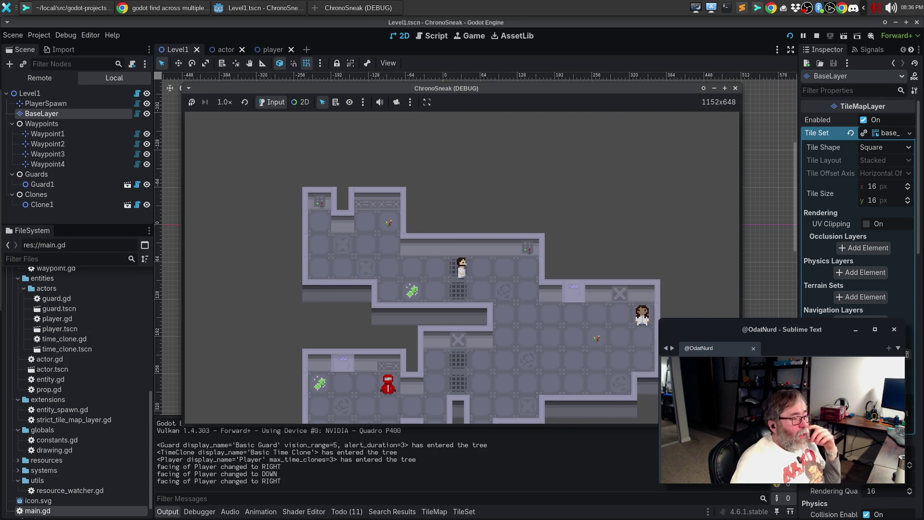
{"action": "key", "text": "Down"}
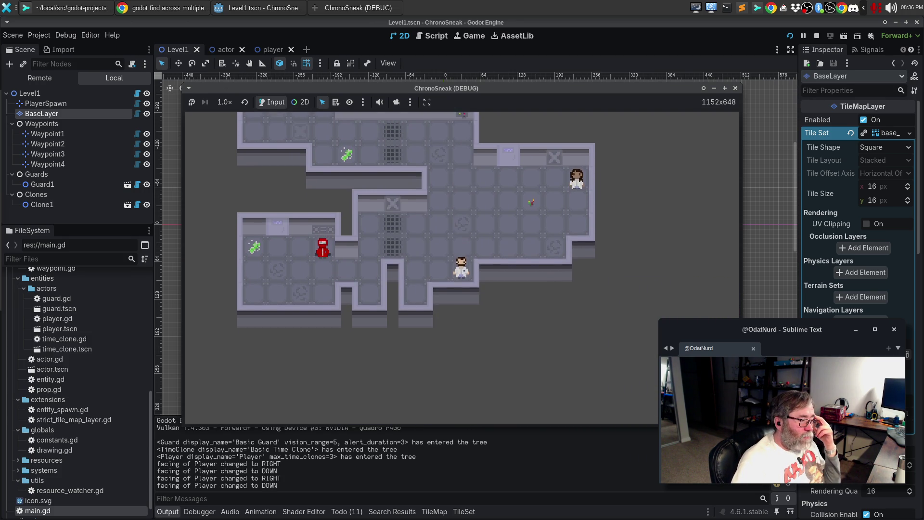
{"action": "key", "text": "Up"}
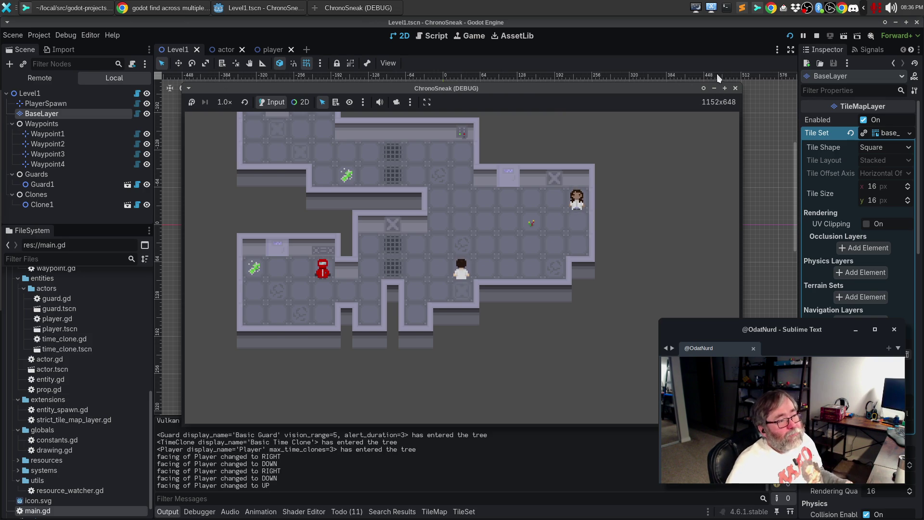
{"action": "left_click", "coordinate": [736, 88]}
Undo the distant tile, replay the original level briefly, and stop the game.
{"action": "key", "text": "ctrl+z"}
{"action": "key", "text": "ctrl+z"}
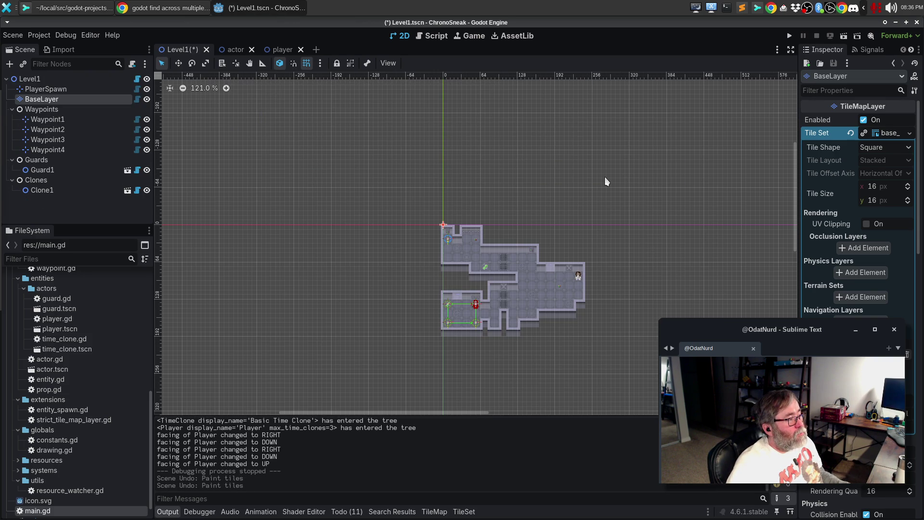
{"action": "key", "text": "F5"}
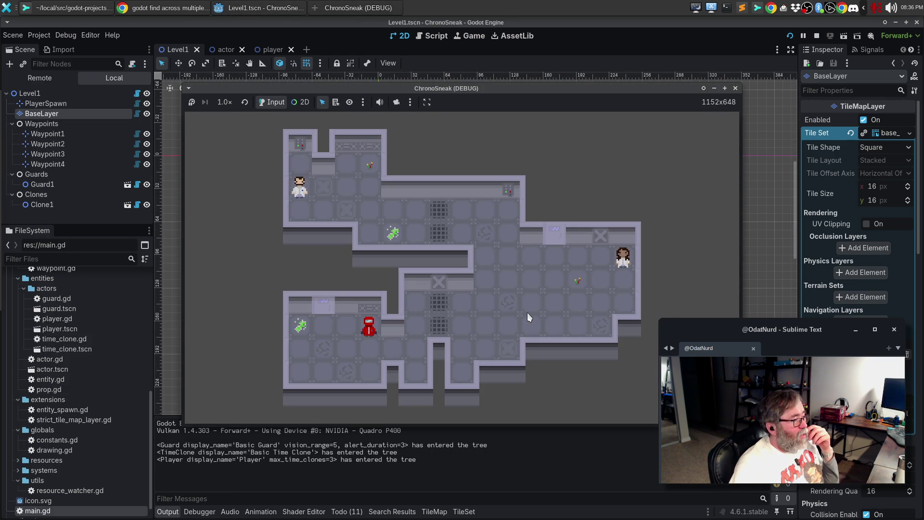
{"action": "key", "text": "Right"}
{"action": "key", "text": "Right"}
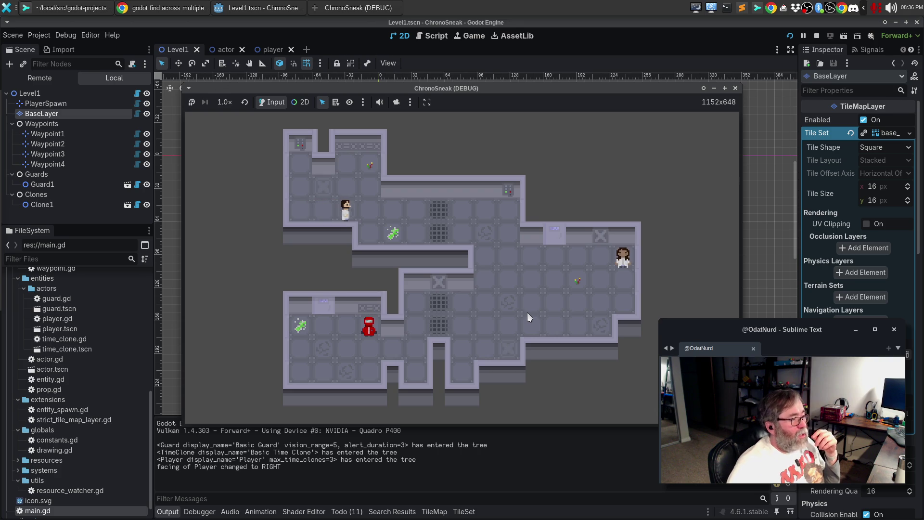
{"action": "left_click", "coordinate": [736, 88]}
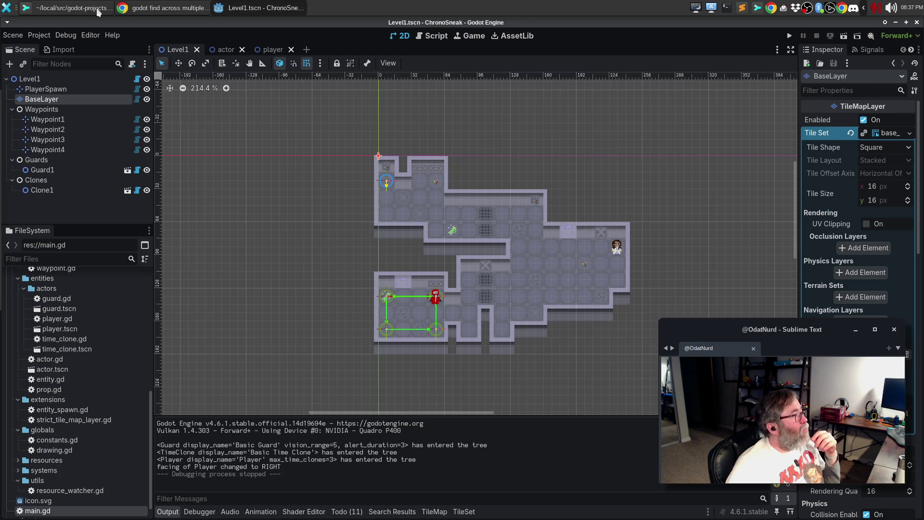
In Sublime Merge, stage main.gd, actor.gd, strict_tile_map_layer.gd and constants.gd one by one.
{"action": "left_click", "coordinate": [98, 9]}
{"action": "mouse_move", "coordinate": [691, 171]}
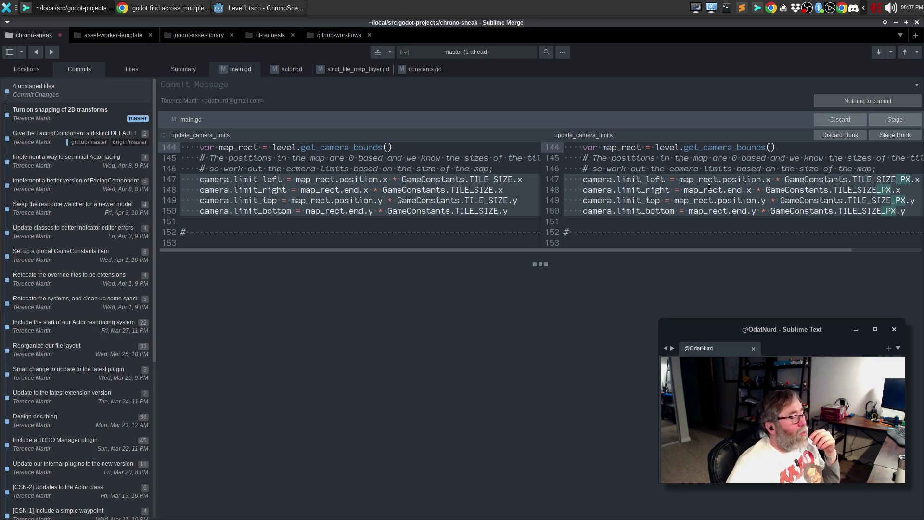
{"action": "scroll", "coordinate": [537, 250], "scroll_direction": "right", "scroll_amount": 2}
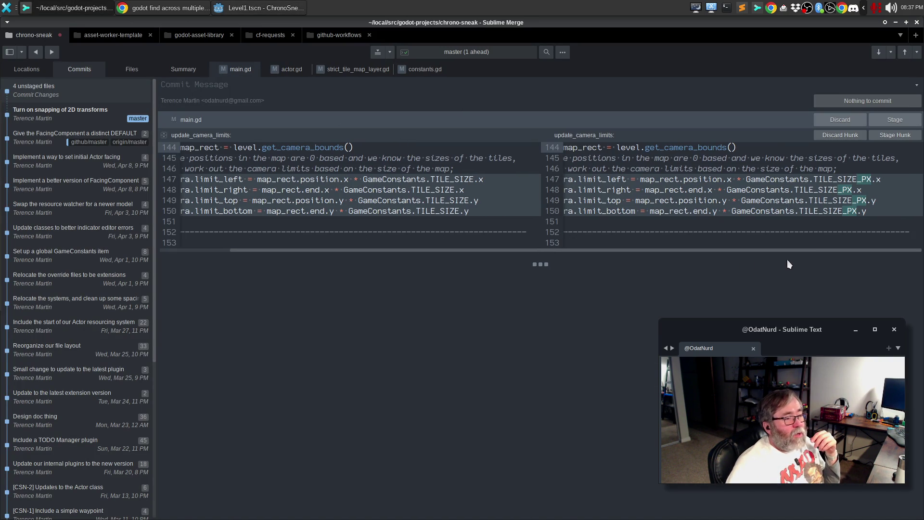
{"action": "left_click", "coordinate": [908, 123]}
{"action": "left_click", "coordinate": [909, 126]}
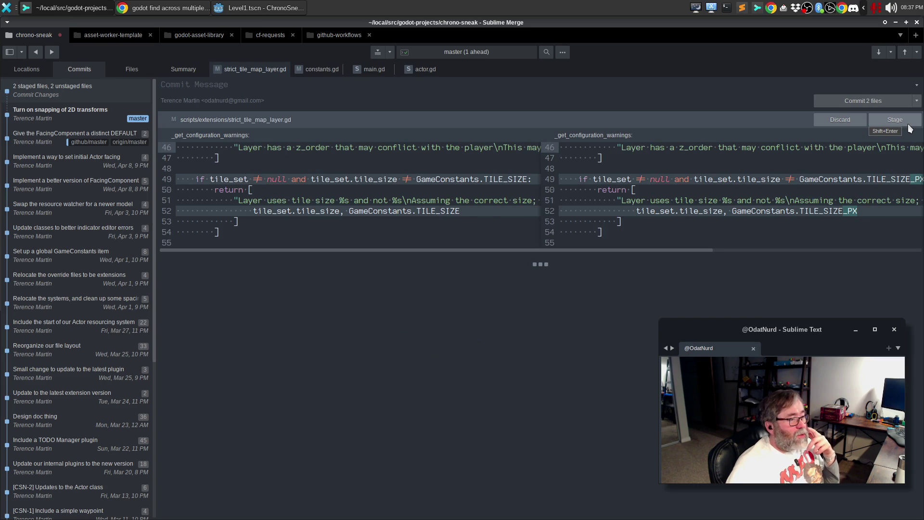
{"action": "left_click", "coordinate": [909, 126]}
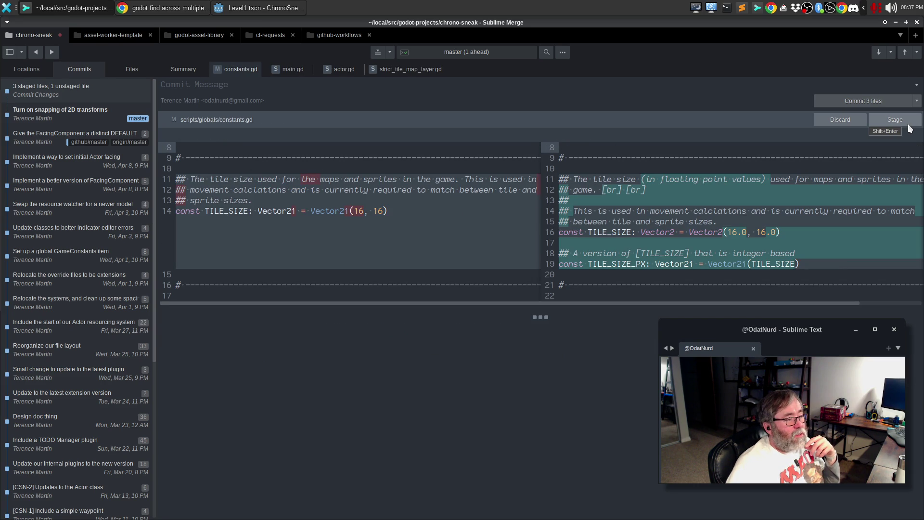
{"action": "left_click", "coordinate": [909, 126]}
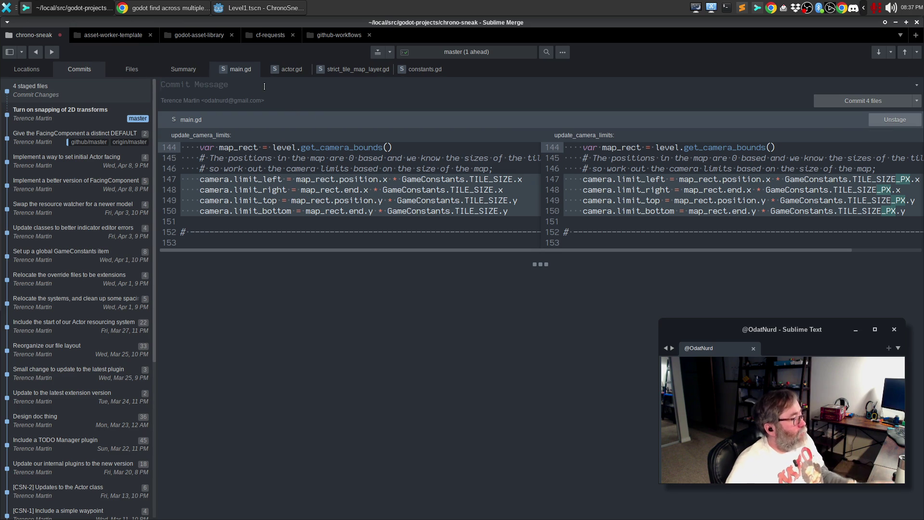
Enter the commit message 'Create an extra constant for pixel tile size', then return to Godot.
{"action": "type", "text": "C"}
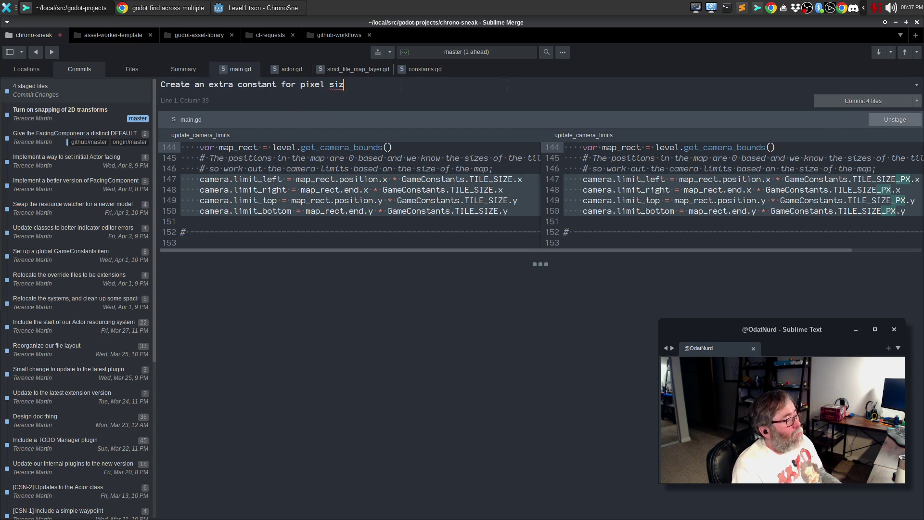
{"action": "key", "text": "BackSpace"}
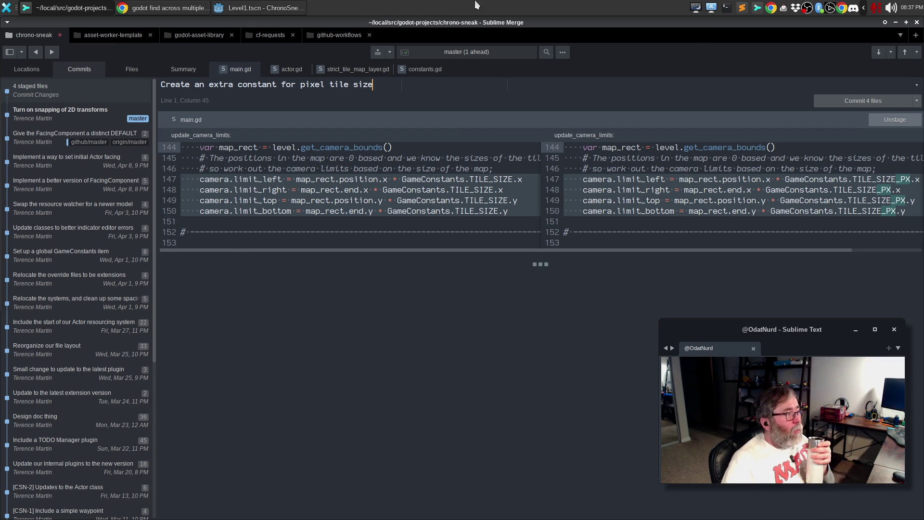
{"action": "left_click", "coordinate": [277, 10]}
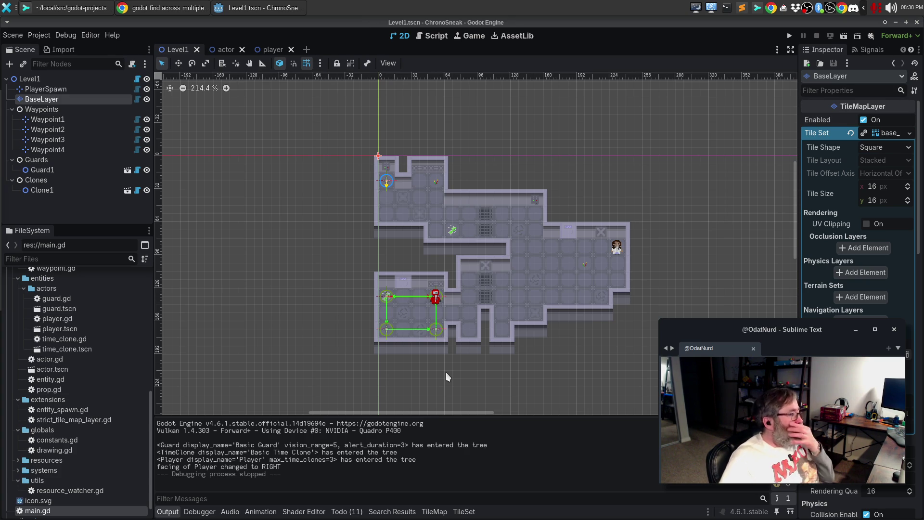
Switch to the Script workspace to view main.gd's TILE_SIZE_PX camera limits.
{"action": "left_click", "coordinate": [434, 37]}
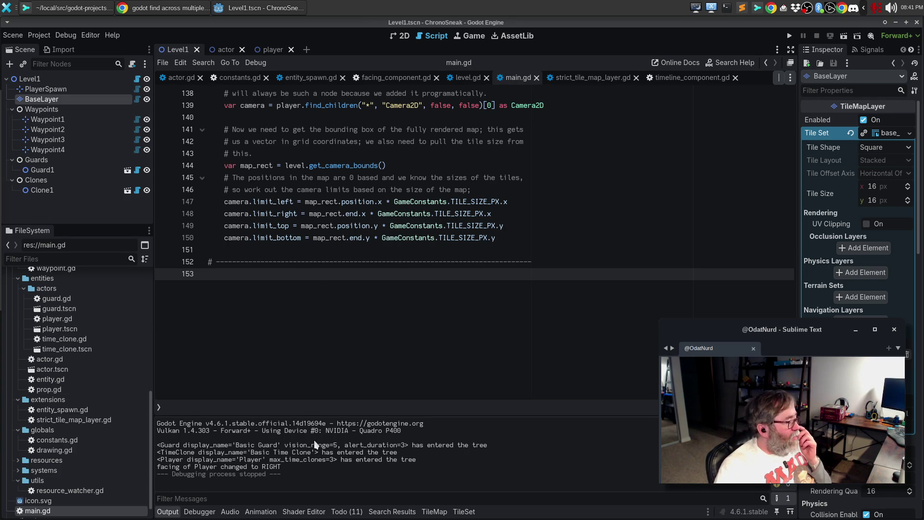
From the Todo list, jump to entity_spawn.gd line 46 and place the caret on the Vector2.DOWN assignment.
{"action": "left_click", "coordinate": [356, 513]}
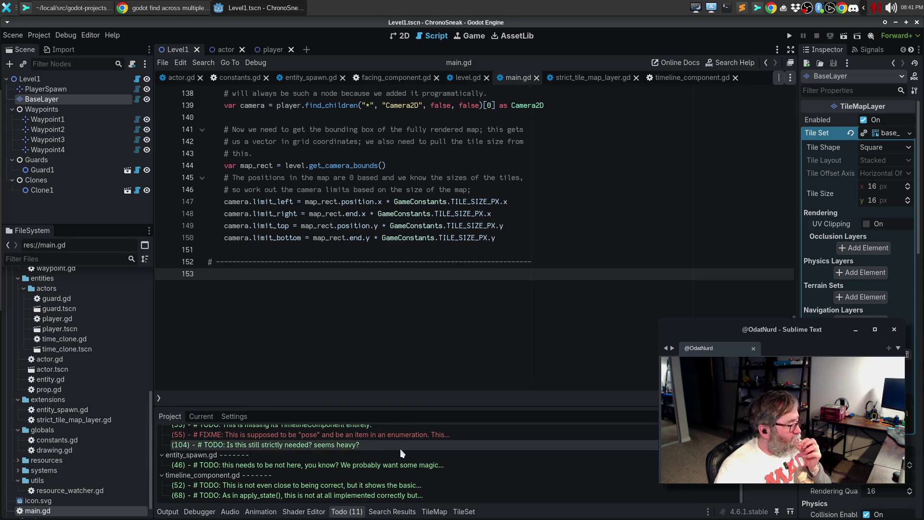
{"action": "scroll", "coordinate": [400, 450], "scroll_direction": "up", "scroll_amount": 1}
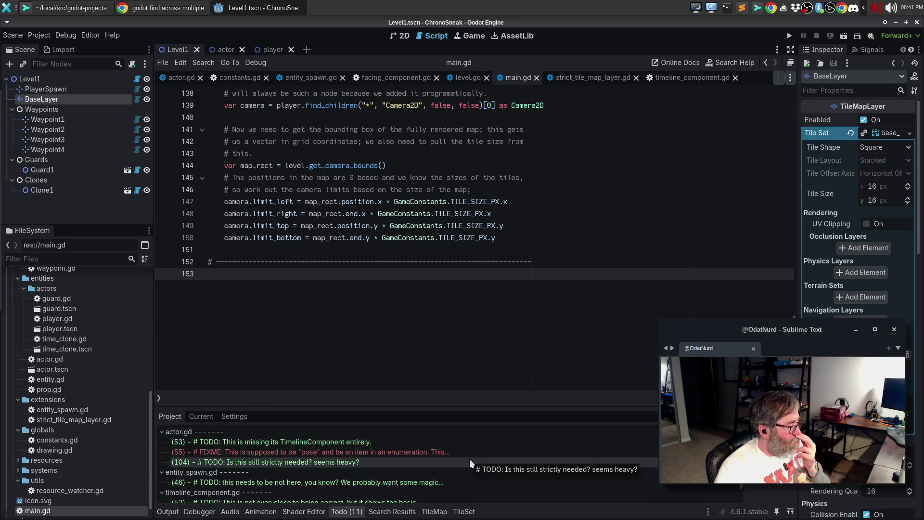
{"action": "scroll", "coordinate": [470, 458], "scroll_direction": "down", "scroll_amount": 1}
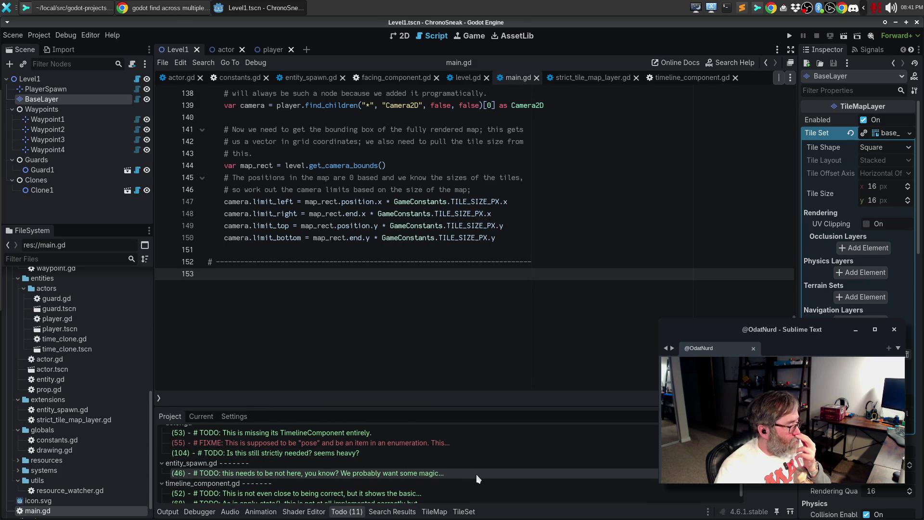
{"action": "double_click", "coordinate": [475, 474]}
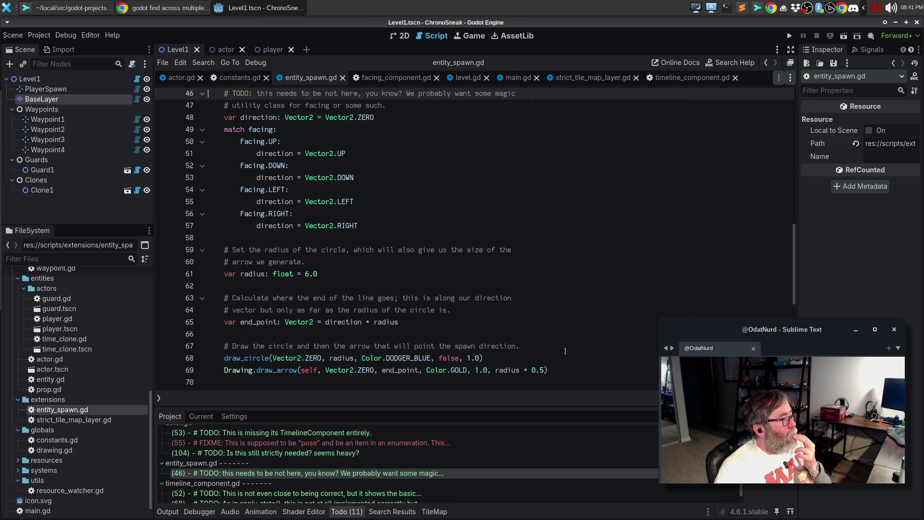
{"action": "scroll", "coordinate": [539, 341], "scroll_direction": "up", "scroll_amount": 1}
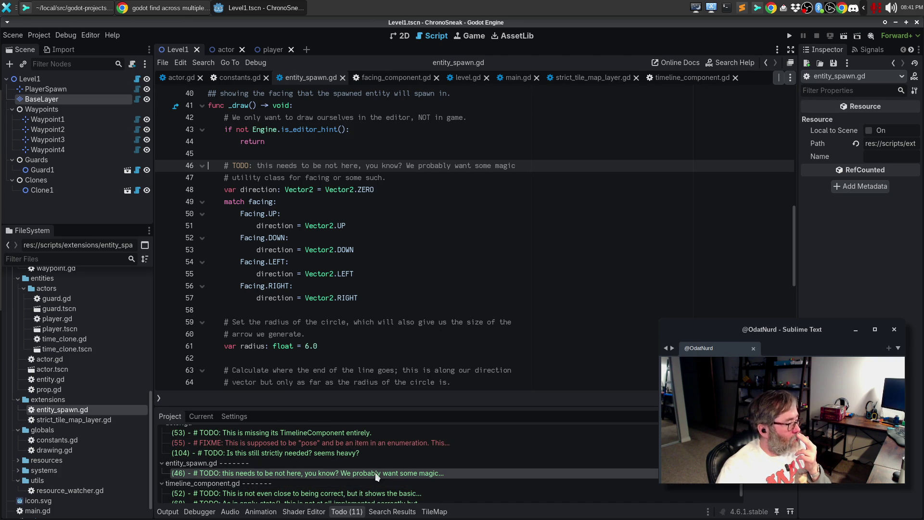
{"action": "left_click", "coordinate": [444, 247]}
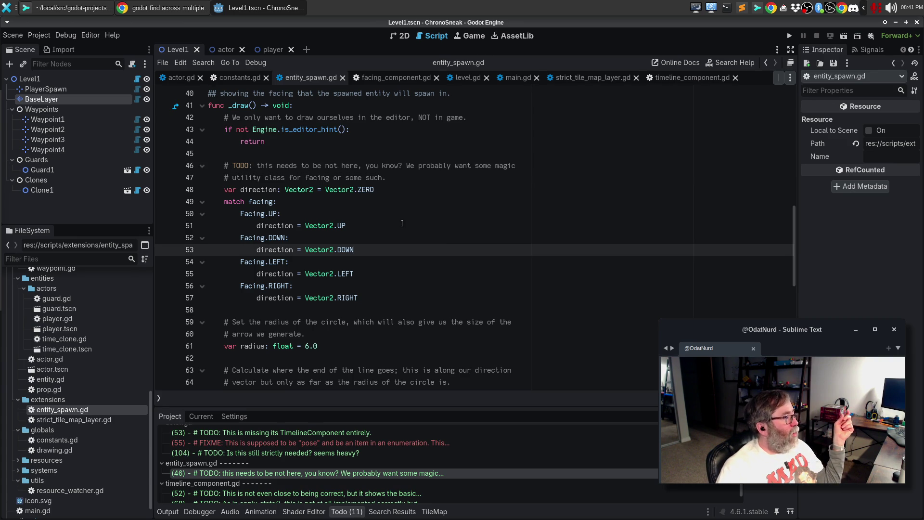
{"action": "left_click", "coordinate": [266, 78]}
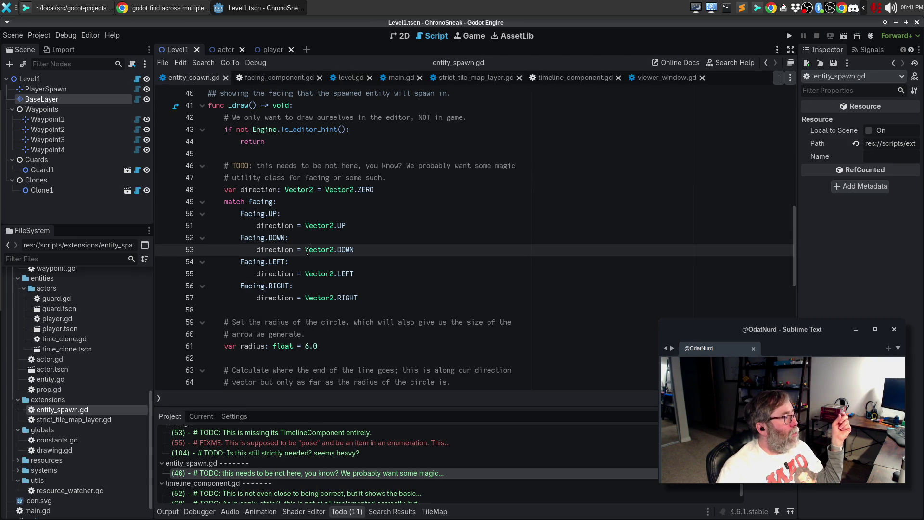
{"action": "left_click", "coordinate": [306, 236]}
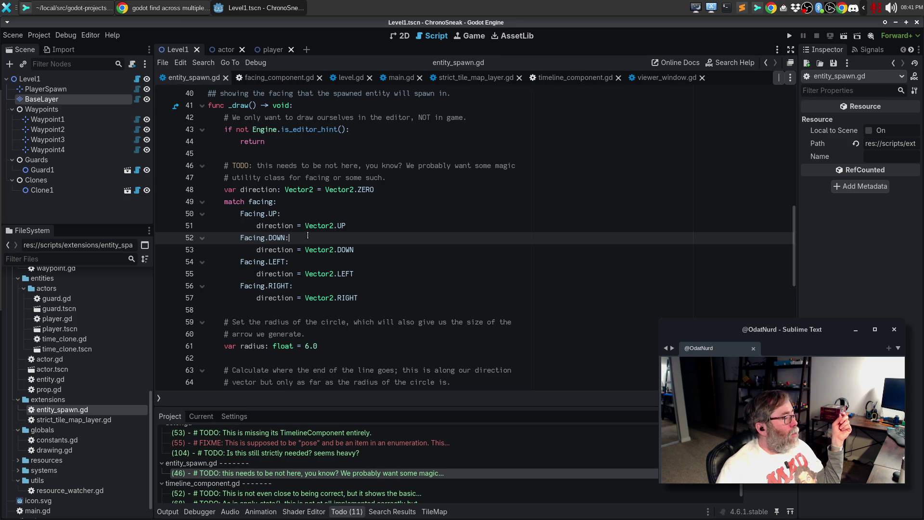
{"action": "scroll", "coordinate": [311, 235], "scroll_direction": "up", "scroll_amount": 1}
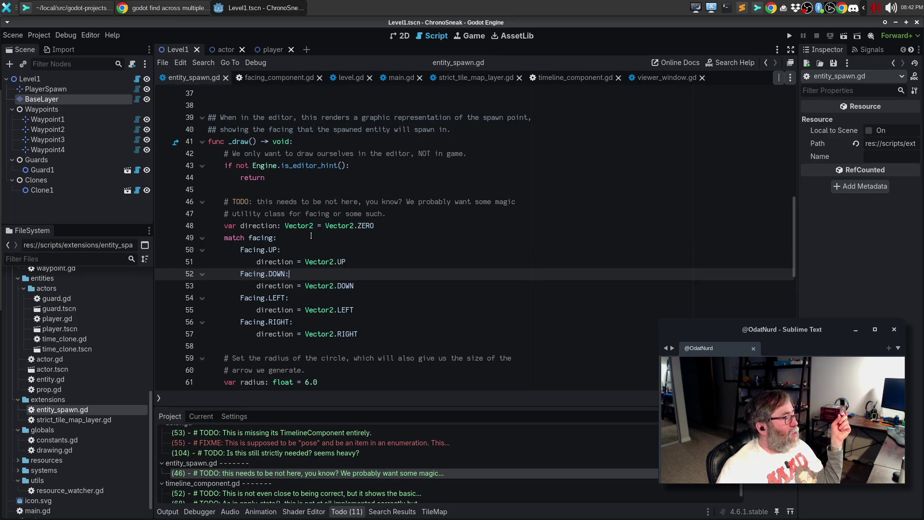
{"action": "scroll", "coordinate": [311, 235], "scroll_direction": "down", "scroll_amount": 1}
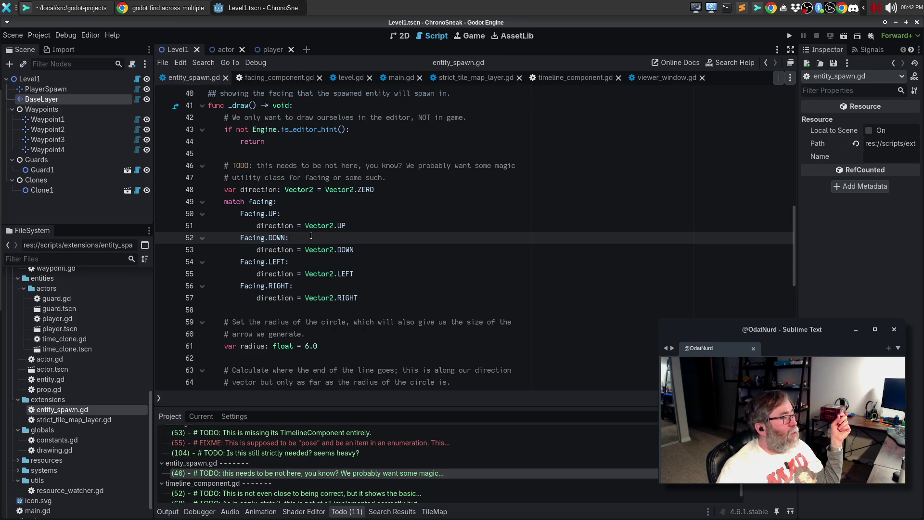
{"action": "scroll", "coordinate": [318, 241], "scroll_direction": "up", "scroll_amount": 13}
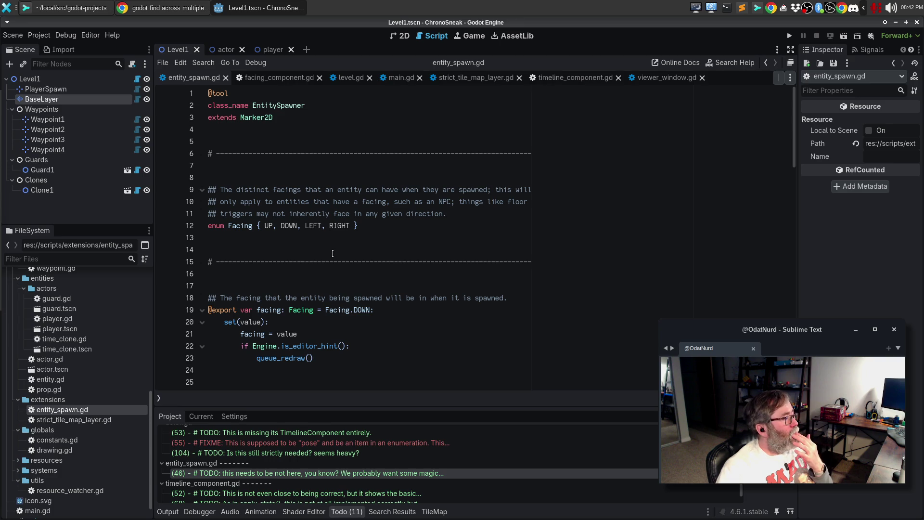
{"action": "scroll", "coordinate": [332, 253], "scroll_direction": "down", "scroll_amount": 2}
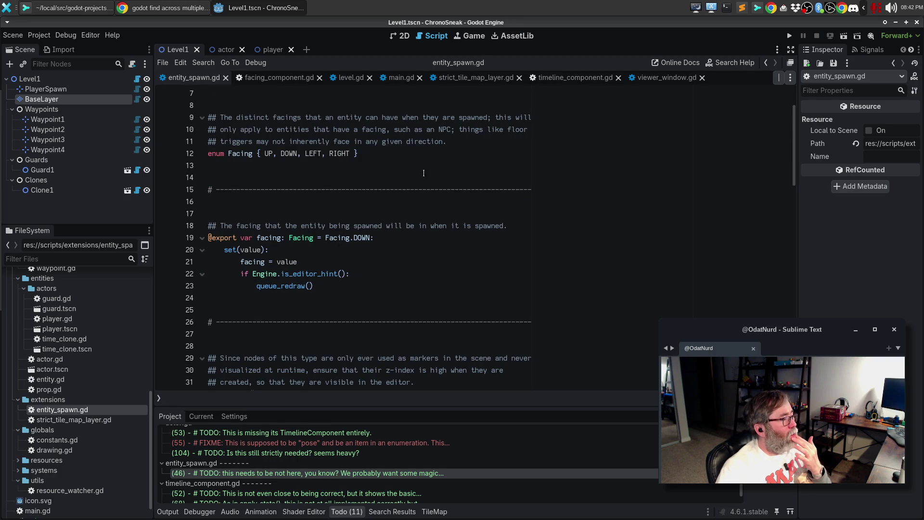
{"action": "left_click", "coordinate": [447, 153]}
{"action": "scroll", "coordinate": [447, 153], "scroll_direction": "up", "scroll_amount": 2}
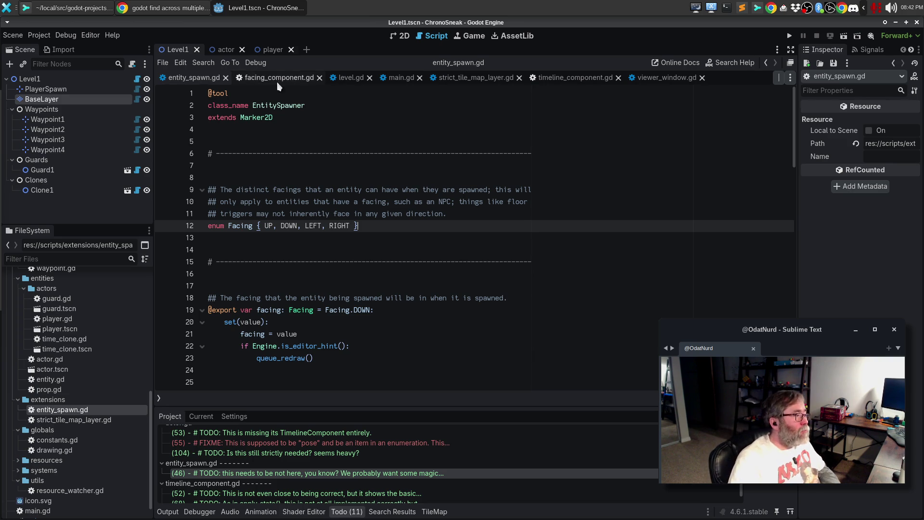
{"action": "left_click", "coordinate": [278, 129]}
Below extends Marker2D, type a three-line # FIXME about making this an Entity subclass.
{"action": "key", "text": "Return"}
{"action": "type", "text": "# "}
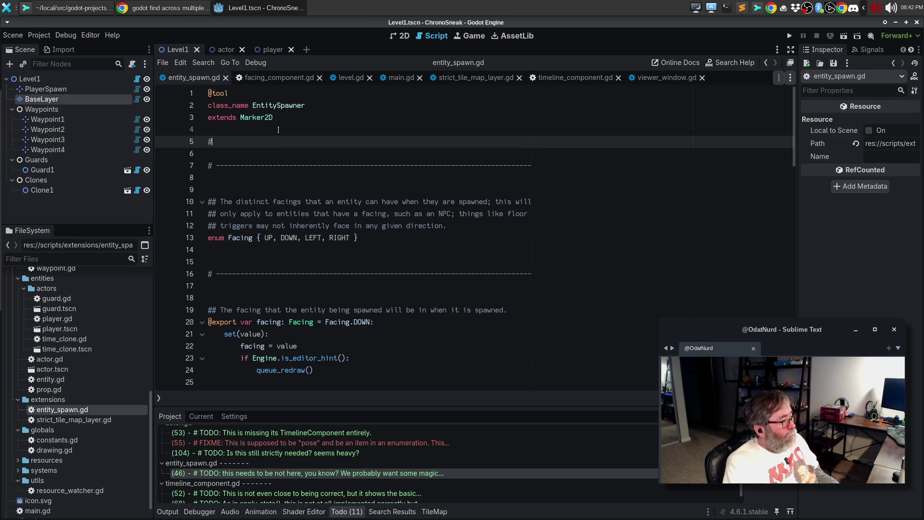
{"action": "type", "text": "FIXME"}
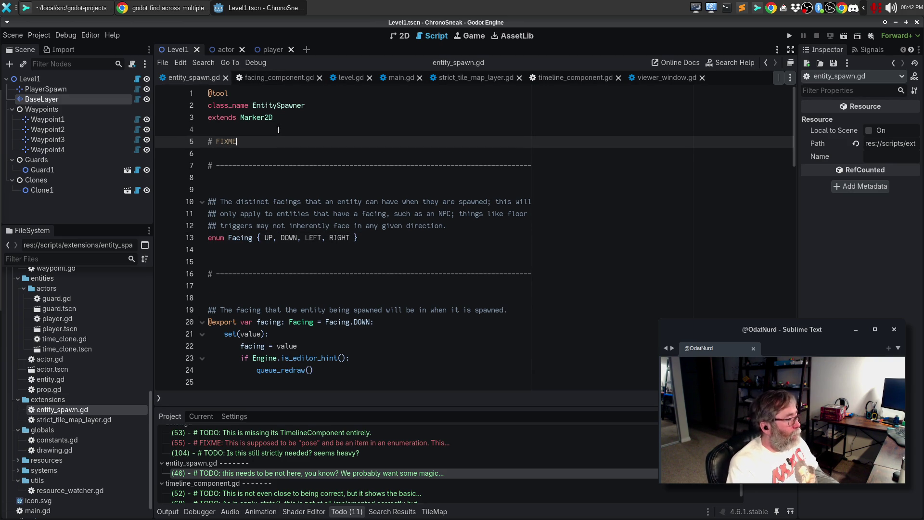
{"action": "type", "text": ": This should p"}
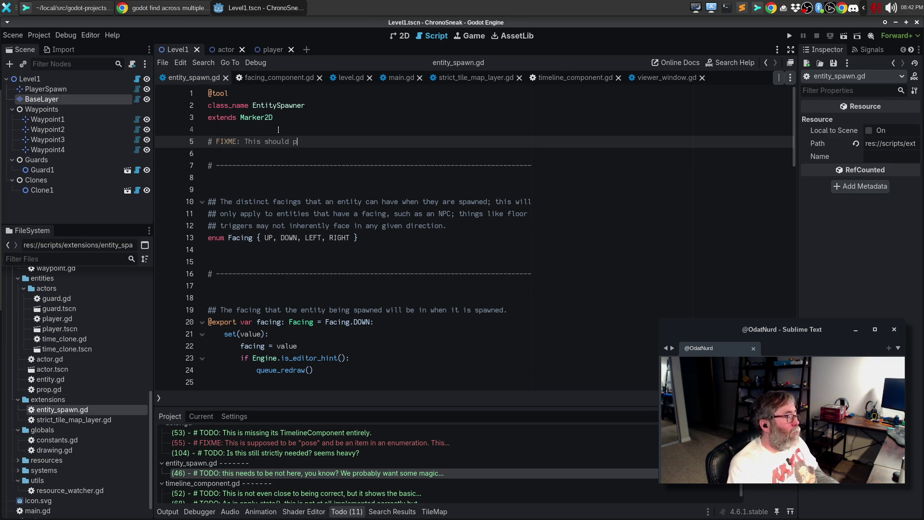
{"action": "type", "text": "robably be a subclass of Entity that we fill out, rather"}
{"action": "key", "text": "Return"}
{"action": "type", "text": "than"}
{"action": "key", "text": "BackSpace"}
{"action": "key", "text": "BackSpace"}
{"action": "key", "text": "BackSpace"}
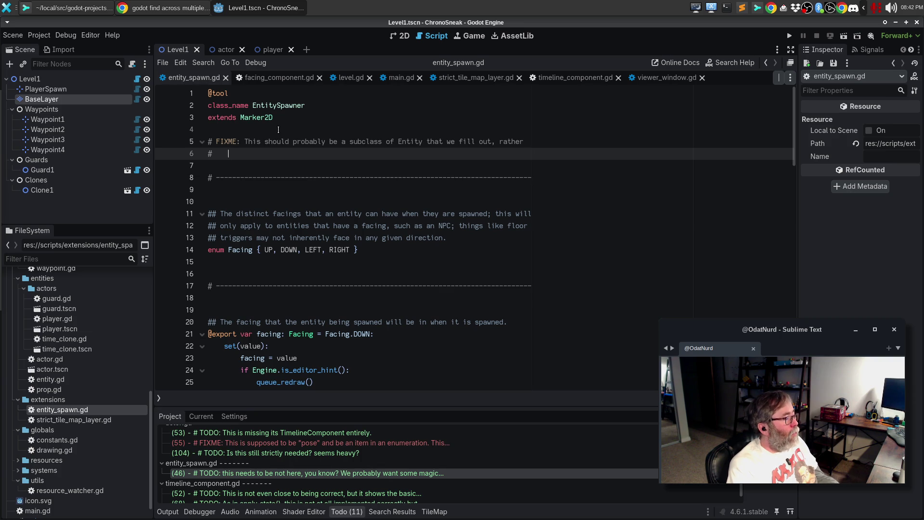
{"action": "type", "text": "than exte"}
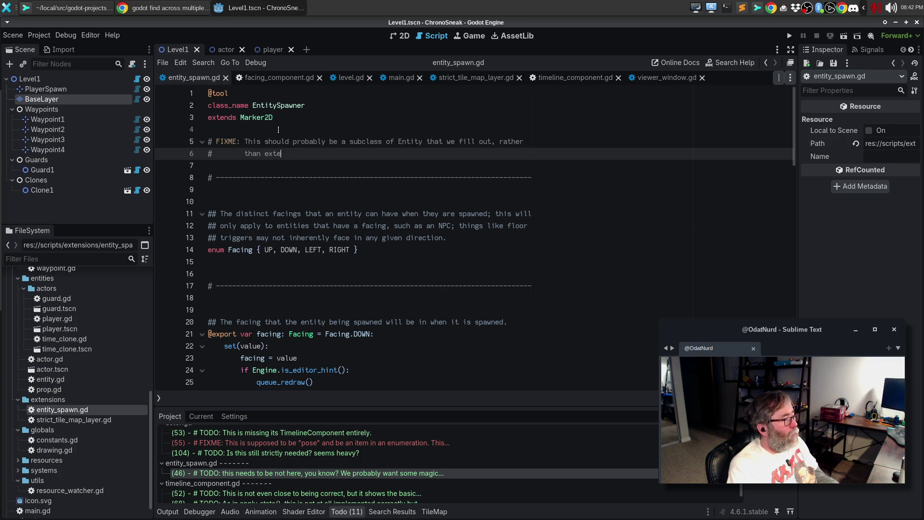
{"action": "type", "text": "nding Marker2D"}
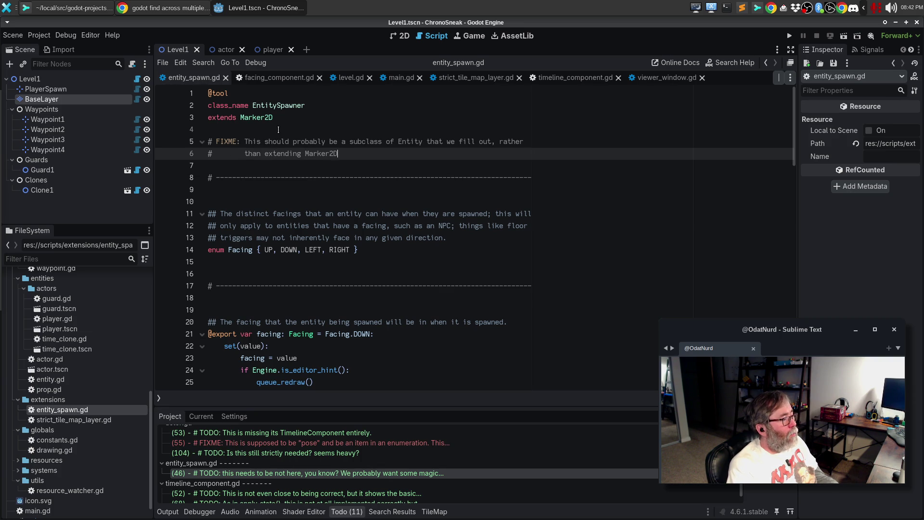
{"action": "type", "text": ", since it's just a "}
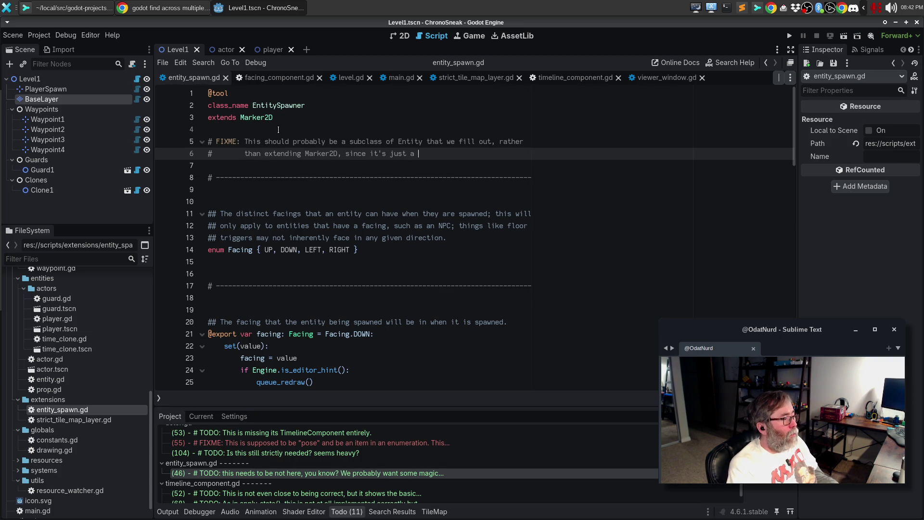
{"action": "type", "text": "positional place"}
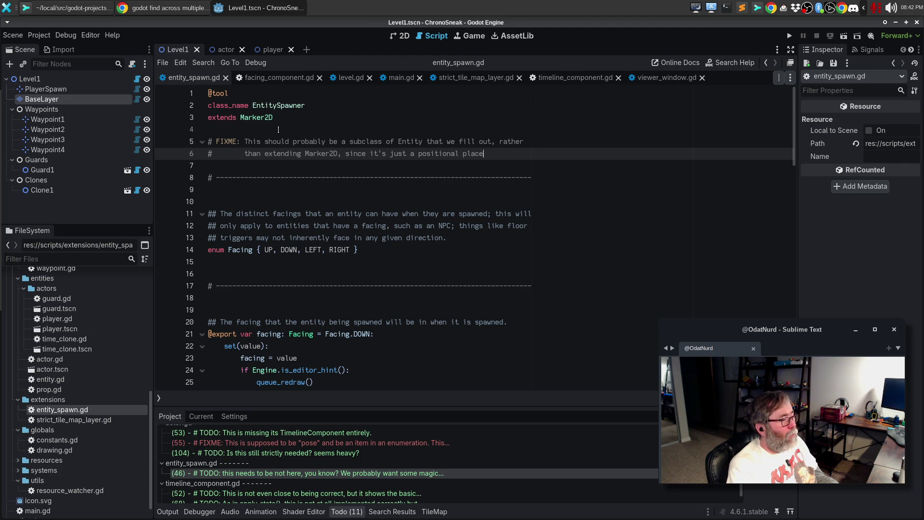
{"action": "type", "text": "holder; this"}
{"action": "key", "text": "Return"}
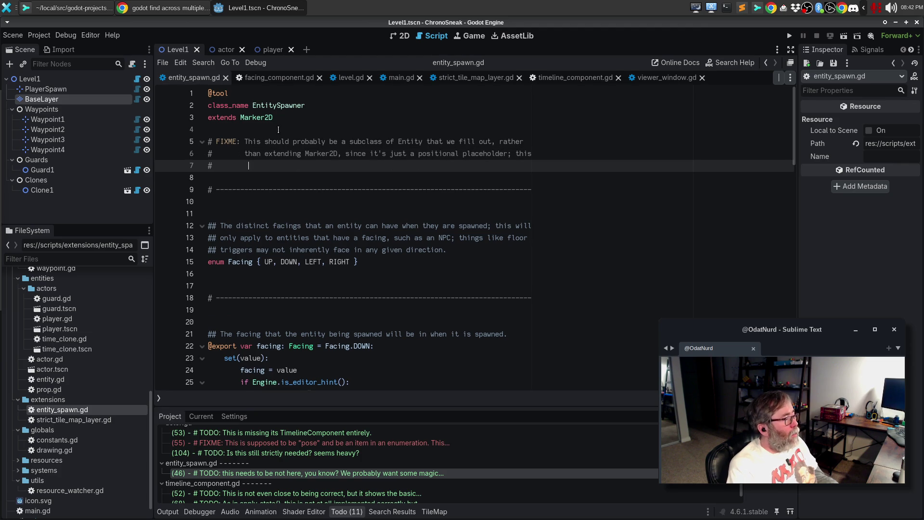
{"action": "type", "text": "is currently "}
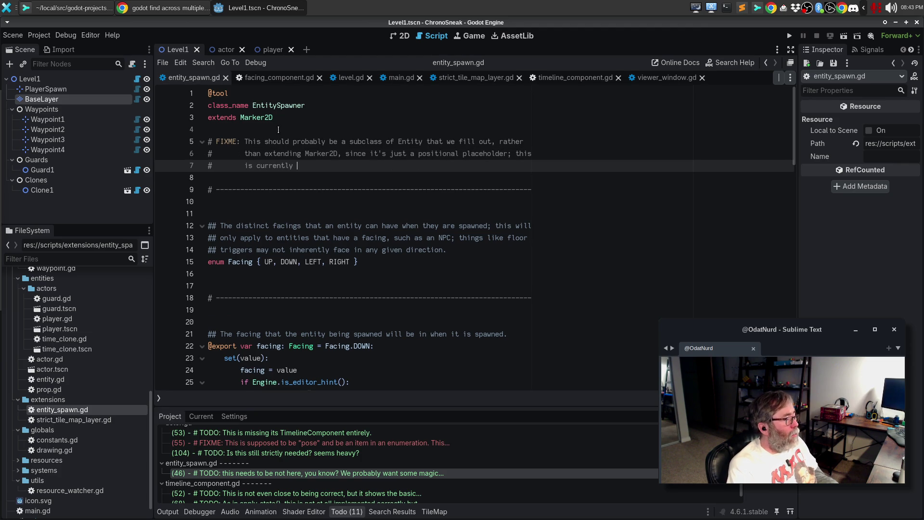
{"action": "type", "text": "mimicking log"}
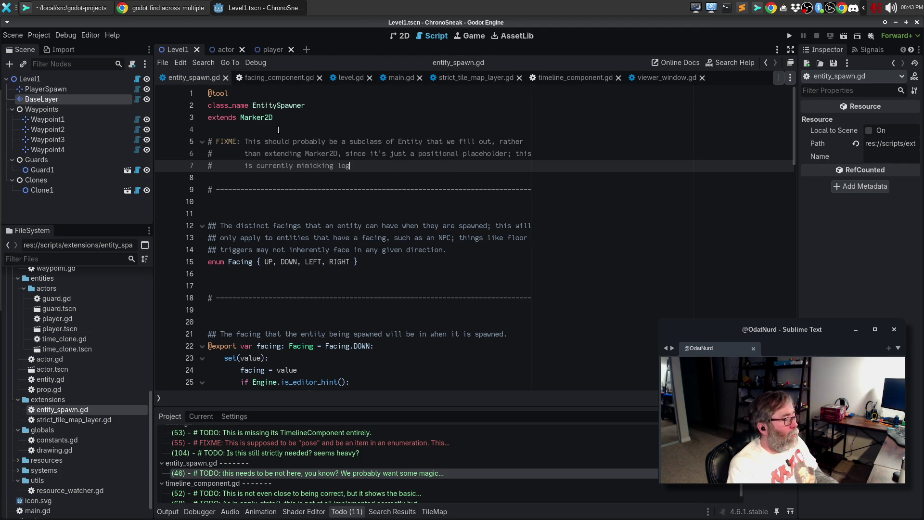
{"action": "type", "text": "ic that is "}
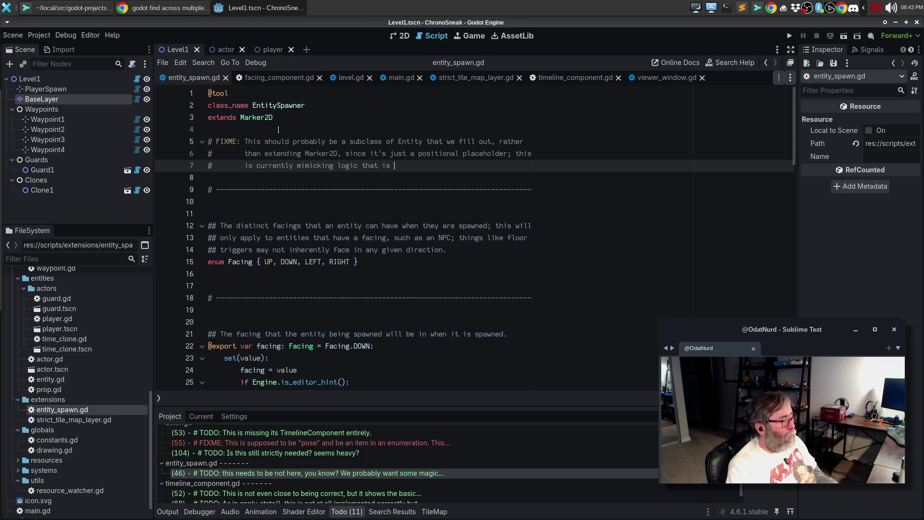
{"action": "type", "text": "a facing"}
{"action": "key", "text": "BackSpace"}
{"action": "key", "text": "BackSpace"}
{"action": "key", "text": "BackSpace"}
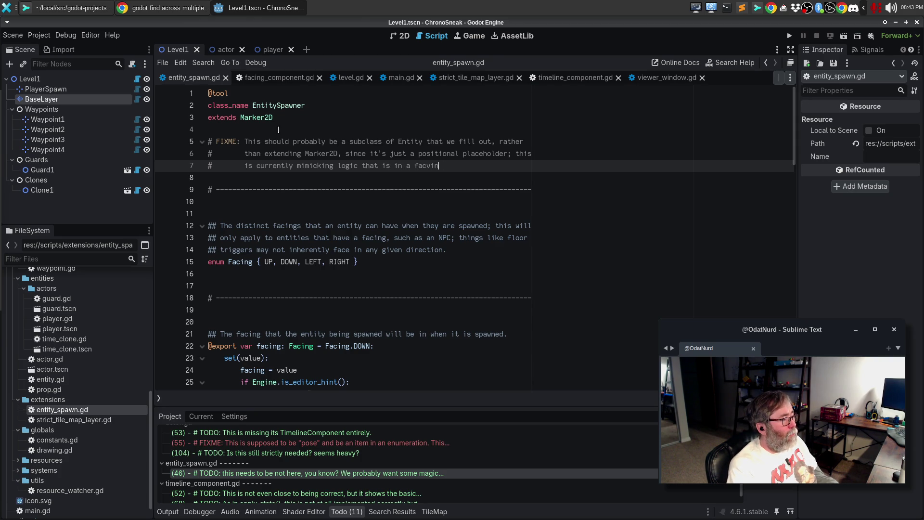
{"action": "type", "text": "ing component"}
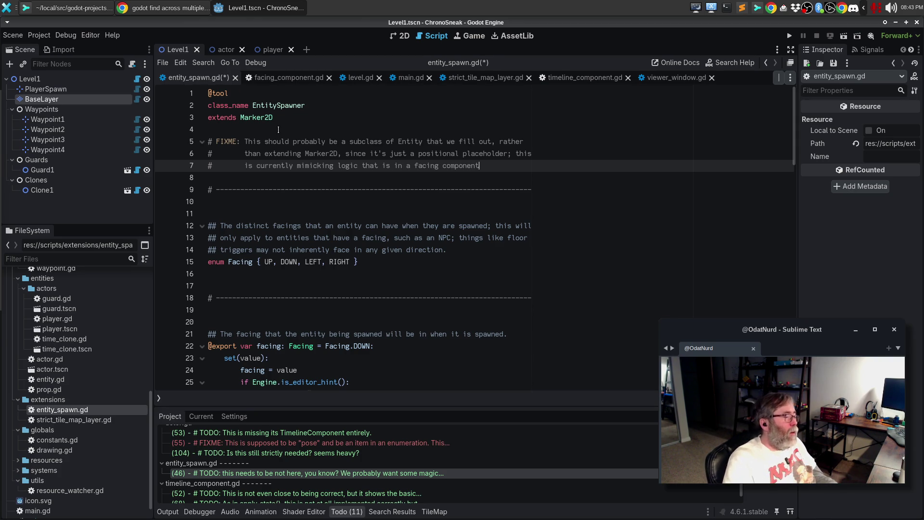
End the FIXME with 'in a facing component.' and save entity_spawn.gd.
{"action": "mouse_move", "coordinate": [243, 141]}
{"action": "left_mouse_down"}
{"action": "mouse_move", "coordinate": [578, 179]}
{"action": "mouse_move", "coordinate": [621, 166]}
{"action": "left_mouse_up"}
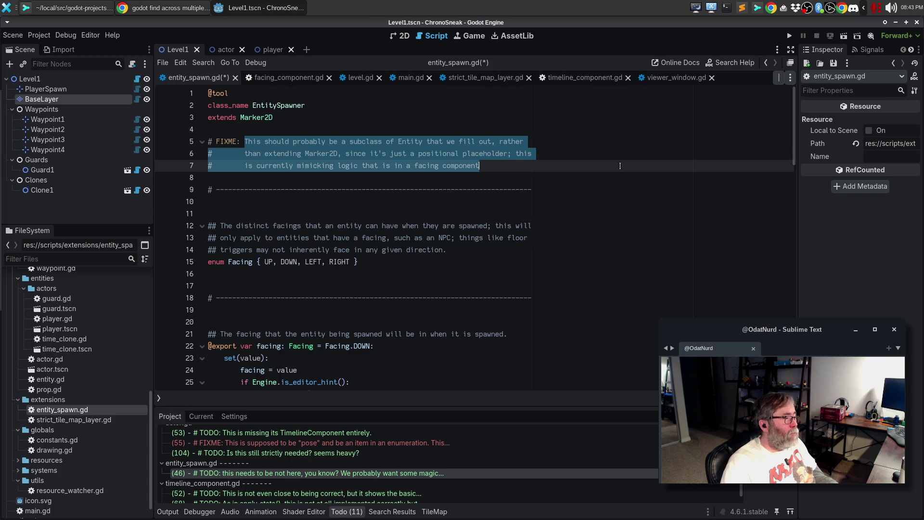
{"action": "type", "text": "SH"}
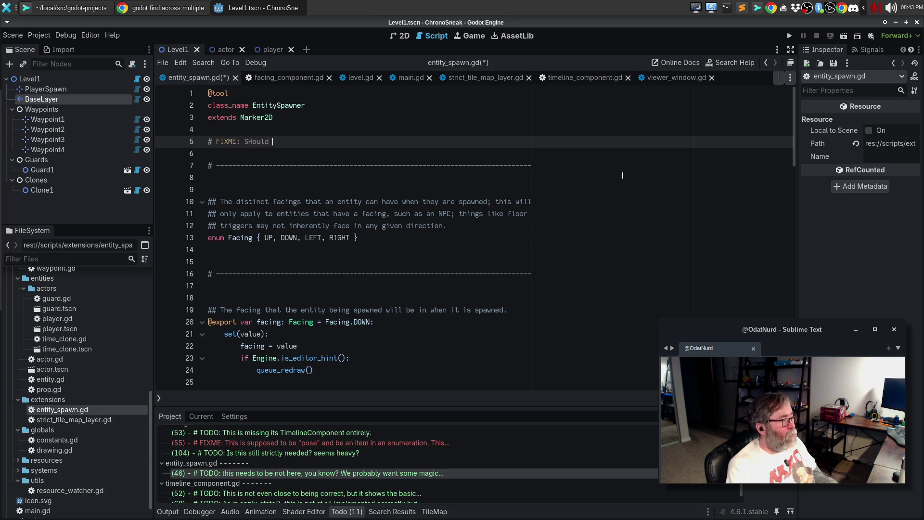
{"action": "type", "text": "ould"}
{"action": "key", "text": "ctrl+BackSpace"}
{"action": "key", "text": "ctrl+BackSpace"}
{"action": "type", "text": "Should"}
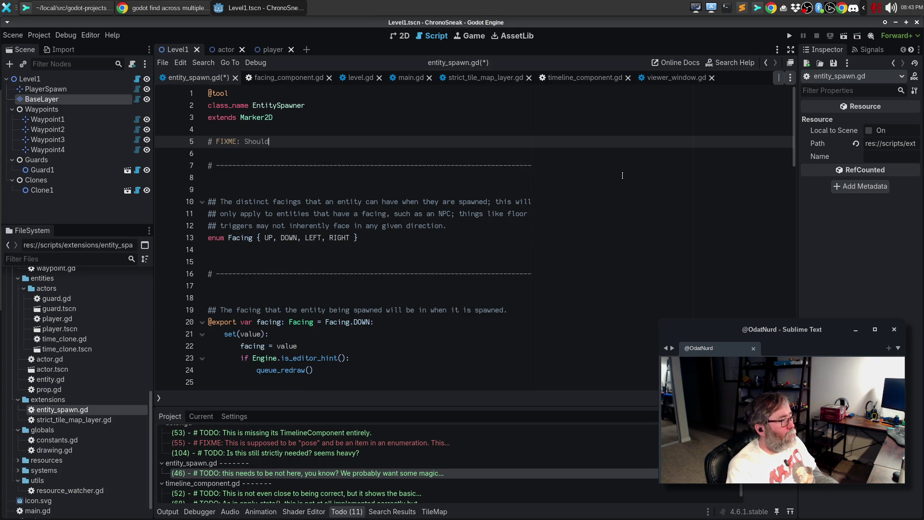
{"action": "key", "text": "ctrl+z"}
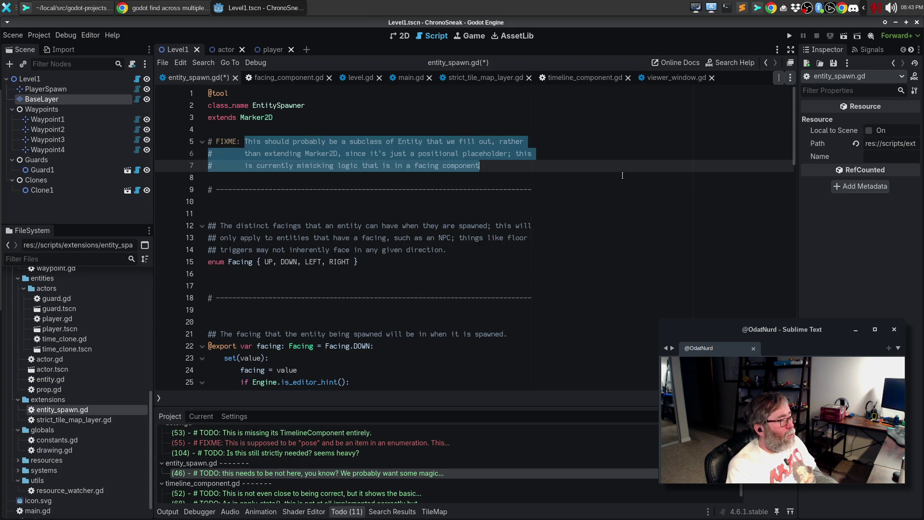
{"action": "mouse_move", "coordinate": [516, 167]}
{"action": "left_mouse_down"}
{"action": "mouse_move", "coordinate": [295, 166]}
{"action": "mouse_move", "coordinate": [430, 167]}
{"action": "left_mouse_up"}
{"action": "left_click", "coordinate": [514, 165]}
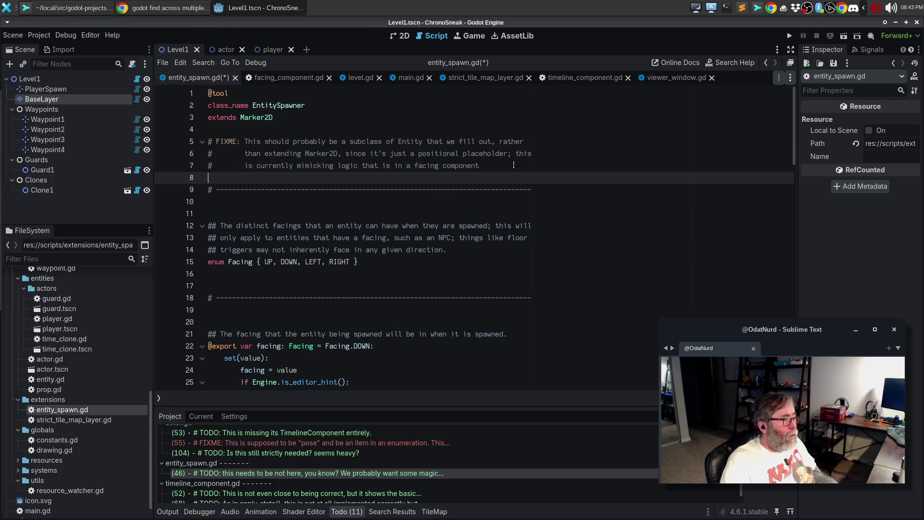
{"action": "type", "text": "."}
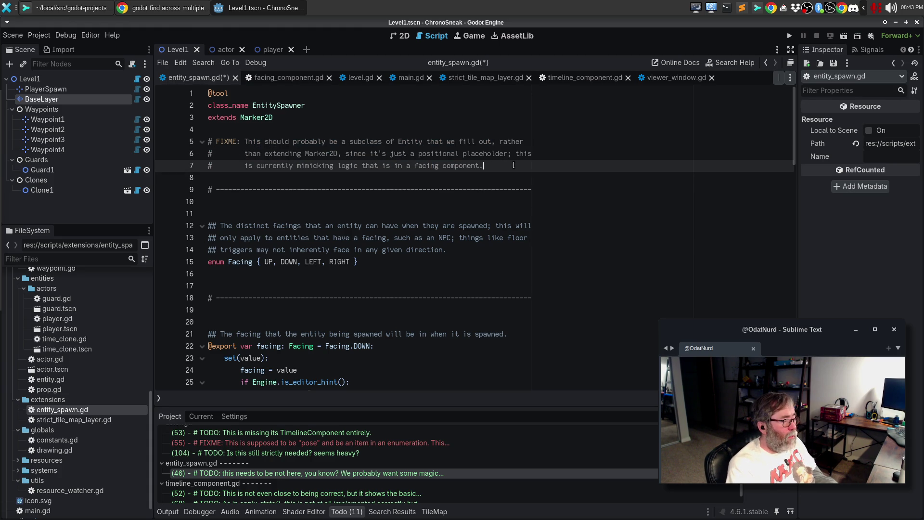
{"action": "key", "text": "ctrl+s"}
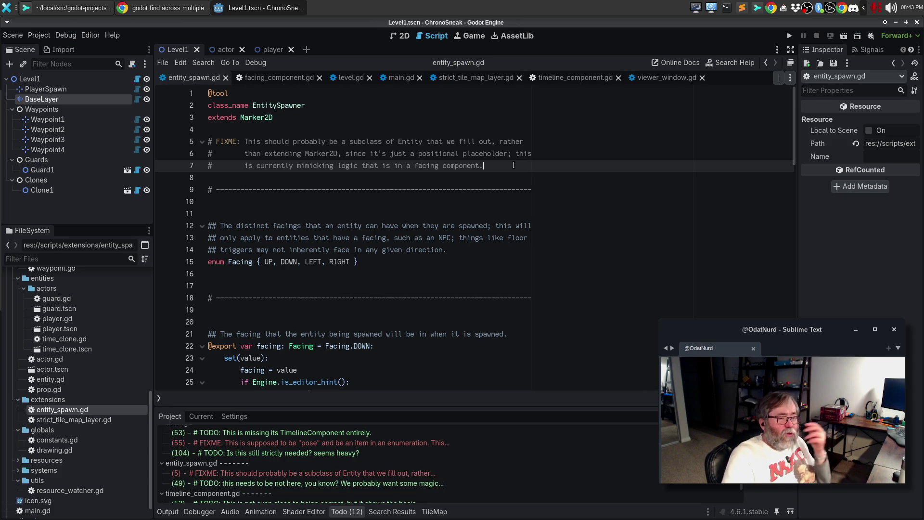
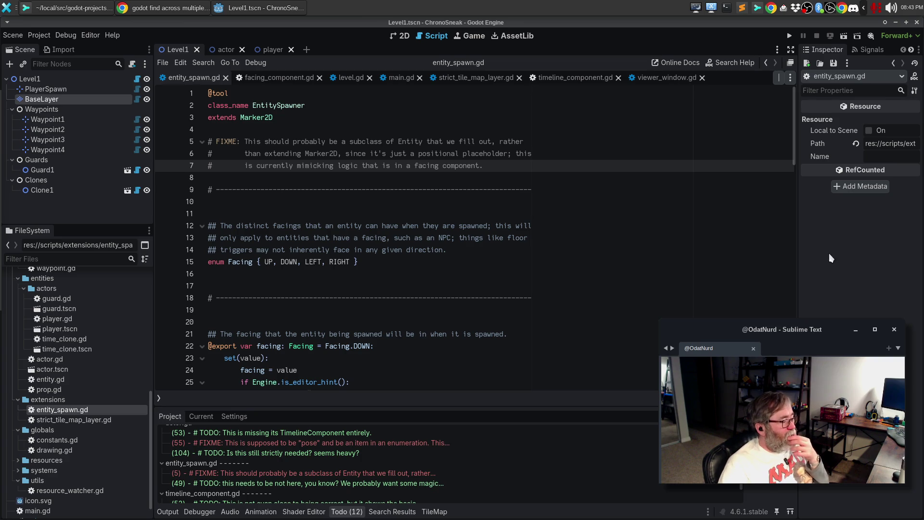
Switch to facing_component.gd and scroll down through its Facing enum.
{"action": "left_click", "coordinate": [571, 158]}
{"action": "left_click", "coordinate": [561, 165]}
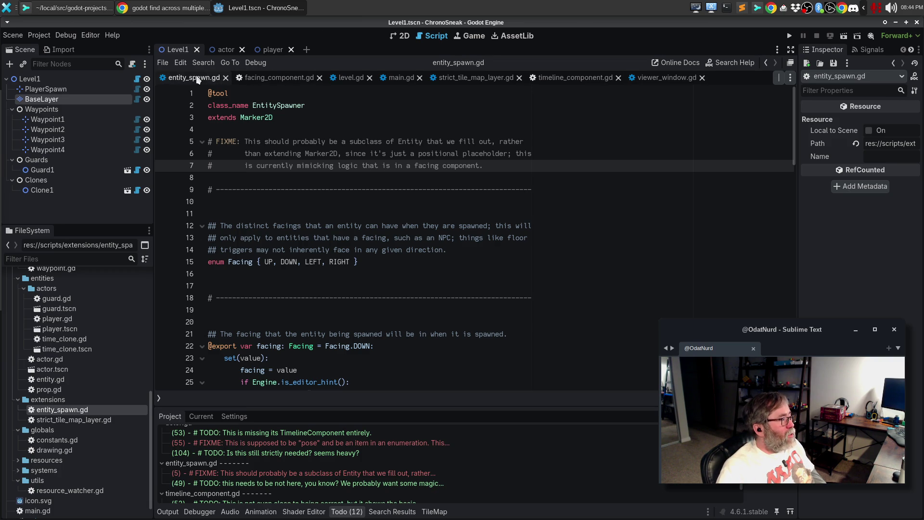
{"action": "left_click", "coordinate": [309, 79]}
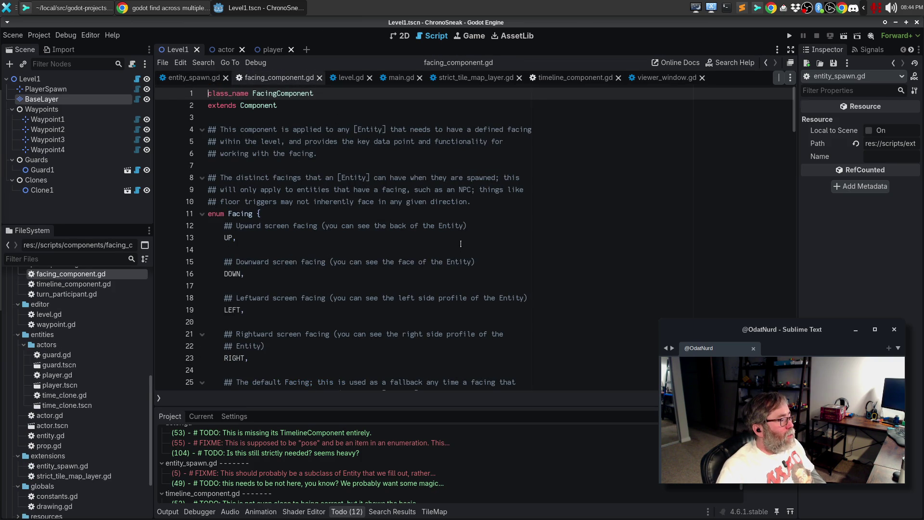
{"action": "scroll", "coordinate": [461, 245], "scroll_direction": "down", "scroll_amount": 2}
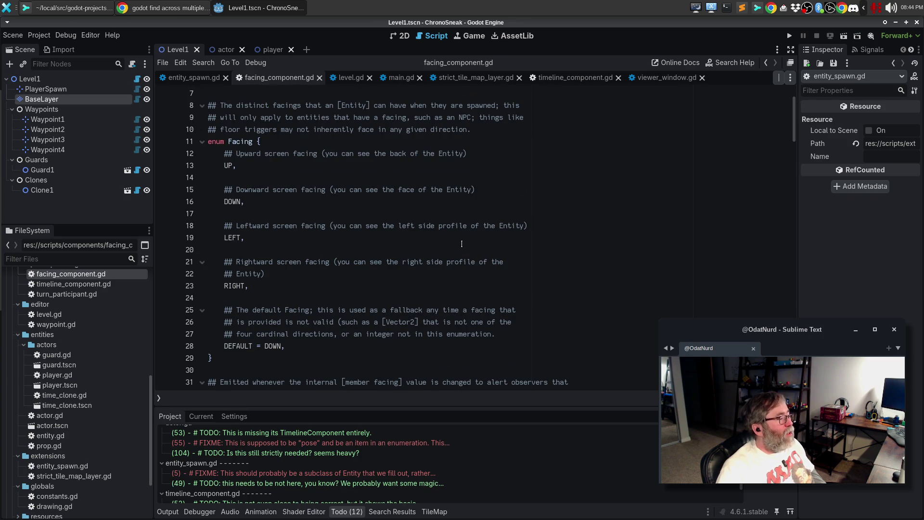
{"action": "scroll", "coordinate": [491, 255], "scroll_direction": "up", "scroll_amount": 2}
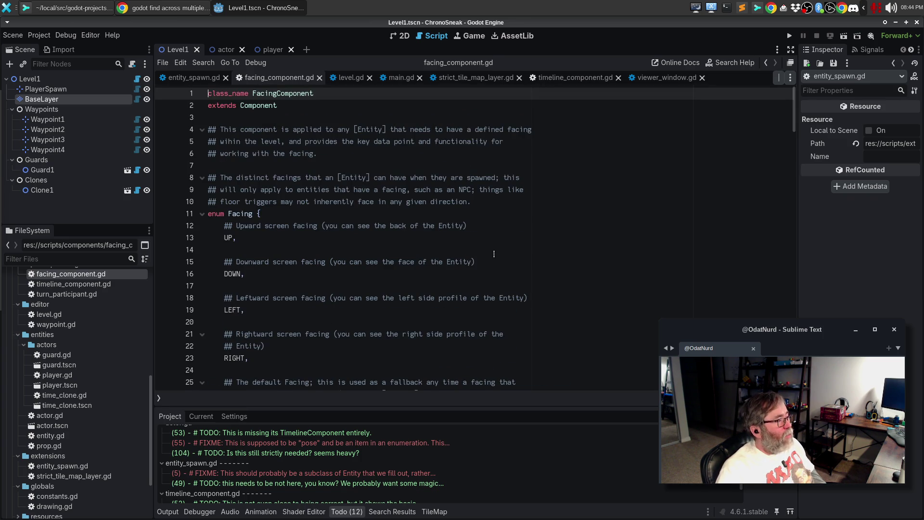
{"action": "scroll", "coordinate": [499, 250], "scroll_direction": "down", "scroll_amount": 4}
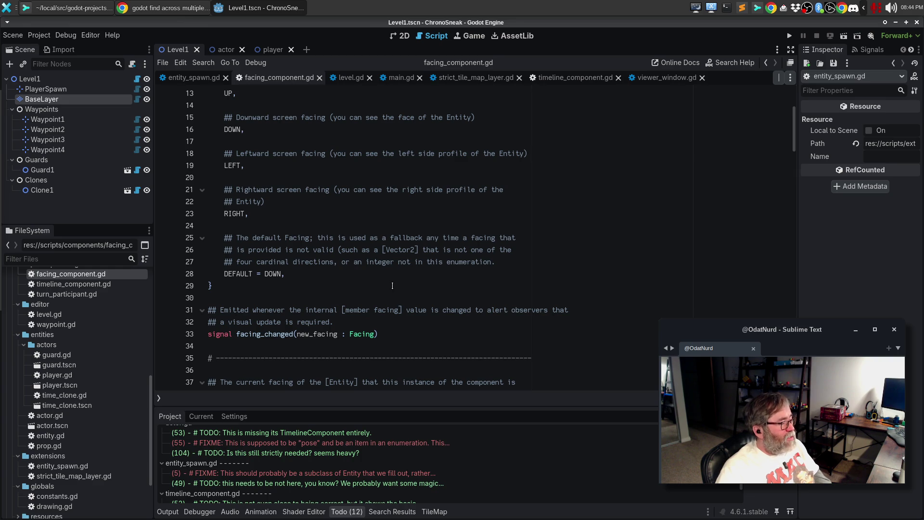
{"action": "scroll", "coordinate": [397, 282], "scroll_direction": "down", "scroll_amount": 5}
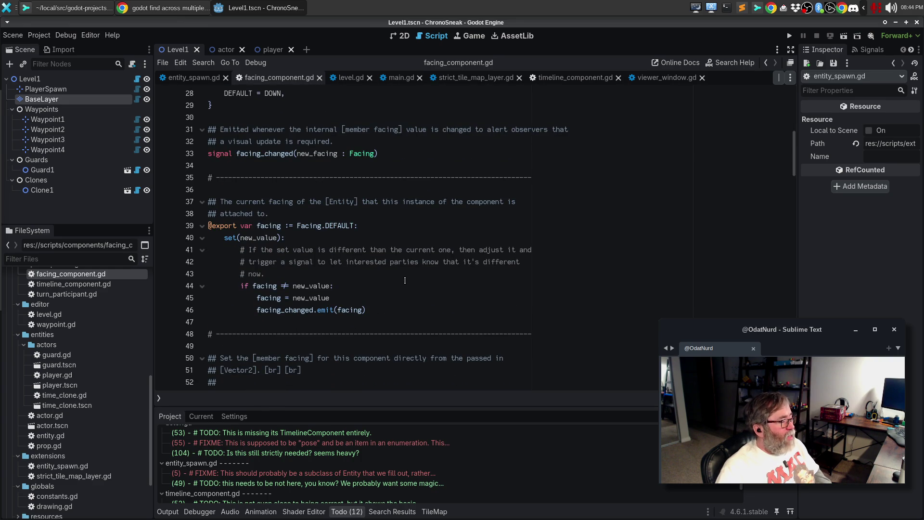
{"action": "scroll", "coordinate": [405, 278], "scroll_direction": "down", "scroll_amount": 4}
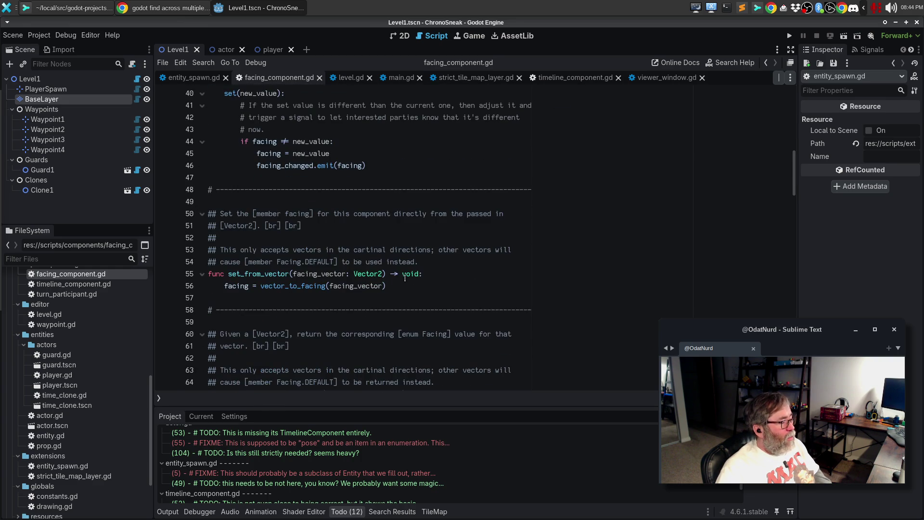
{"action": "scroll", "coordinate": [405, 278], "scroll_direction": "down", "scroll_amount": 7}
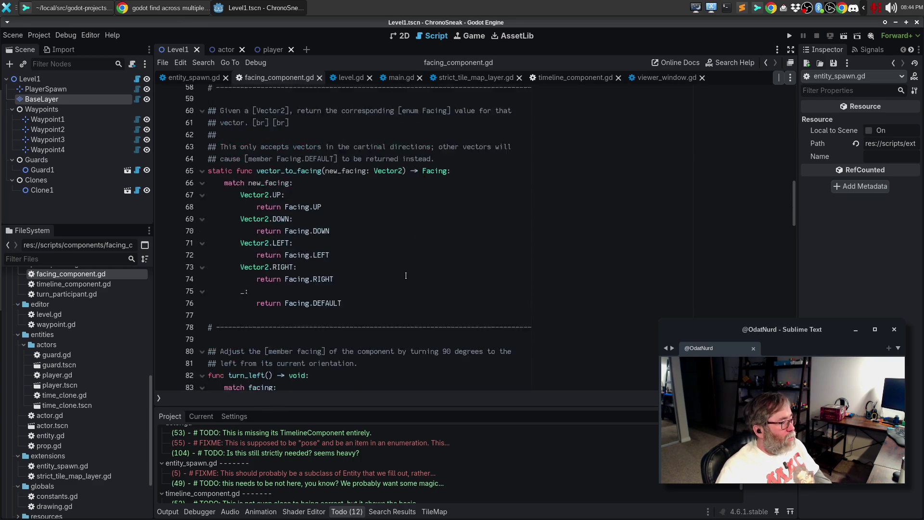
{"action": "scroll", "coordinate": [410, 270], "scroll_direction": "down", "scroll_amount": 13}
{"action": "scroll", "coordinate": [410, 269], "scroll_direction": "down", "scroll_amount": 6}
Step through the direction() match cases, ending on the Facing.RIGHT line 135.
{"action": "left_click", "coordinate": [383, 203]}
{"action": "left_click", "coordinate": [387, 237]}
{"action": "left_click", "coordinate": [388, 273]}
{"action": "left_click", "coordinate": [390, 310]}
{"action": "left_click", "coordinate": [393, 339]}
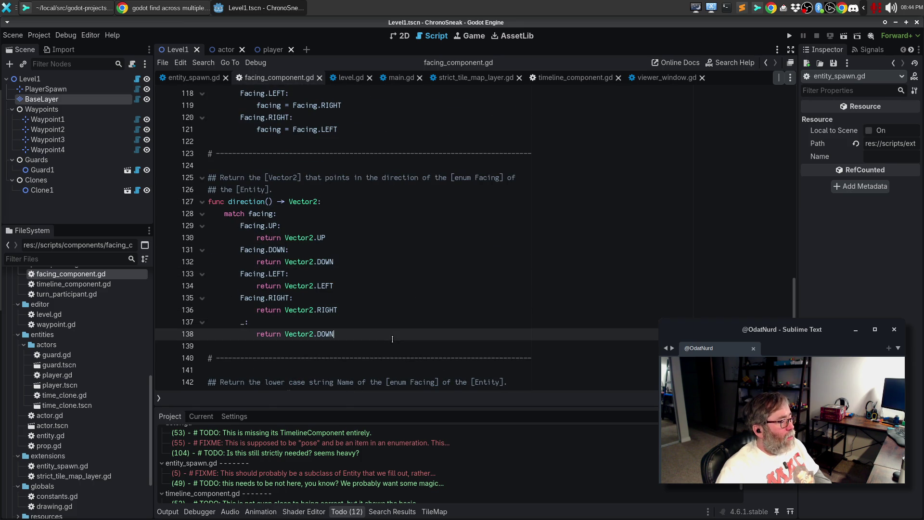
{"action": "scroll", "coordinate": [385, 298], "scroll_direction": "down", "scroll_amount": 4}
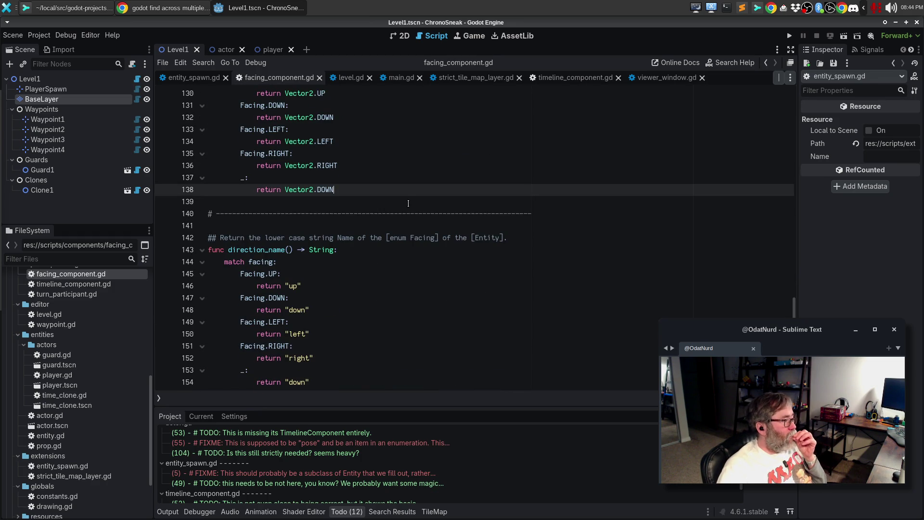
{"action": "scroll", "coordinate": [408, 200], "scroll_direction": "down", "scroll_amount": 4}
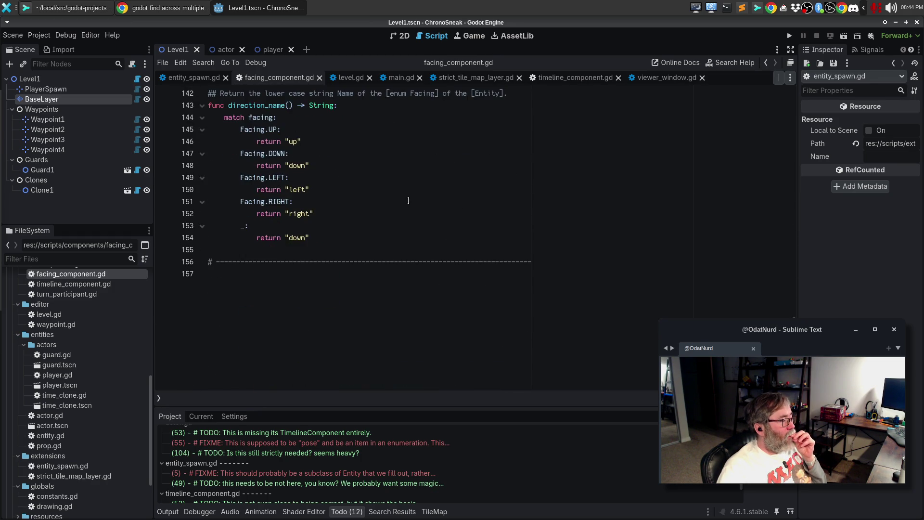
{"action": "scroll", "coordinate": [408, 201], "scroll_direction": "up", "scroll_amount": 6}
{"action": "scroll", "coordinate": [409, 200], "scroll_direction": "up", "scroll_amount": 3}
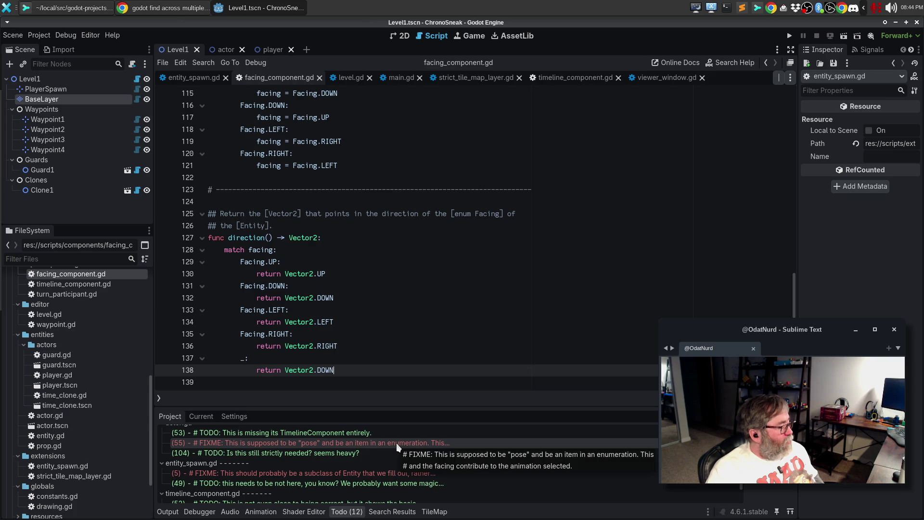
{"action": "left_click", "coordinate": [386, 334]}
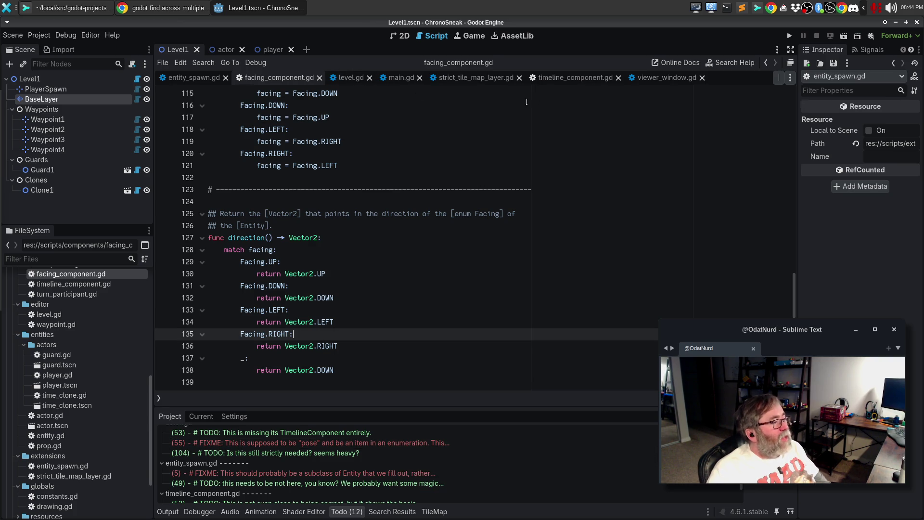
Close viewer_window.gd, timeline_component.gd, strict_tile_map_layer.gd, main.gd, level.gd, facing_component.gd and entity_spawn.gd.
{"action": "left_click", "coordinate": [702, 77]}
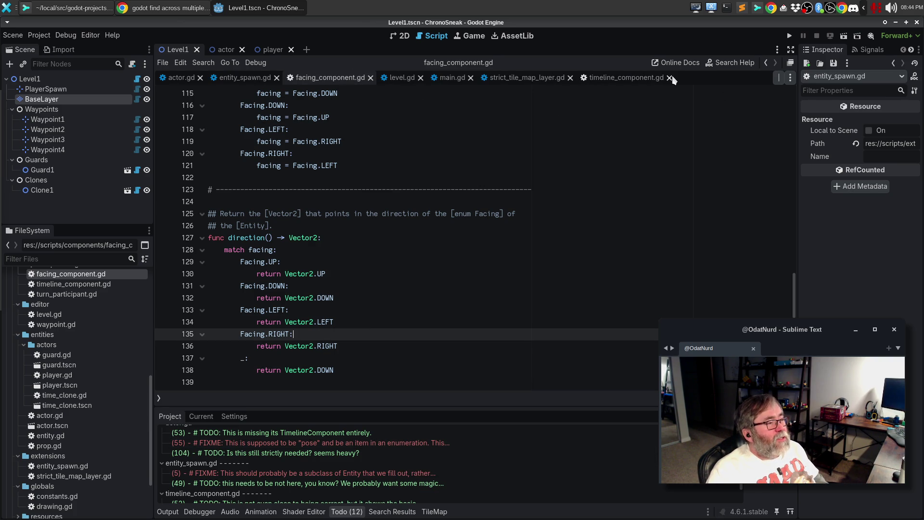
{"action": "left_click", "coordinate": [669, 77]}
{"action": "left_click", "coordinate": [570, 78]}
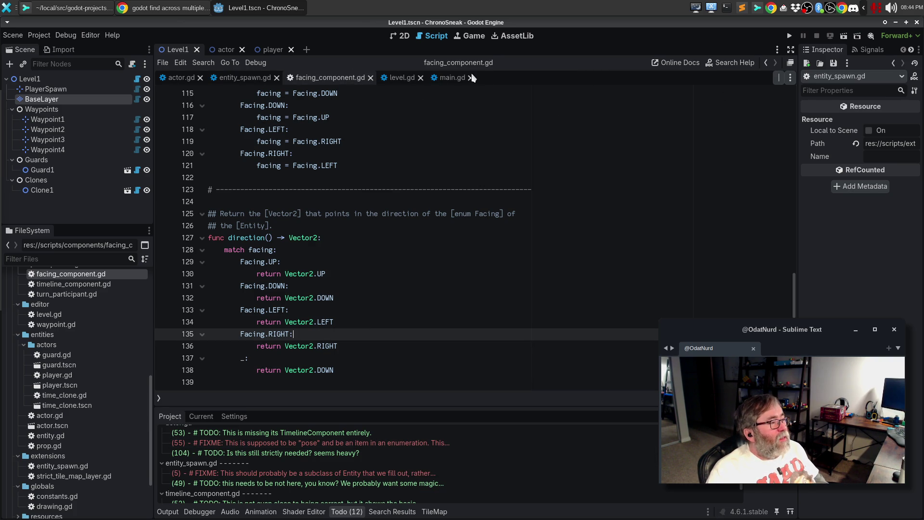
{"action": "left_click", "coordinate": [471, 77]}
{"action": "left_click", "coordinate": [421, 77]}
{"action": "left_click", "coordinate": [370, 77]}
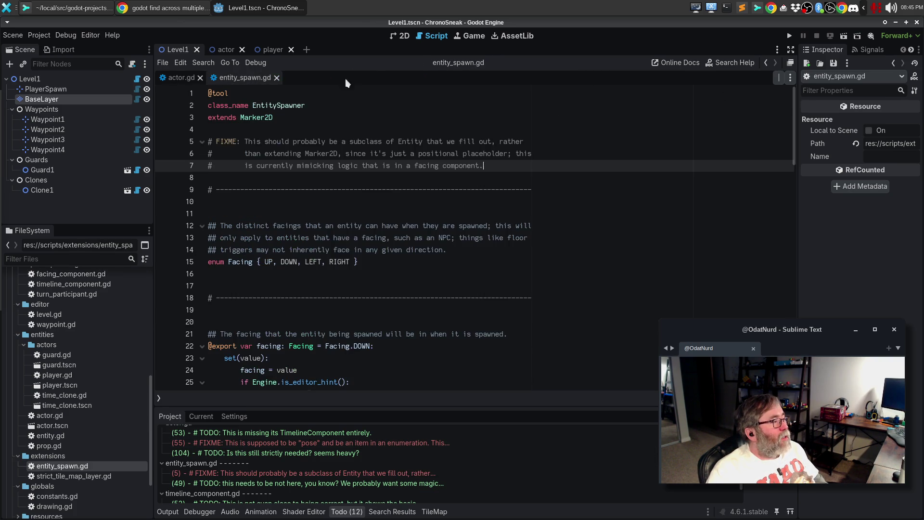
{"action": "left_click", "coordinate": [277, 78]}
Scroll actor.gd back to its top, with the caret on line 10.
{"action": "left_click", "coordinate": [369, 309]}
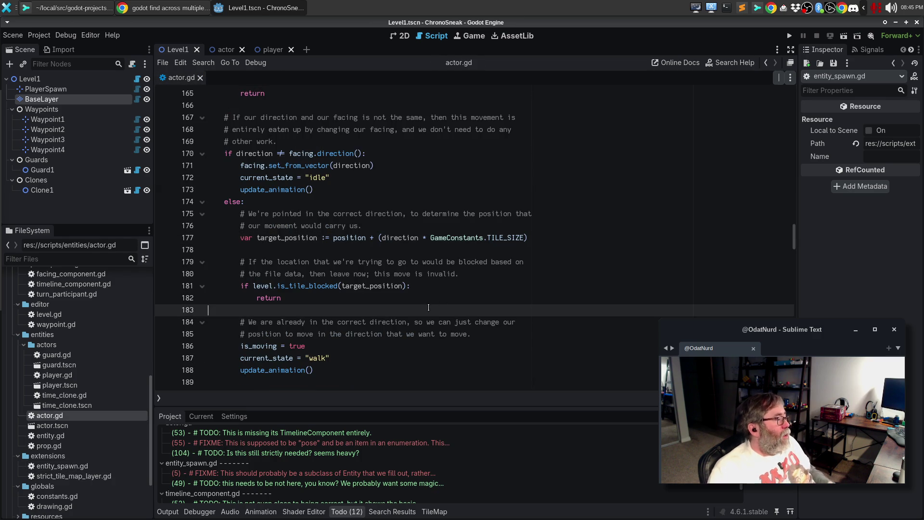
{"action": "scroll", "coordinate": [409, 222], "scroll_direction": "up", "scroll_amount": 20}
{"action": "scroll", "coordinate": [410, 222], "scroll_direction": "up", "scroll_amount": 20}
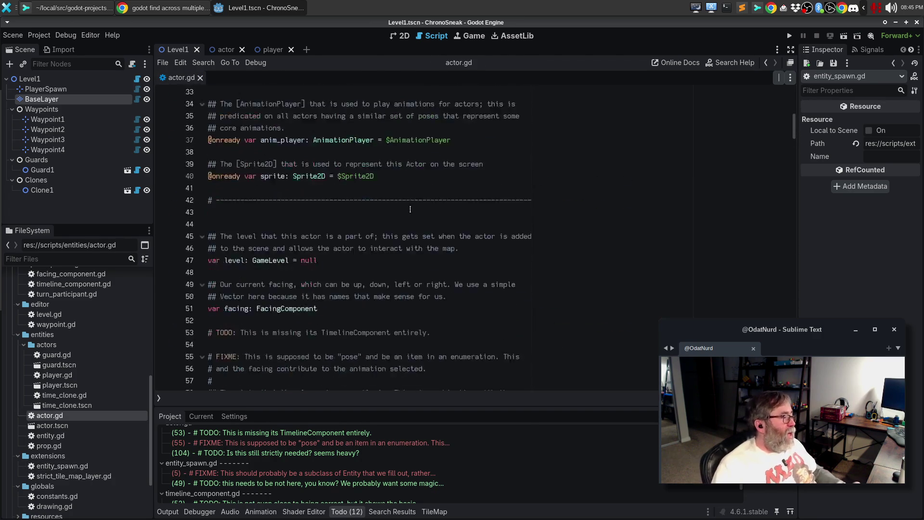
{"action": "scroll", "coordinate": [433, 186], "scroll_direction": "down", "scroll_amount": 4}
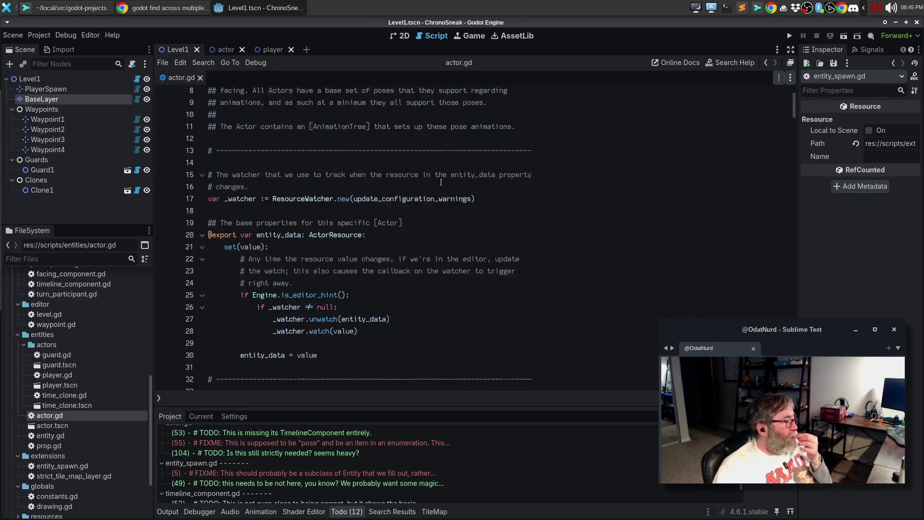
{"action": "scroll", "coordinate": [453, 167], "scroll_direction": "up", "scroll_amount": 4}
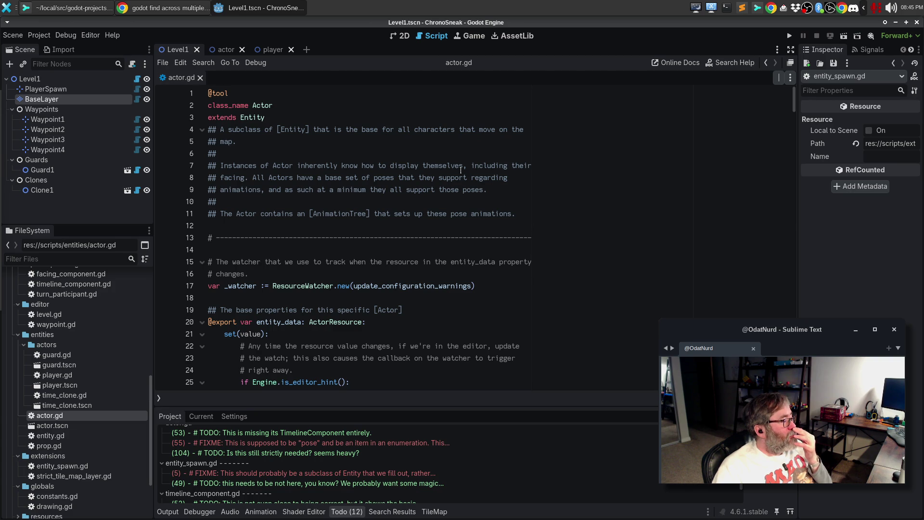
{"action": "left_click", "coordinate": [379, 238]}
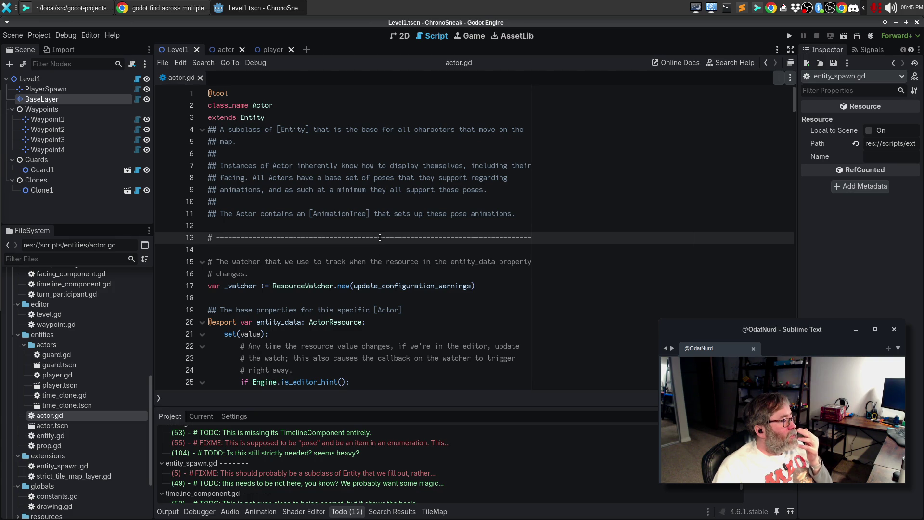
{"action": "left_click", "coordinate": [394, 202]}
{"action": "left_click", "coordinate": [79, 6]}
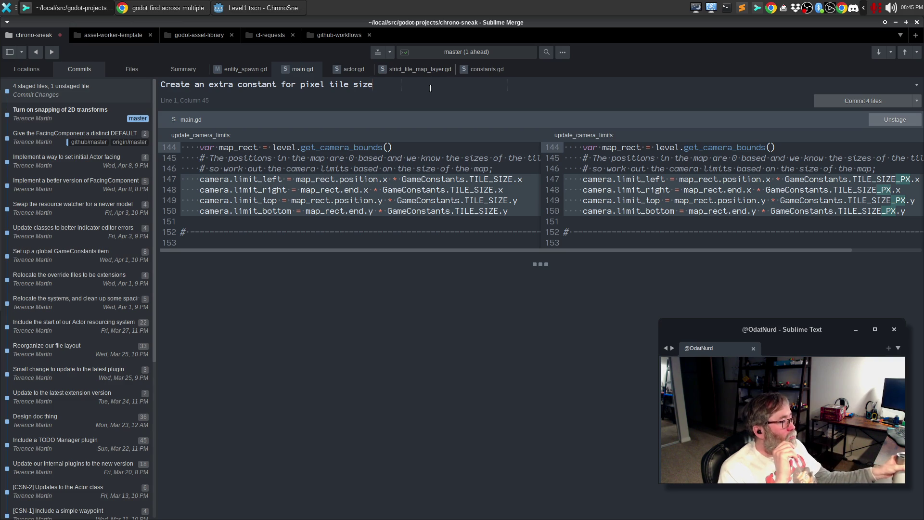
Add the body line 'Our previous global constant was a' under the summary, then view the constants.gd diff.
{"action": "key", "text": "Return"}
{"action": "key", "text": "Return"}
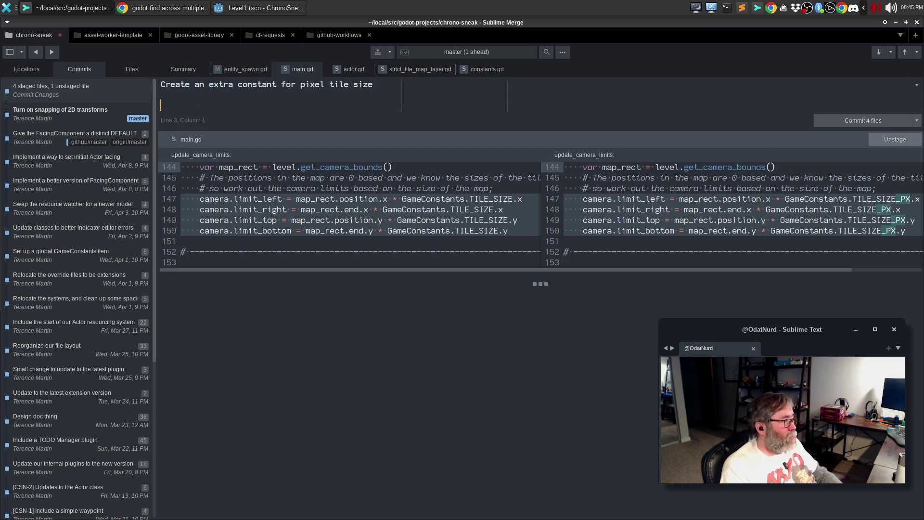
{"action": "type", "text": "Our previous g"}
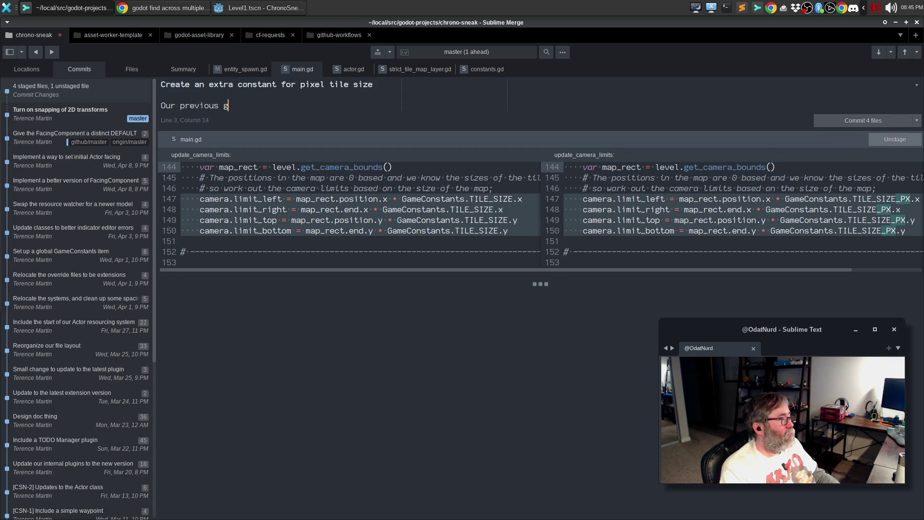
{"action": "type", "text": "lobal constant was a"}
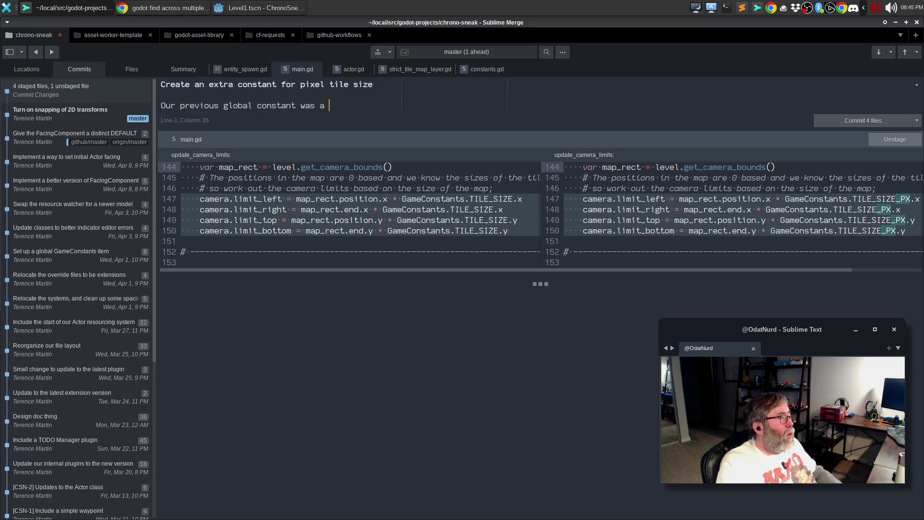
{"action": "left_click", "coordinate": [483, 70]}
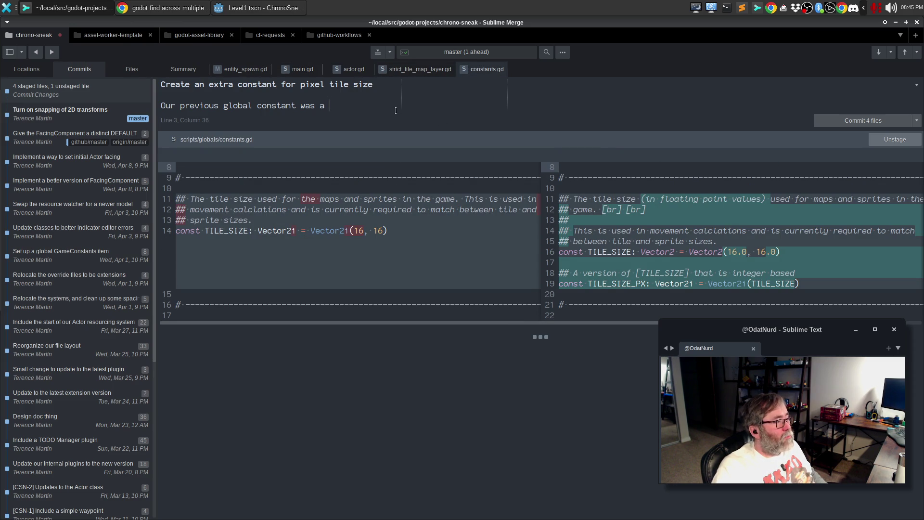
Explain the old tile-size constant was an integer, which makes life better for many things.
{"action": "double_click", "coordinate": [312, 85]}
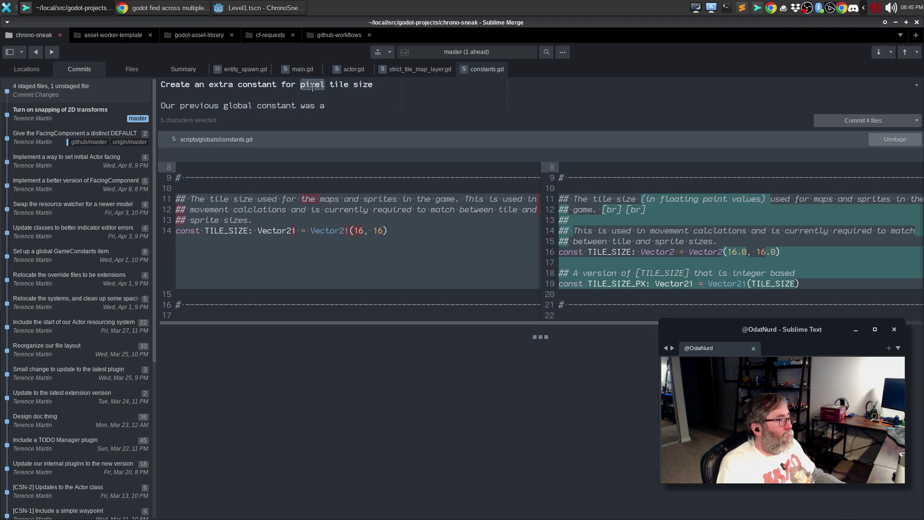
{"action": "key", "text": "End"}
{"action": "key", "text": "Down"}
{"action": "key", "text": "Down"}
{"action": "key", "text": "BackSpace"}
{"action": "key", "text": "BackSpace"}
{"action": "key", "text": "BackSpace"}
{"action": "type", "text": "for"}
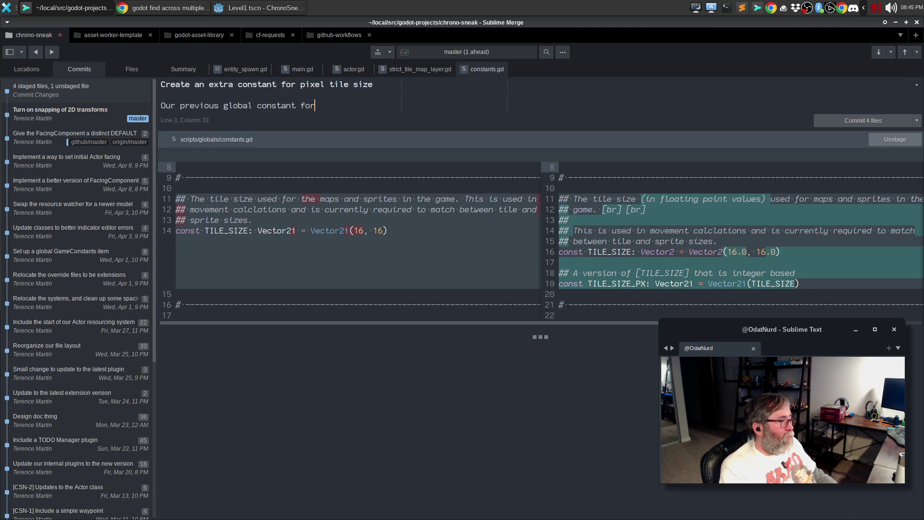
{"action": "type", "text": " tile size was "}
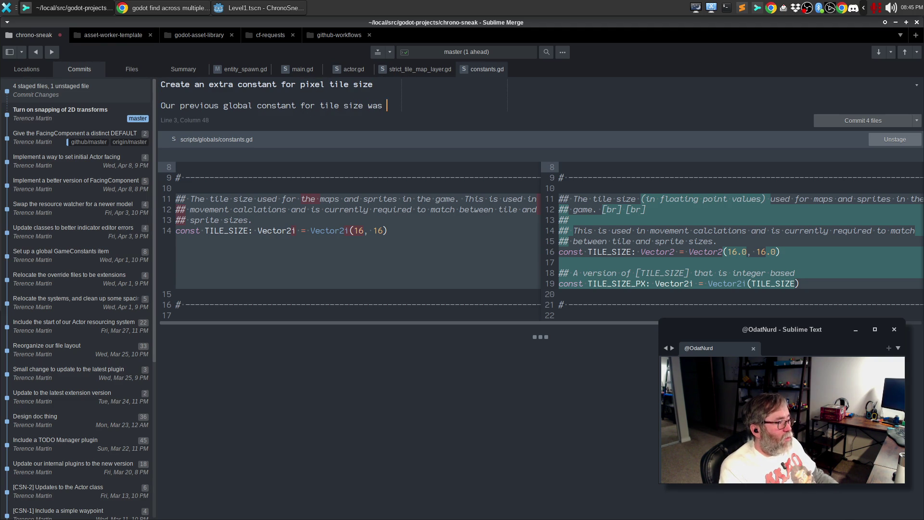
{"action": "type", "text": "an integer be"}
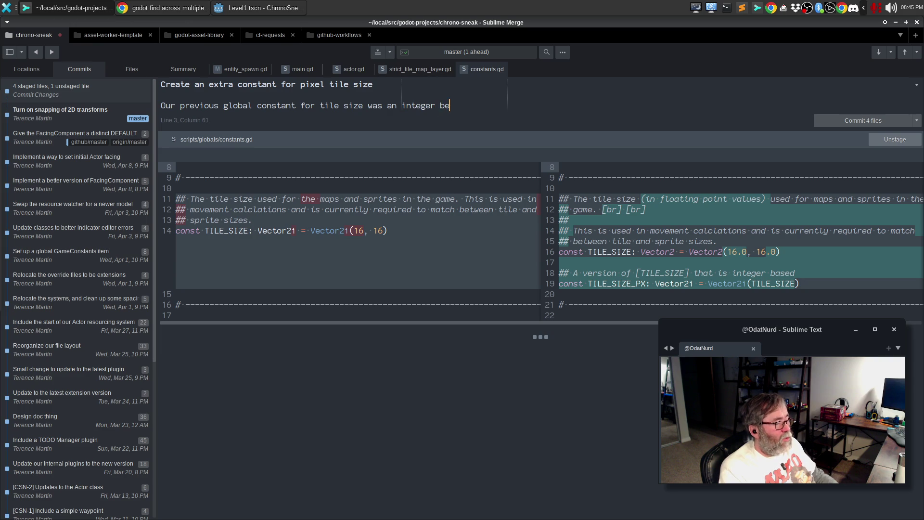
{"action": "type", "text": "cause that"}
{"action": "key", "text": "Return"}
{"action": "type", "text": "makes"}
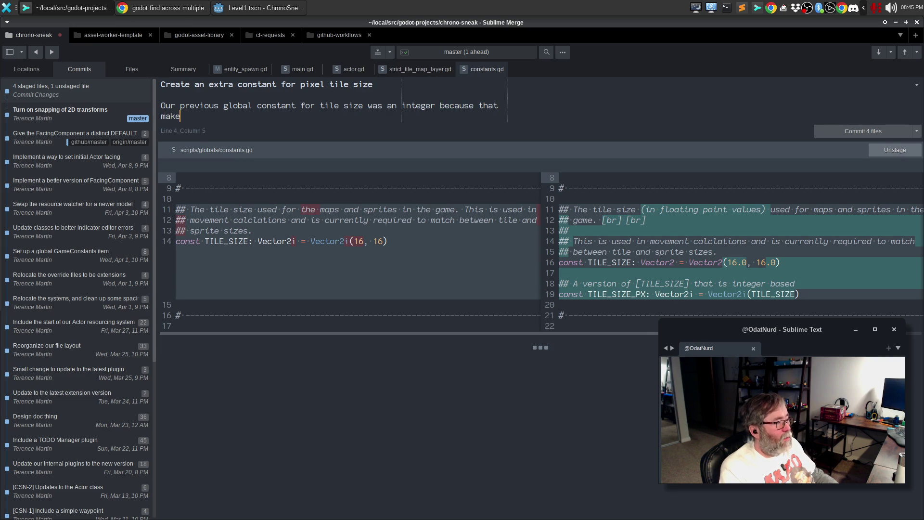
{"action": "key", "text": "BackSpace"}
{"action": "key", "text": "BackSpace"}
{"action": "key", "text": "BackSpace"}
{"action": "type", "text": "made"}
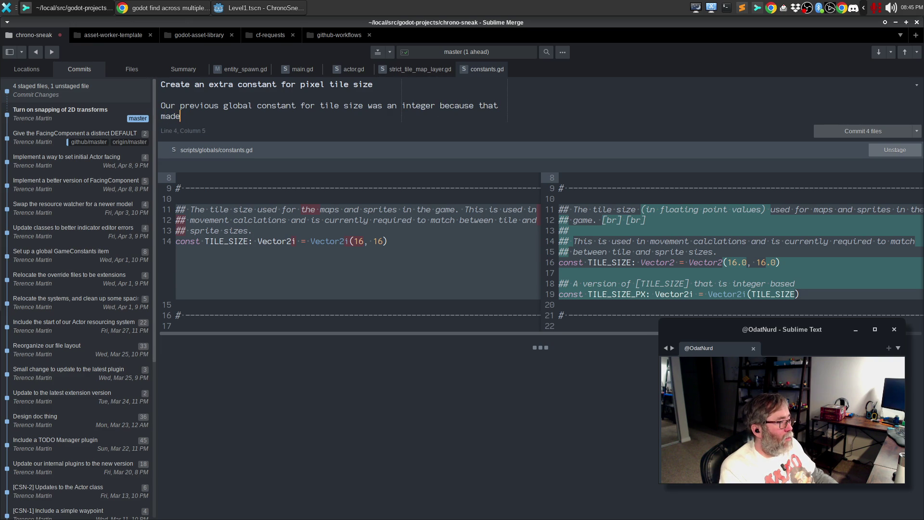
{"action": "key", "text": "BackSpace"}
{"action": "key", "text": "BackSpace"}
{"action": "type", "text": "kes life better"}
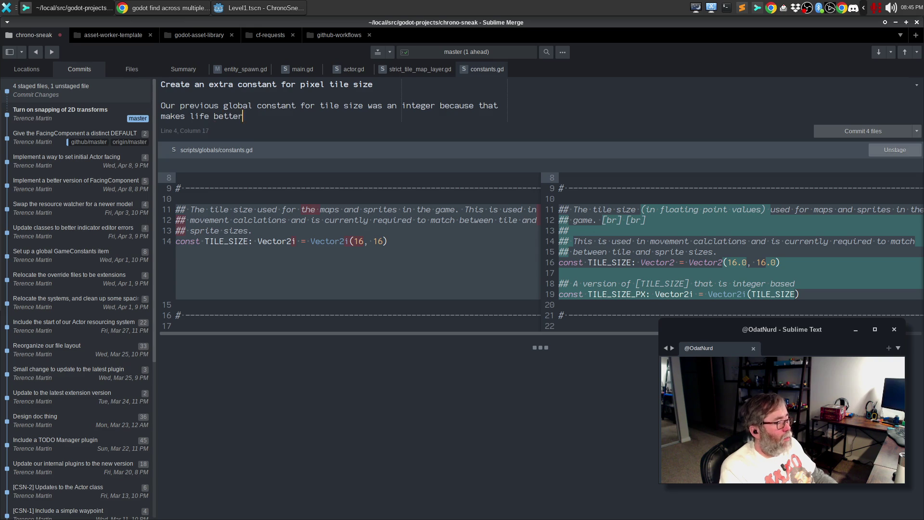
{"action": "type", "text": " for a lot of things. "}
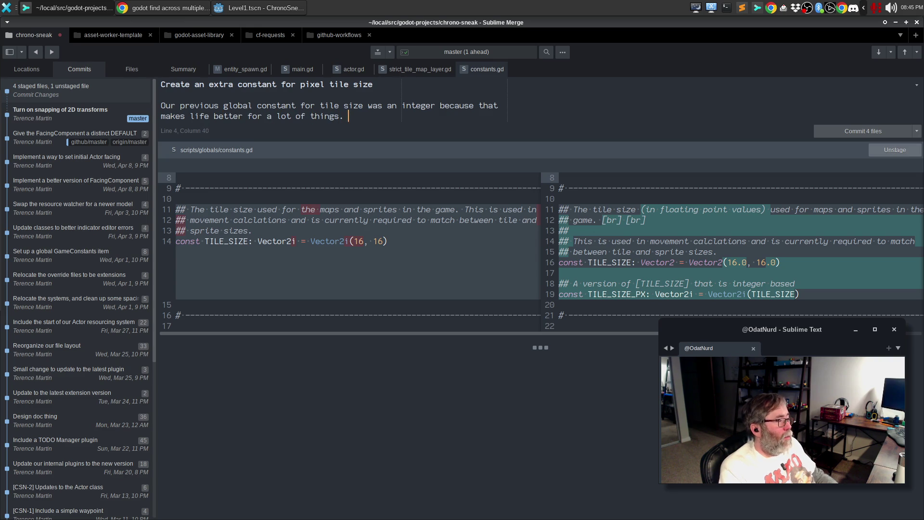
{"action": "type", "text": "However some things "}
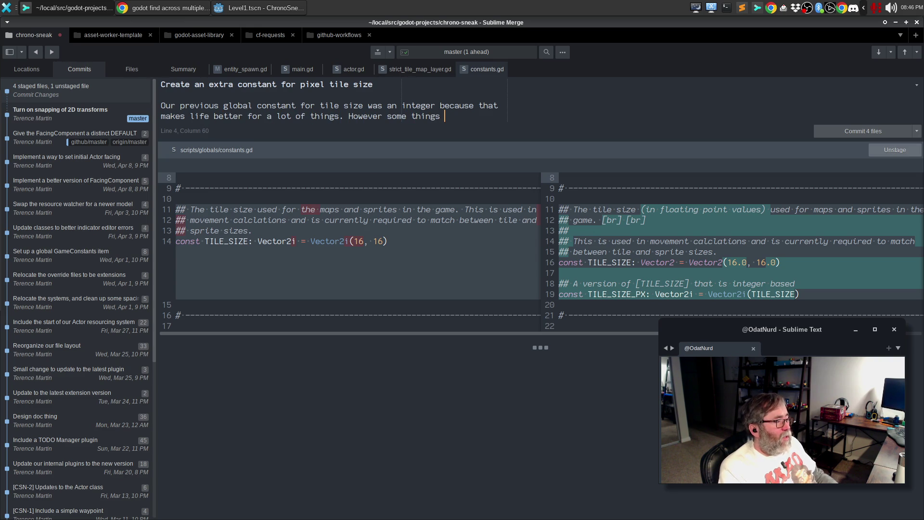
{"action": "type", "text": "strictly"}
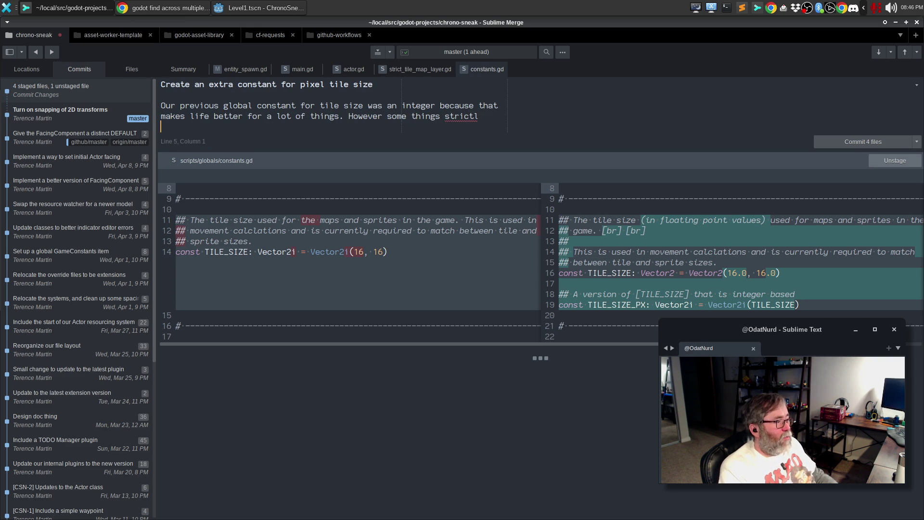
Add that some things strictly require a floating point Vector2, requiring casts, and call the old constant Vector2i.
{"action": "key", "text": "Return"}
{"action": "type", "text": "require a floa"}
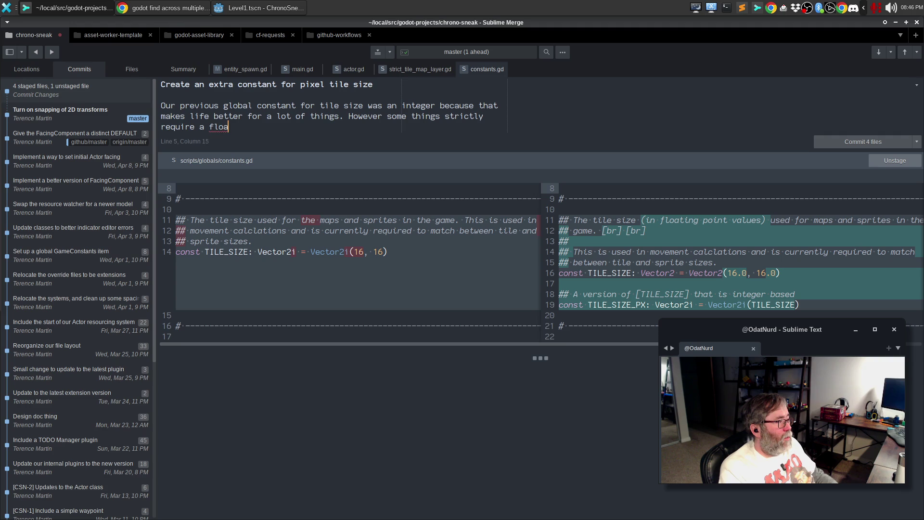
{"action": "type", "text": "ting point versio"}
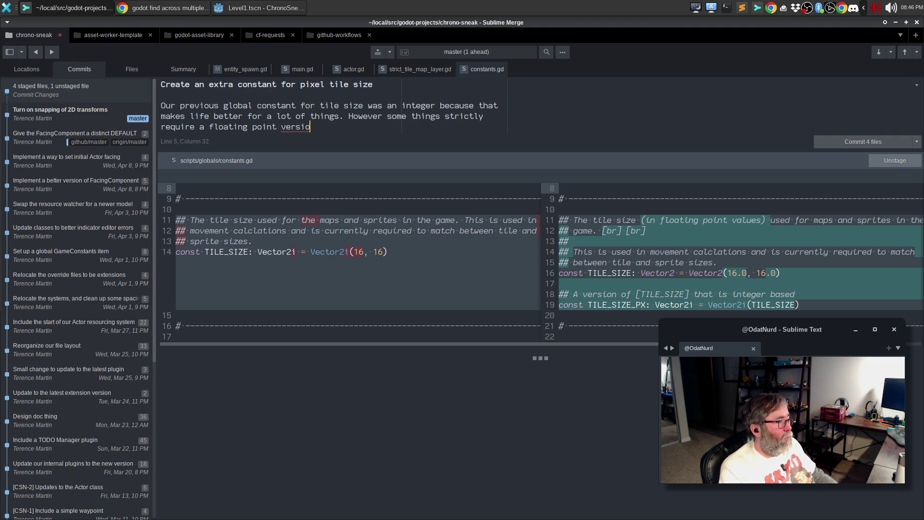
{"action": "type", "text": "n, and aso"}
{"action": "key", "text": "ctrl+shift+Return"}
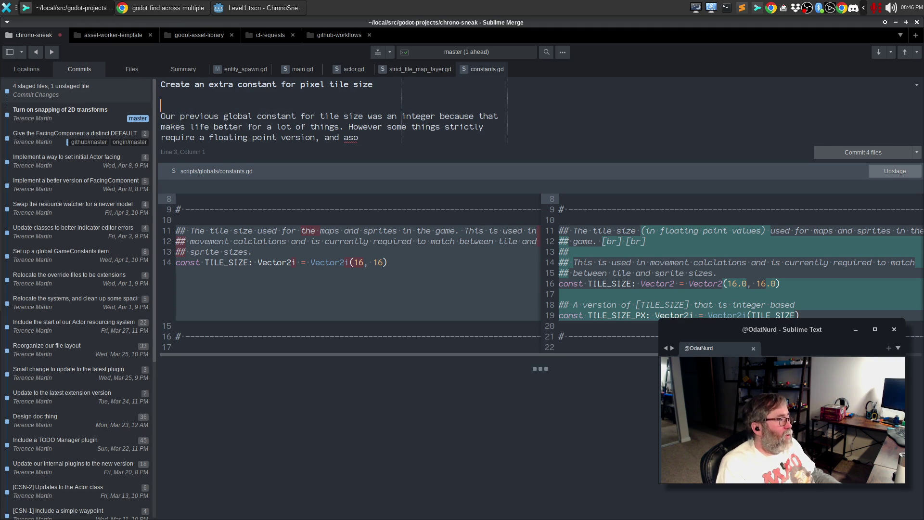
{"action": "key", "text": "BackSpace"}
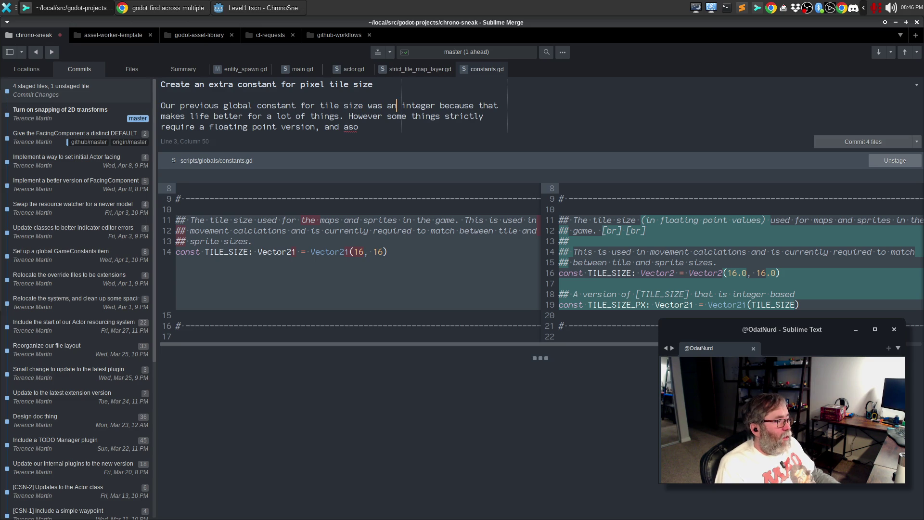
{"action": "key", "text": "ctrl+shift+Right"}
{"action": "key", "text": "ctrl+shift+Right"}
{"action": "type", "text": "Vector2i"}
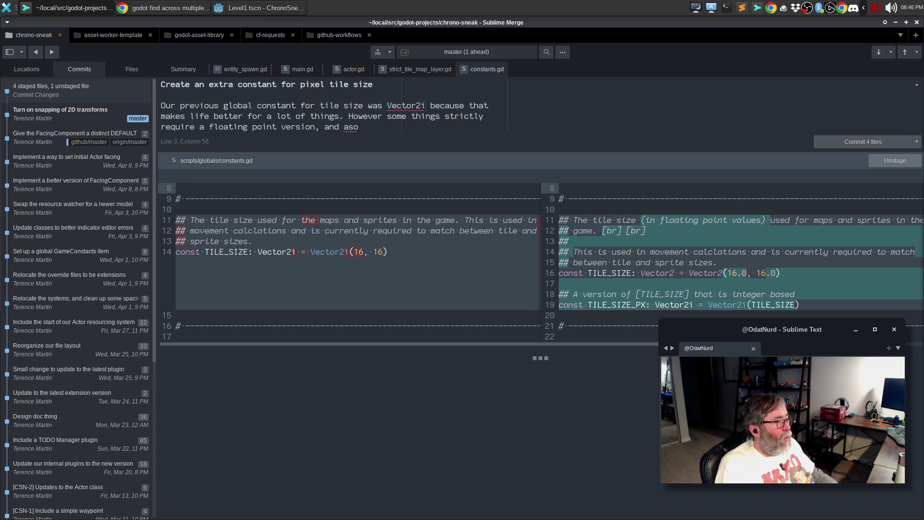
{"action": "key", "text": "ctrl+BackSpace"}
{"action": "key", "text": "ctrl+BackSpace"}
{"action": "key", "text": "ctrl+BackSpace"}
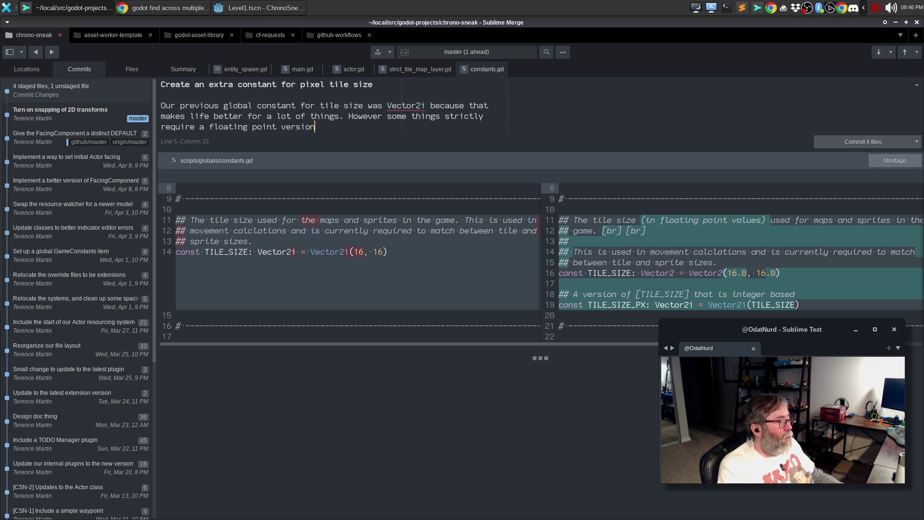
{"action": "type", "text": "Vect"}
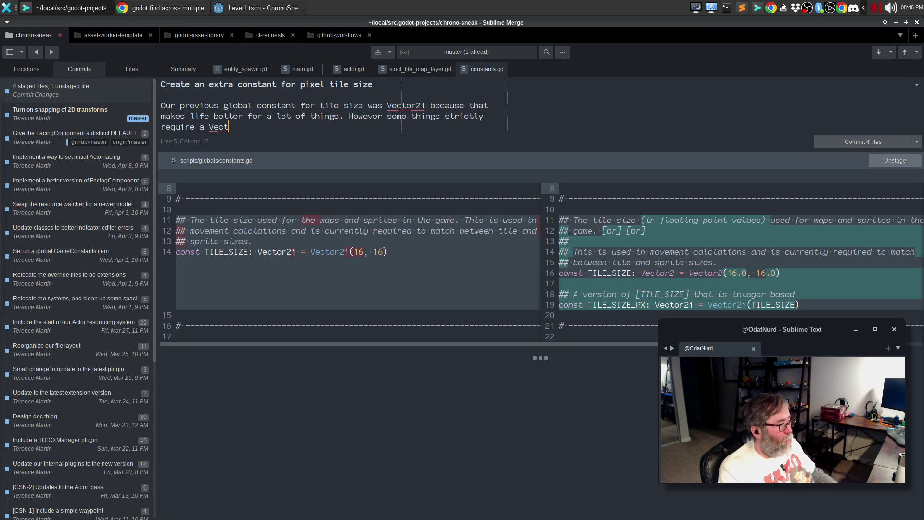
{"action": "type", "text": "or2 instead, req"}
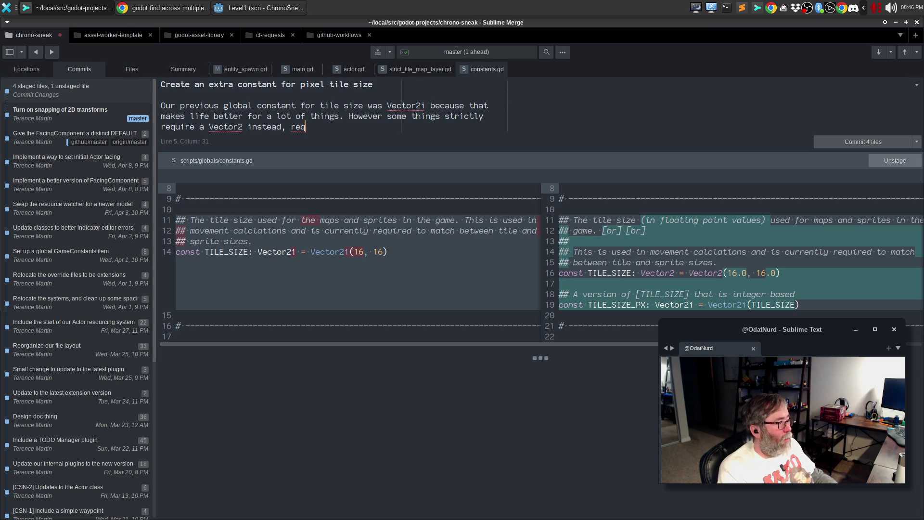
{"action": "type", "text": "uiring some casts."}
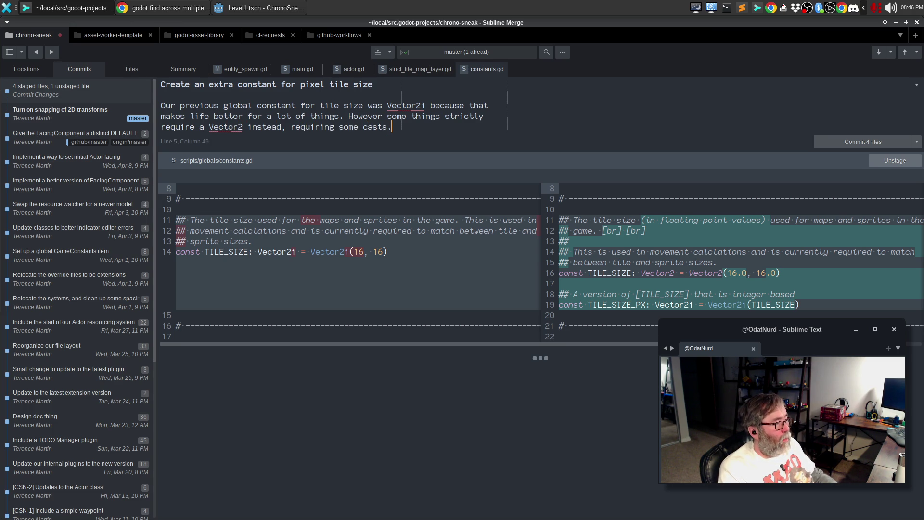
Add a paragraph introducing TILE_SIZE_PX alongside TILE_SIZE, then commit the staged files.
{"action": "key", "text": "Return"}
{"action": "key", "text": "Return"}
{"action": "type", "text": "In order to cle"}
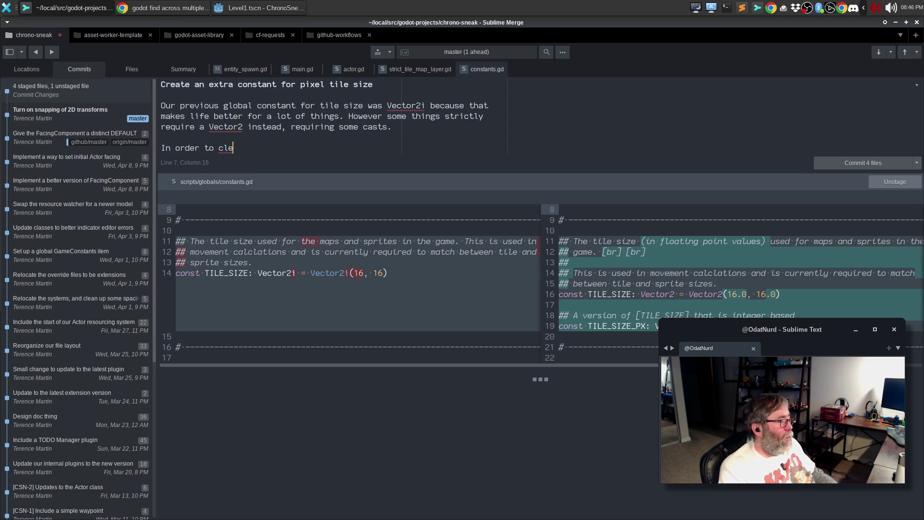
{"action": "type", "text": "an this up, we now have a"}
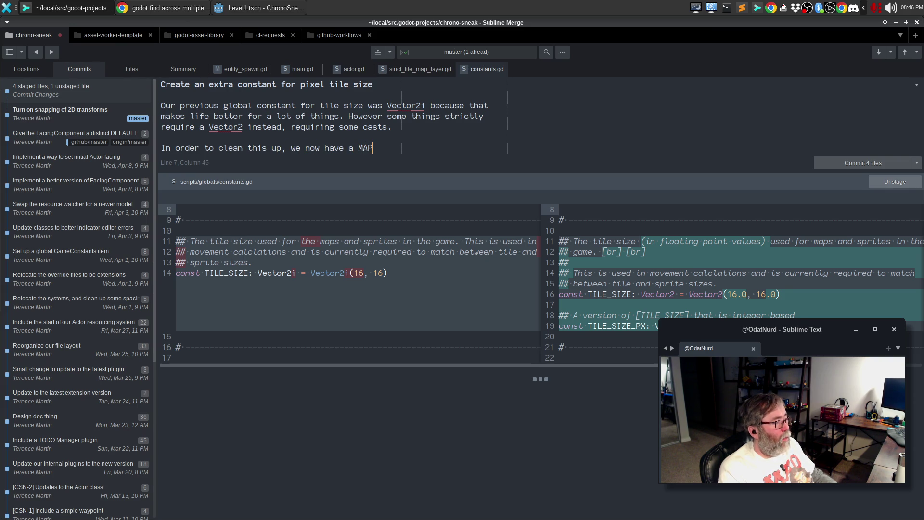
{"action": "type", "text": "TILE_SIZE_PX to go "}
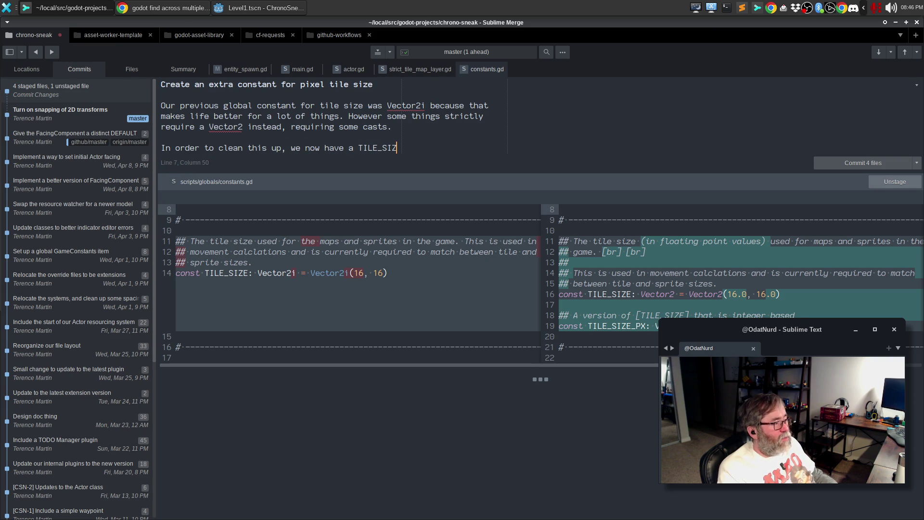
{"action": "type", "text": "wit"}
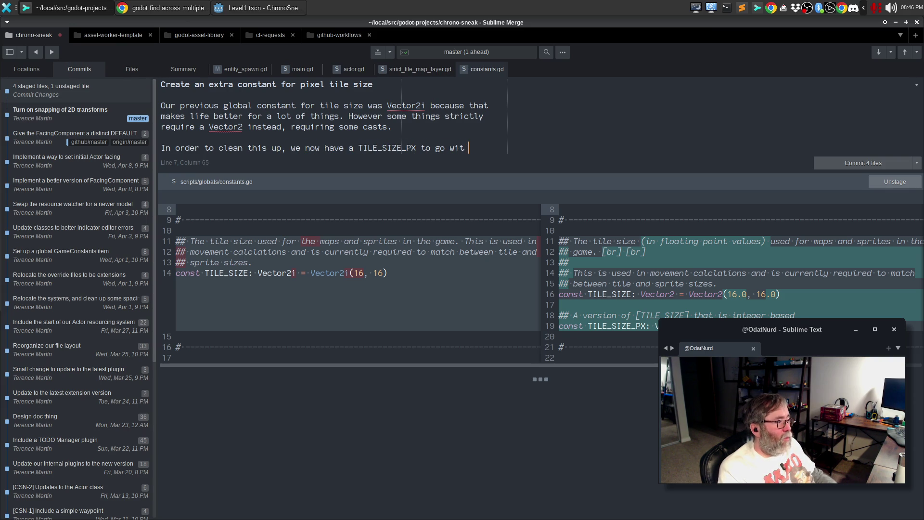
{"action": "type", "text": "h TILE_SIZE that "}
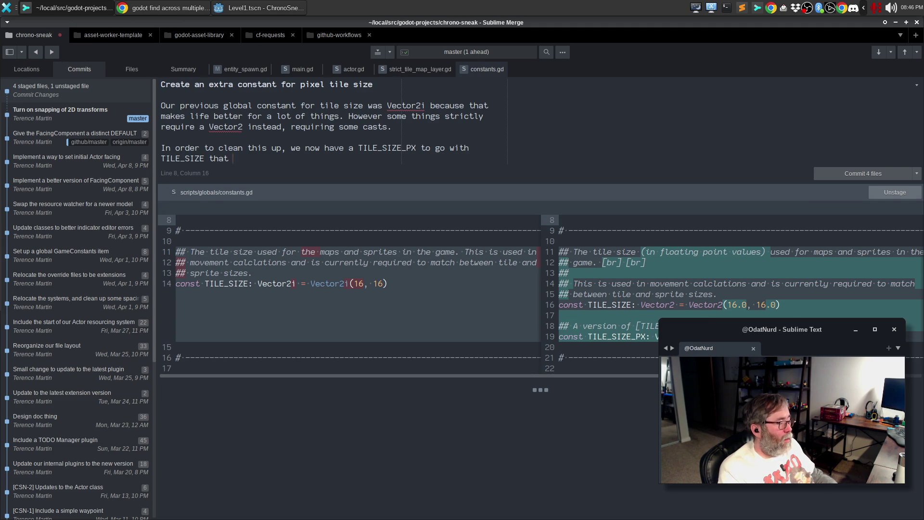
{"action": "type", "text": "gives us the "}
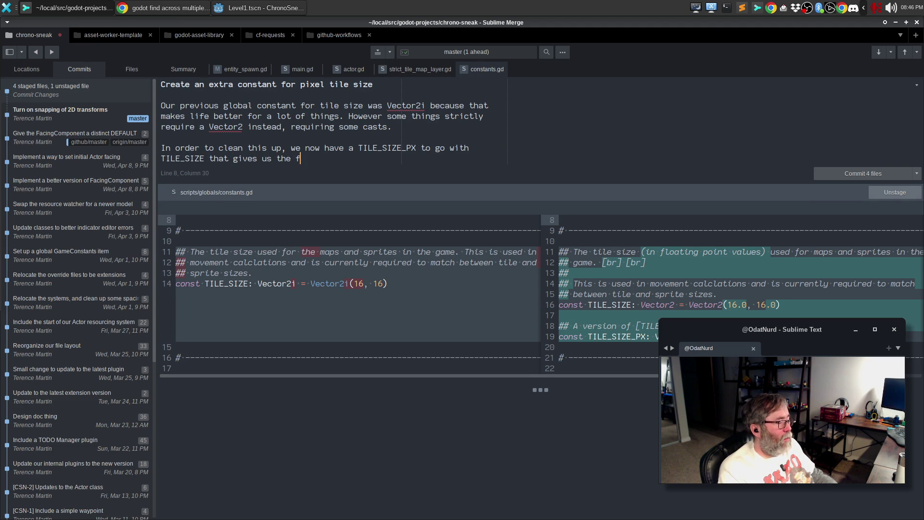
{"action": "type", "text": "intege"}
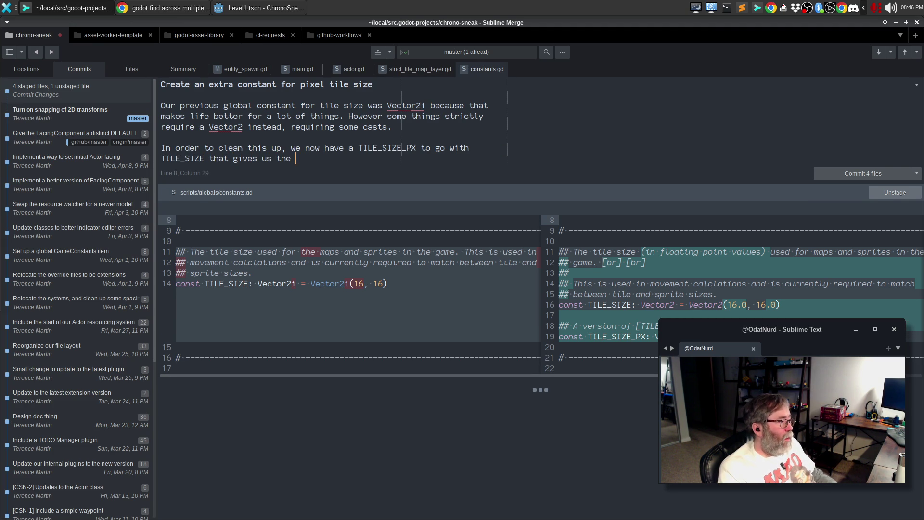
{"action": "type", "text": "r version, "}
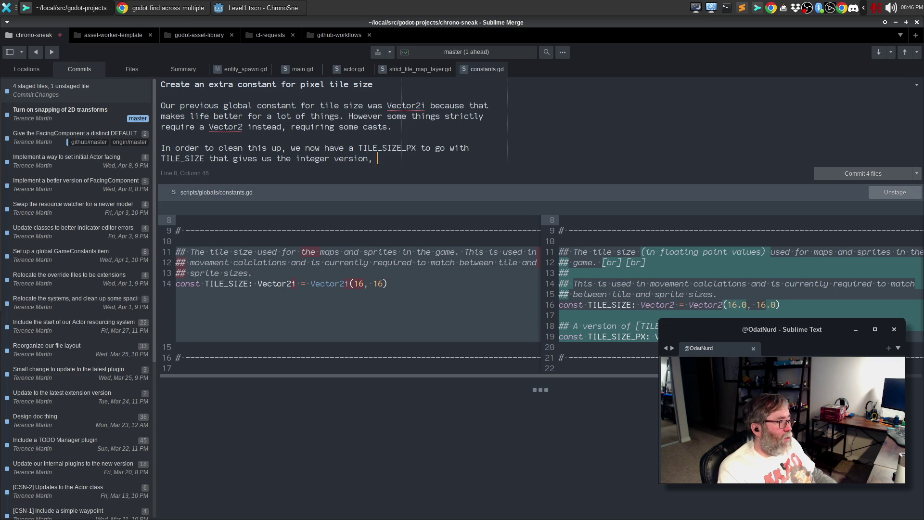
{"action": "type", "text": "allowing TILE_SIZE to be"}
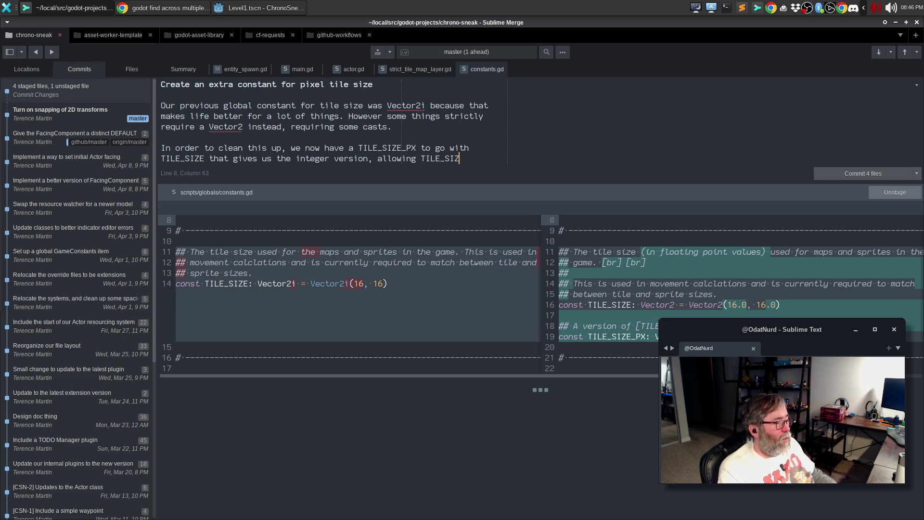
{"action": "key", "text": "Return"}
{"action": "type", "text": "floating "}
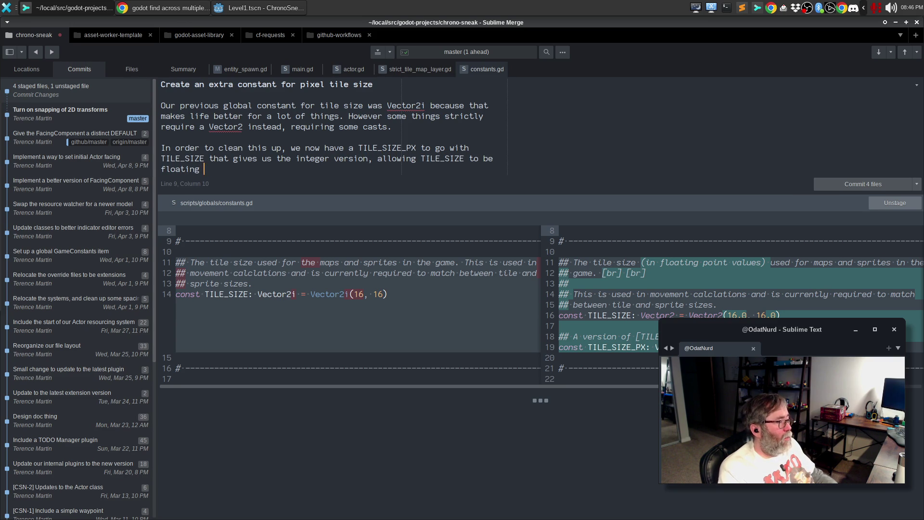
{"action": "type", "text": "point and giving us th"}
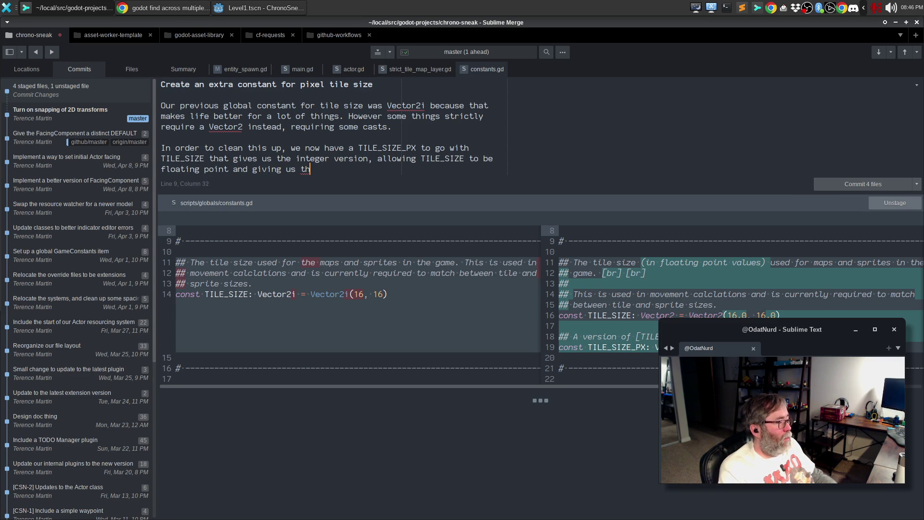
{"action": "type", "text": "e best of both wor"}
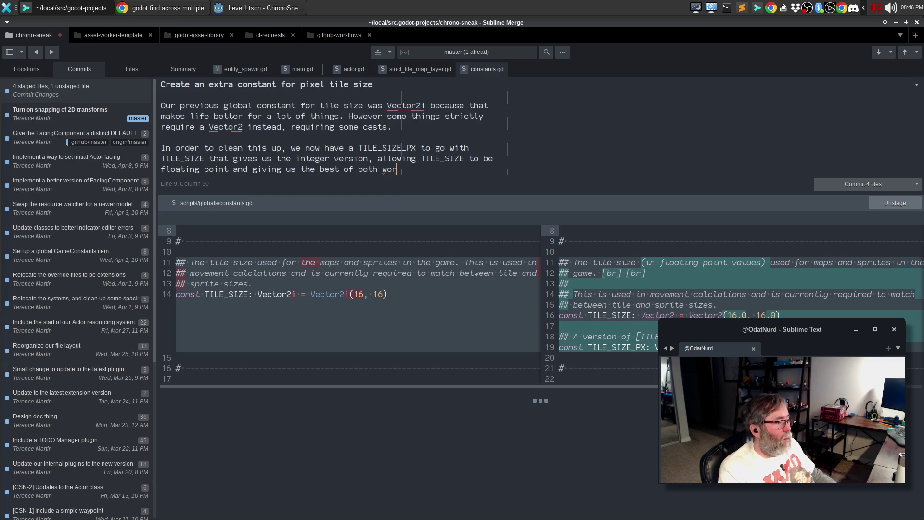
{"action": "type", "text": "lds."}
{"action": "left_click", "coordinate": [416, 158]}
{"action": "key", "text": "ctrl+Return"}
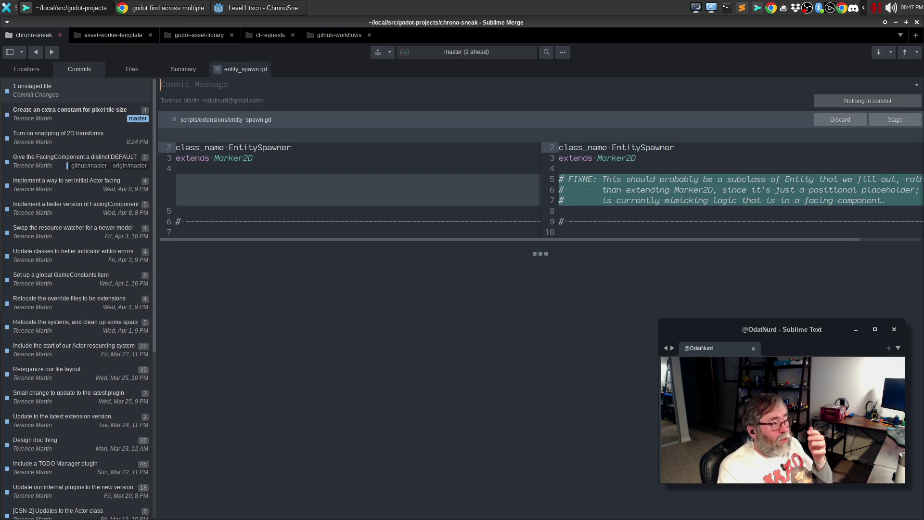
{"action": "key", "text": "alt+Tab"}
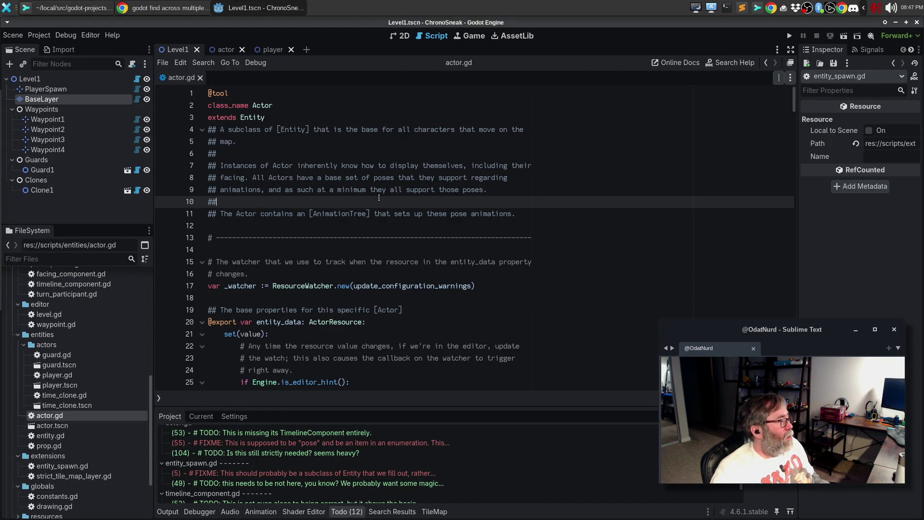
Search the help for 'Constants', then briefly open and close constants.gd.
{"action": "key", "text": "F1"}
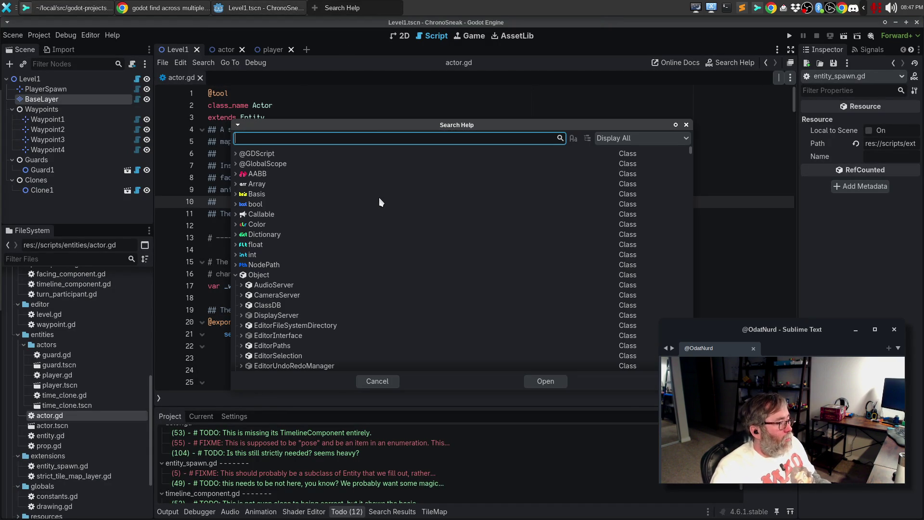
{"action": "type", "text": "CO"}
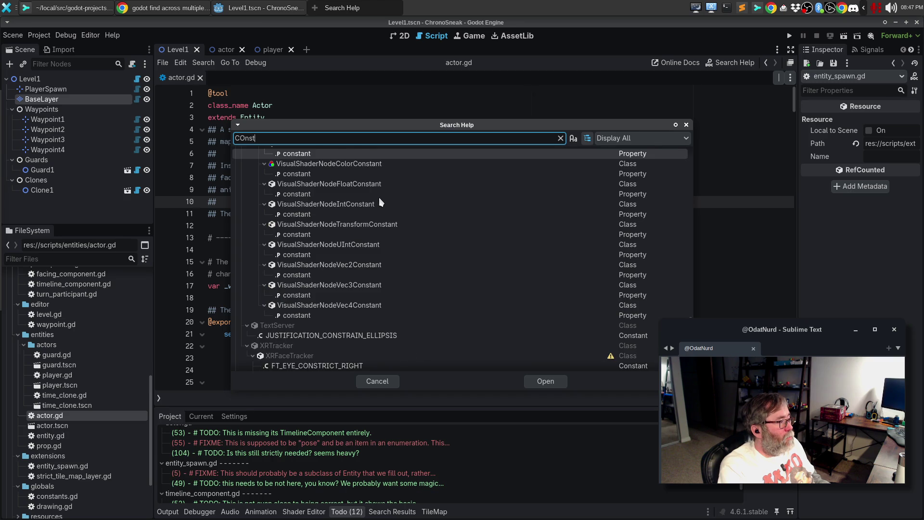
{"action": "key", "text": "BackSpace"}
{"action": "type", "text": "onst"}
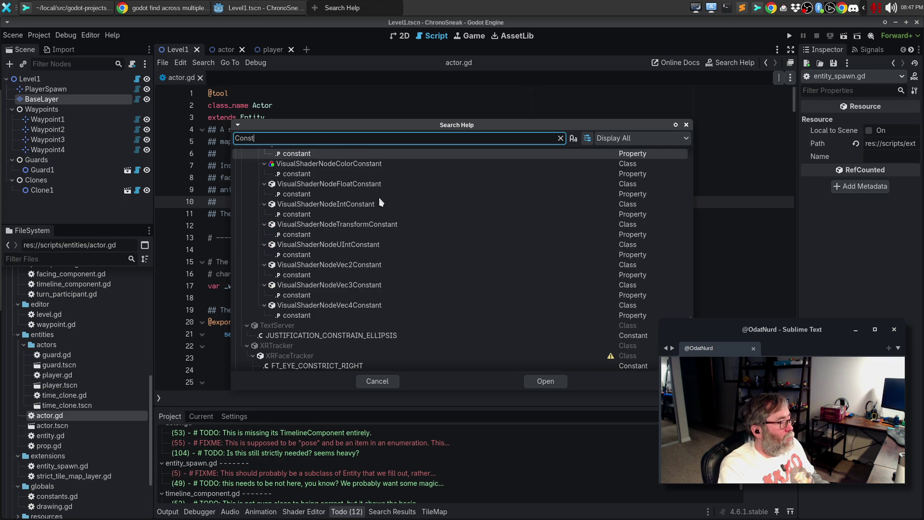
{"action": "type", "text": "ants"}
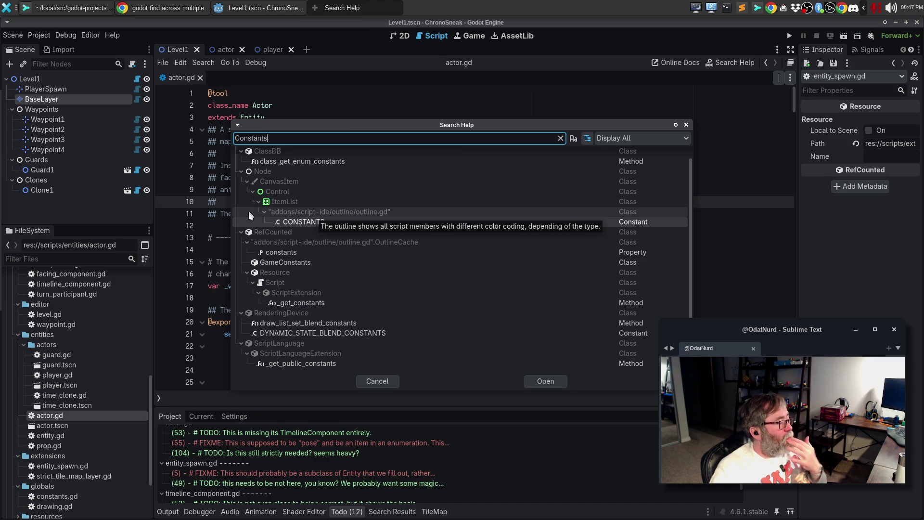
{"action": "key", "text": "Escape"}
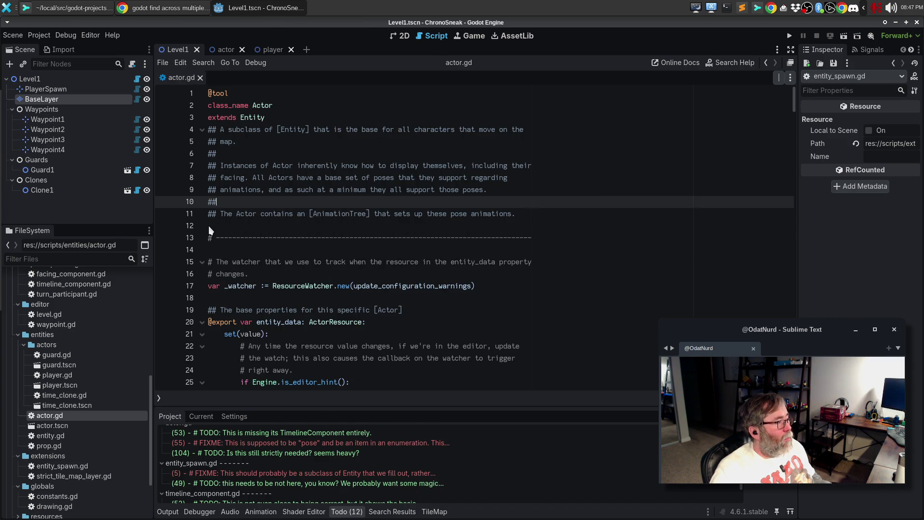
{"action": "left_click", "coordinate": [209, 230]}
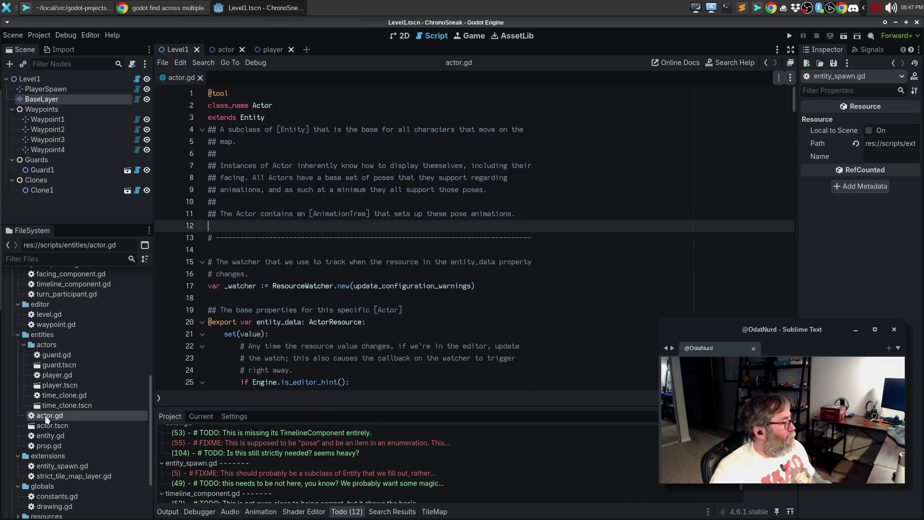
{"action": "double_click", "coordinate": [57, 497]}
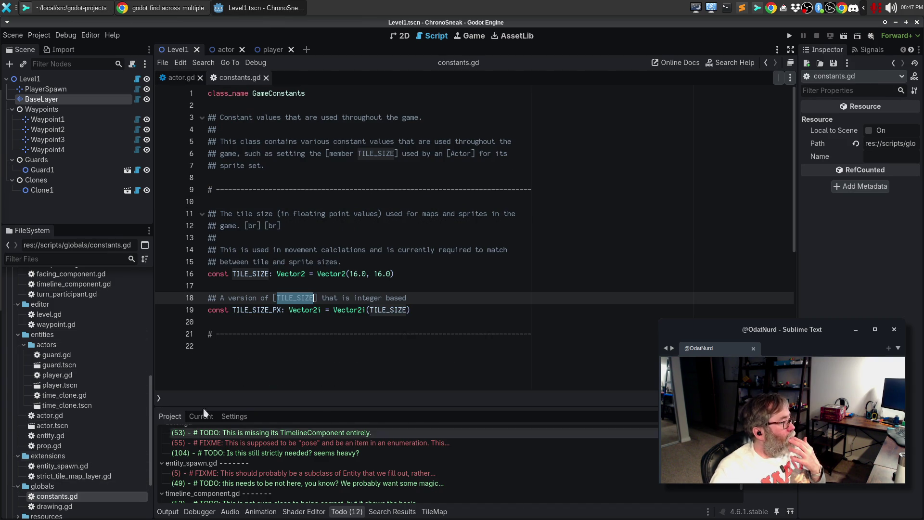
{"action": "left_click", "coordinate": [477, 224]}
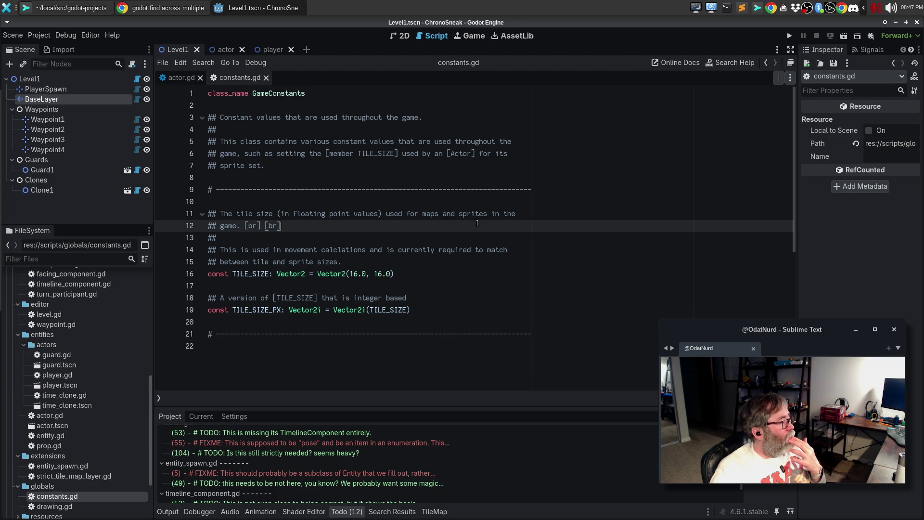
{"action": "left_click", "coordinate": [266, 77]}
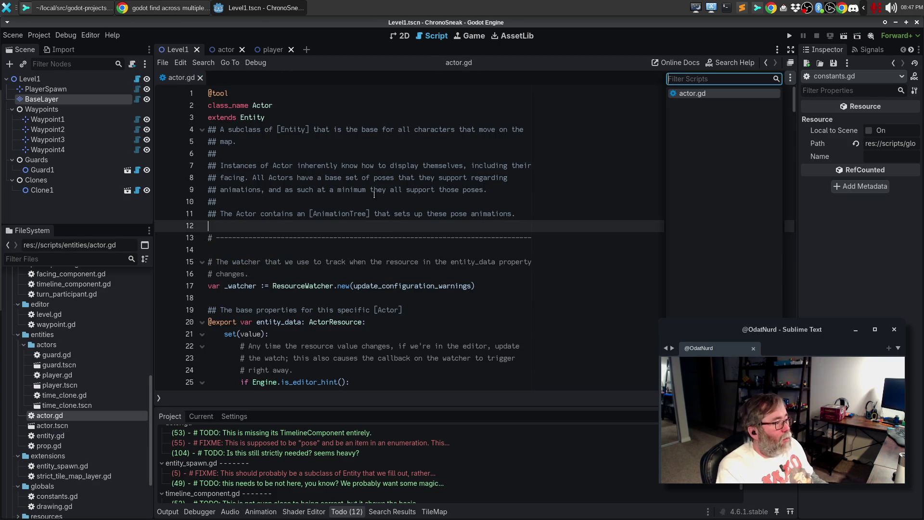
Search the help for 'GameCon' and open the GameConstants class page, selecting its TILE_SIZE reference.
{"action": "key", "text": "F1"}
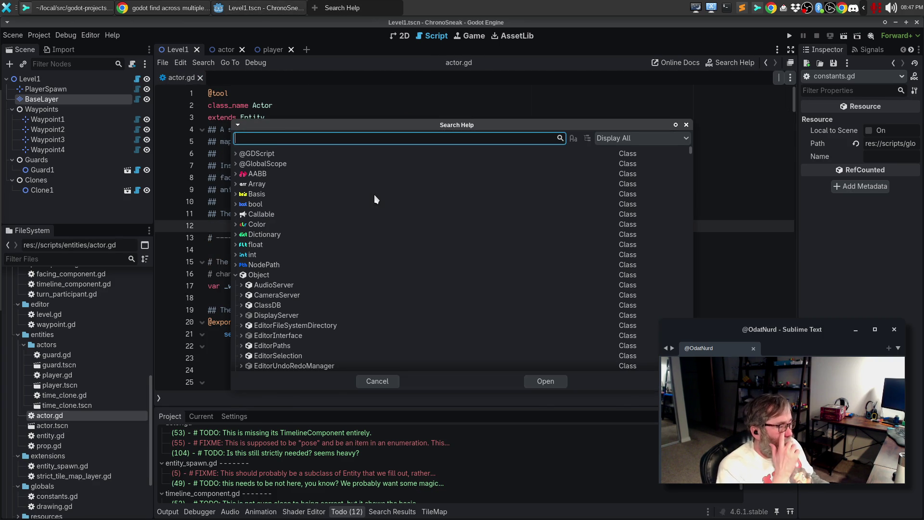
{"action": "type", "text": "GameCOn"}
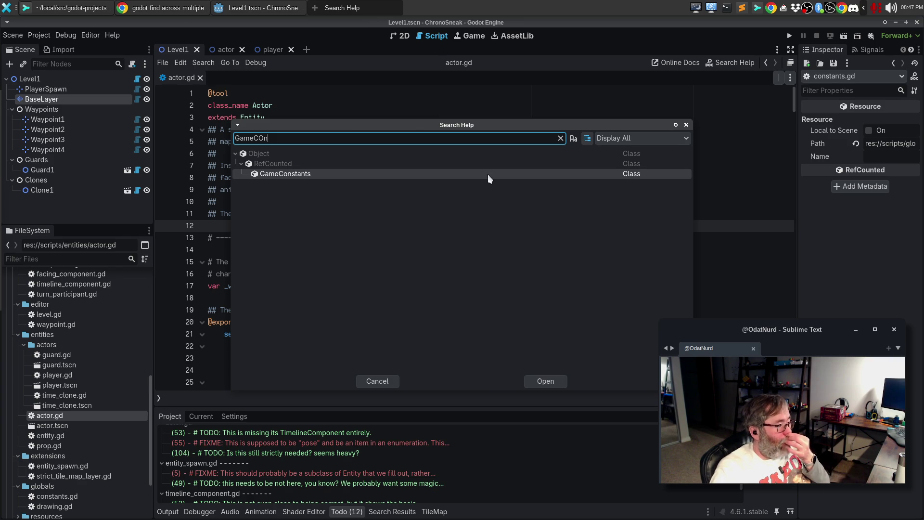
{"action": "double_click", "coordinate": [383, 174]}
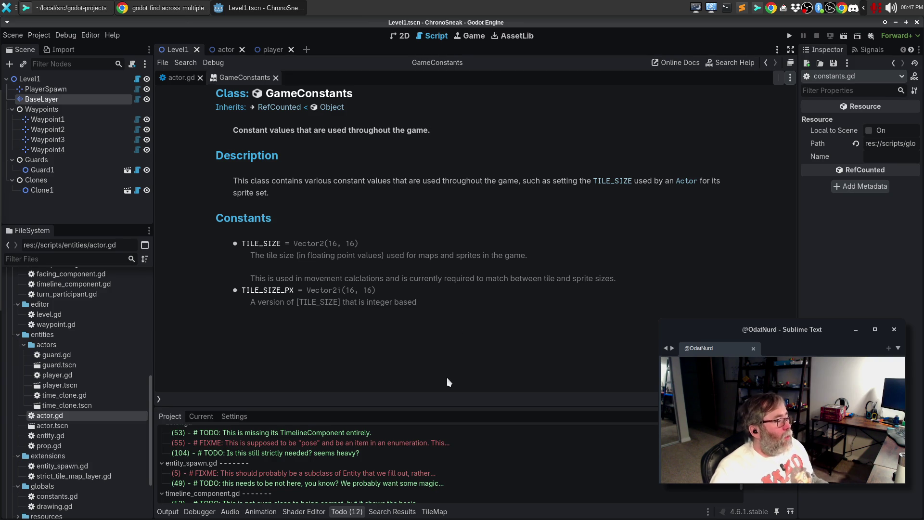
{"action": "double_click", "coordinate": [330, 303]}
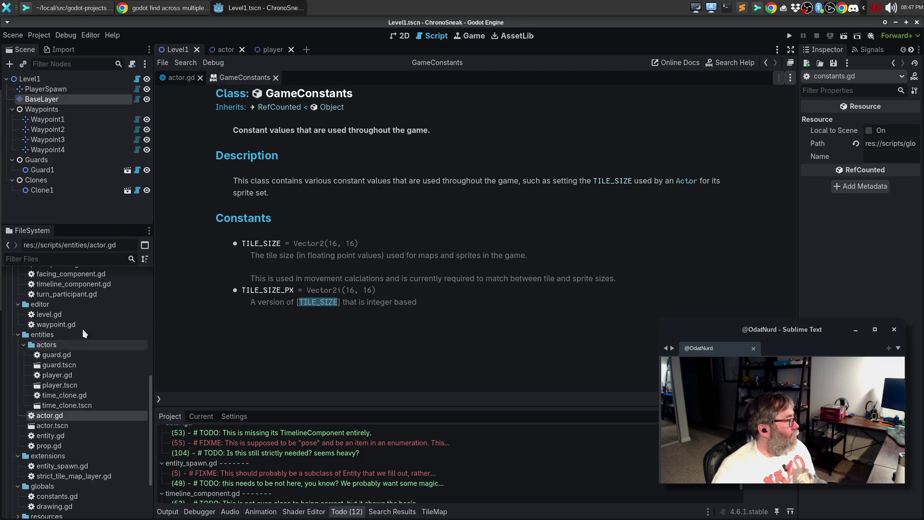
Collapse res://addons in the FileSystem dock and open scripts/globals/constants.gd.
{"action": "scroll", "coordinate": [81, 316], "scroll_direction": "up", "scroll_amount": 5}
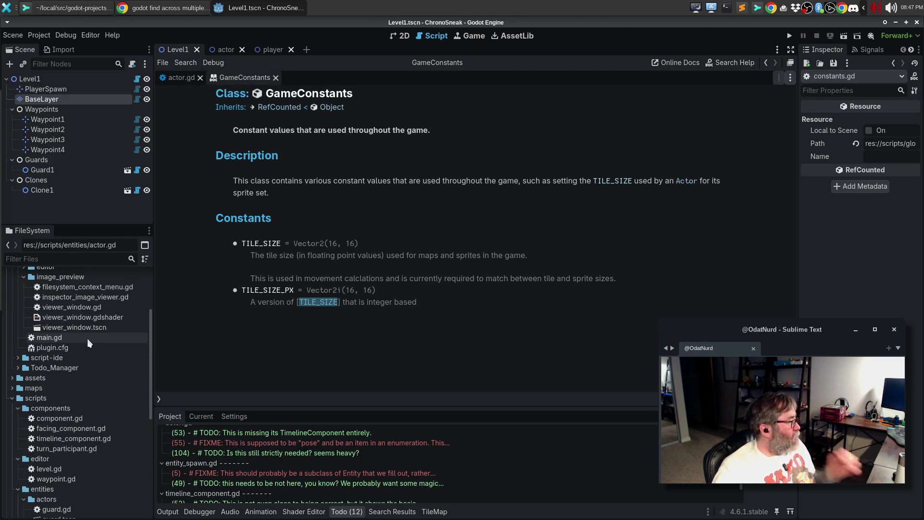
{"action": "scroll", "coordinate": [88, 338], "scroll_direction": "up", "scroll_amount": 3}
{"action": "left_click", "coordinate": [12, 345]}
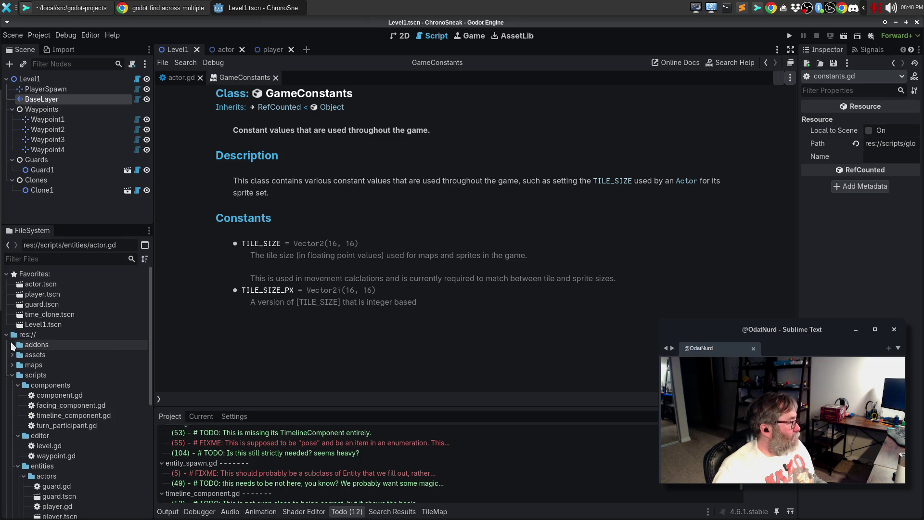
{"action": "scroll", "coordinate": [58, 378], "scroll_direction": "down", "scroll_amount": 6}
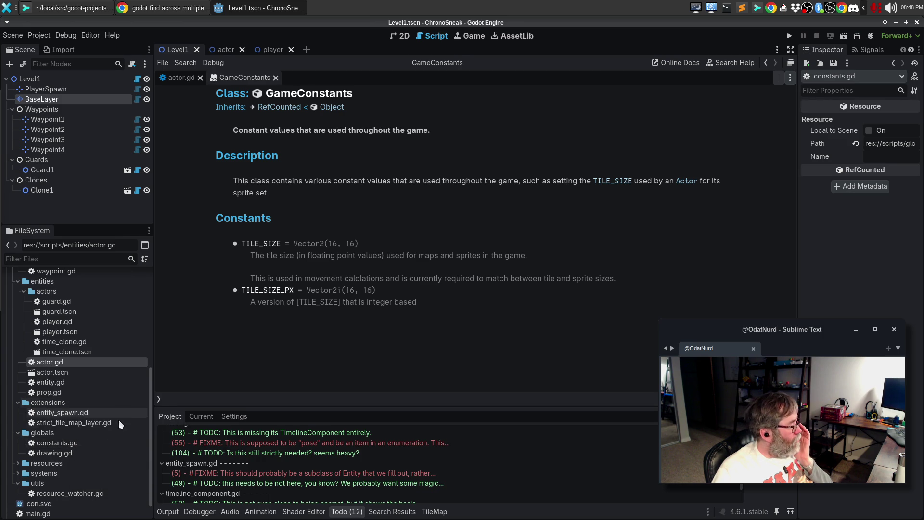
{"action": "left_click", "coordinate": [91, 442]}
{"action": "double_click", "coordinate": [88, 443]}
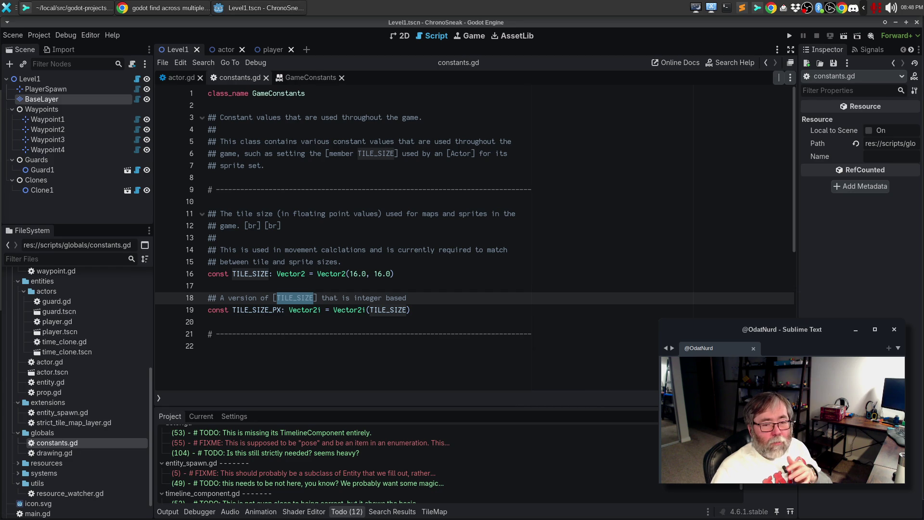
Change [TILE_SIZE] to [member TILE_SIZE] on line 18, then check the GameConstants help page.
{"action": "left_click", "coordinate": [411, 287]}
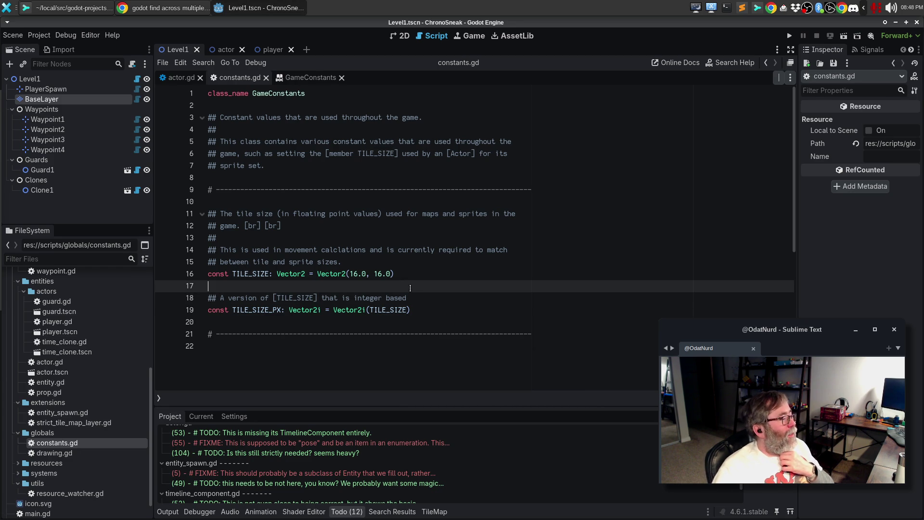
{"action": "left_click", "coordinate": [279, 299]}
{"action": "type", "text": "member"}
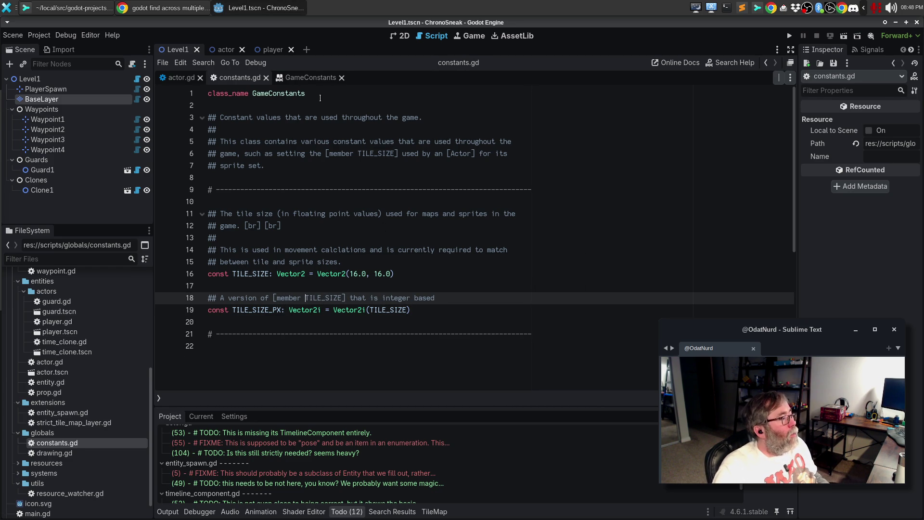
{"action": "left_click", "coordinate": [308, 78]}
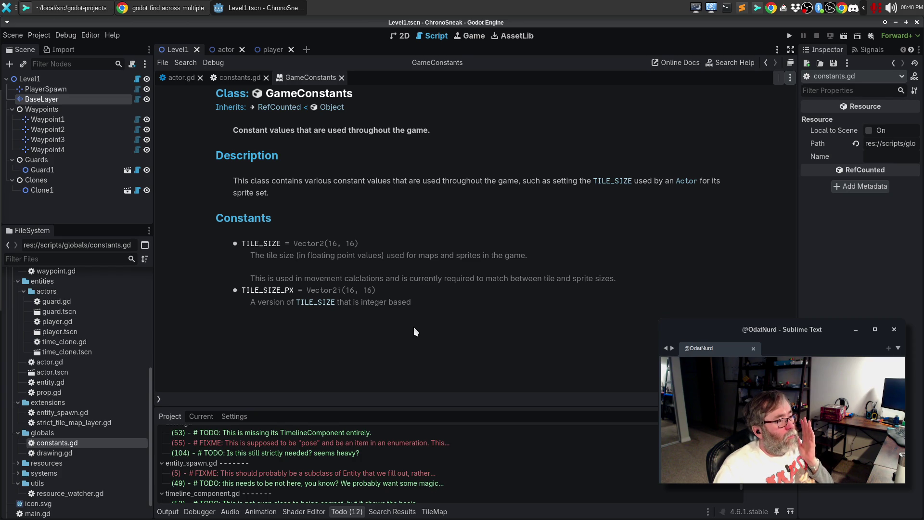
{"action": "left_click", "coordinate": [83, 11]}
Stage the constants.gd change and amend it into the previous commit.
{"action": "left_click", "coordinate": [302, 68]}
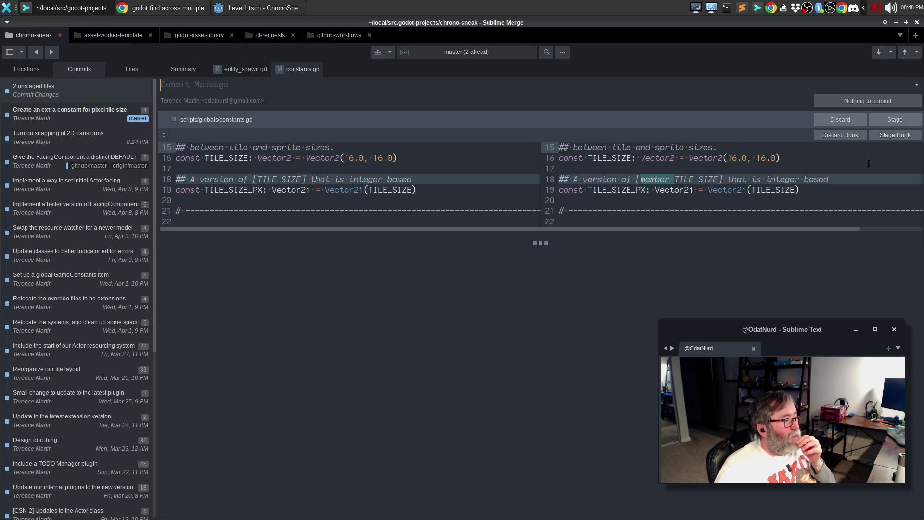
{"action": "left_click", "coordinate": [890, 136]}
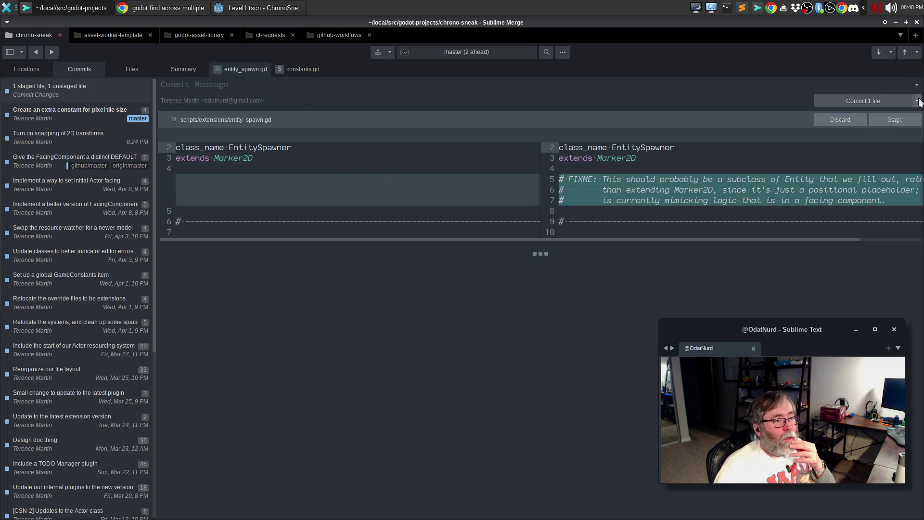
{"action": "left_click", "coordinate": [917, 101]}
{"action": "left_click", "coordinate": [909, 119]}
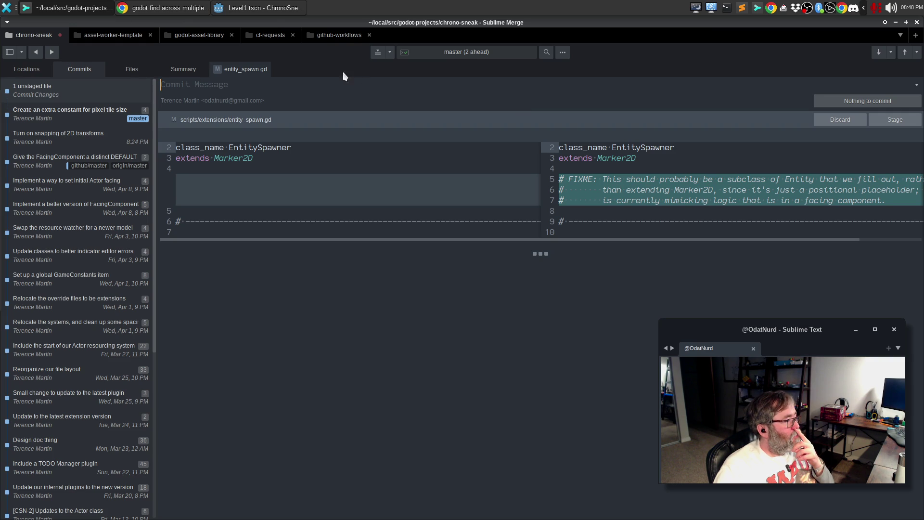
{"action": "left_click", "coordinate": [271, 6]}
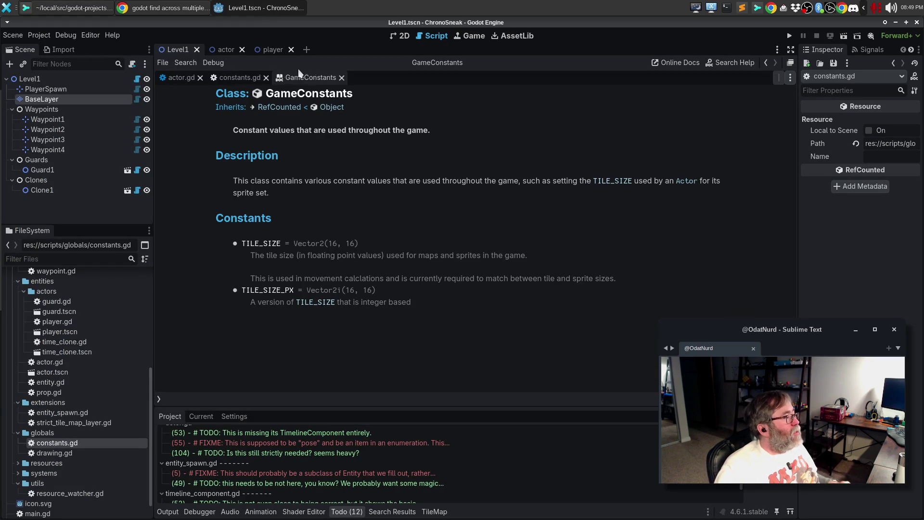
Close the GameConstants documentation and constants.gd, returning to actor.gd line 30.
{"action": "left_click", "coordinate": [342, 78]}
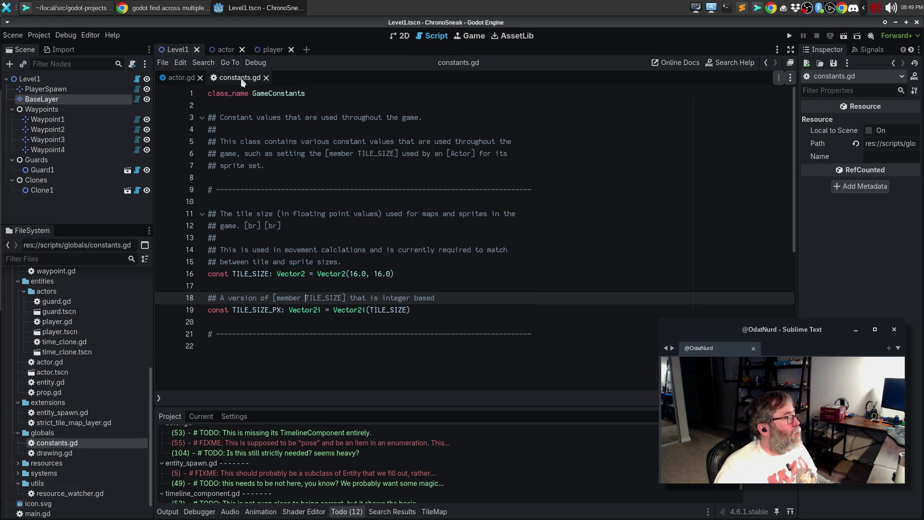
{"action": "left_click", "coordinate": [265, 78]}
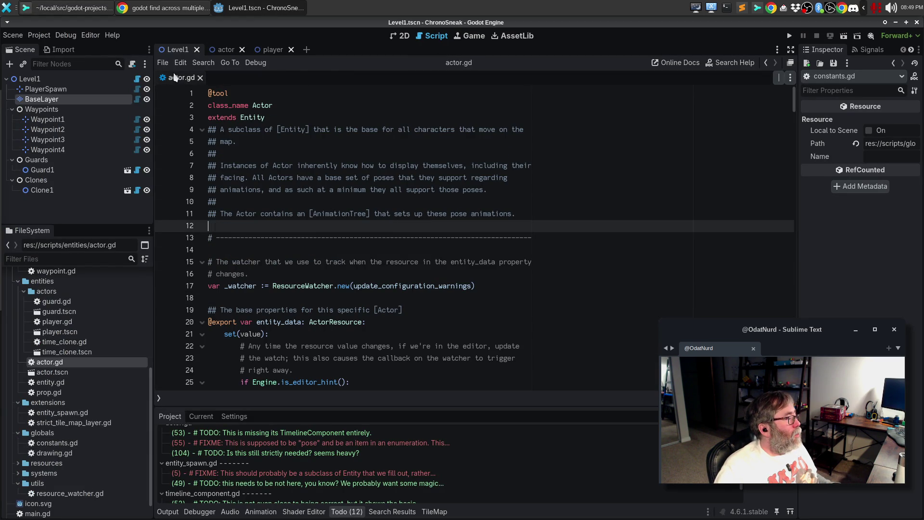
{"action": "scroll", "coordinate": [276, 230], "scroll_direction": "down", "scroll_amount": 7}
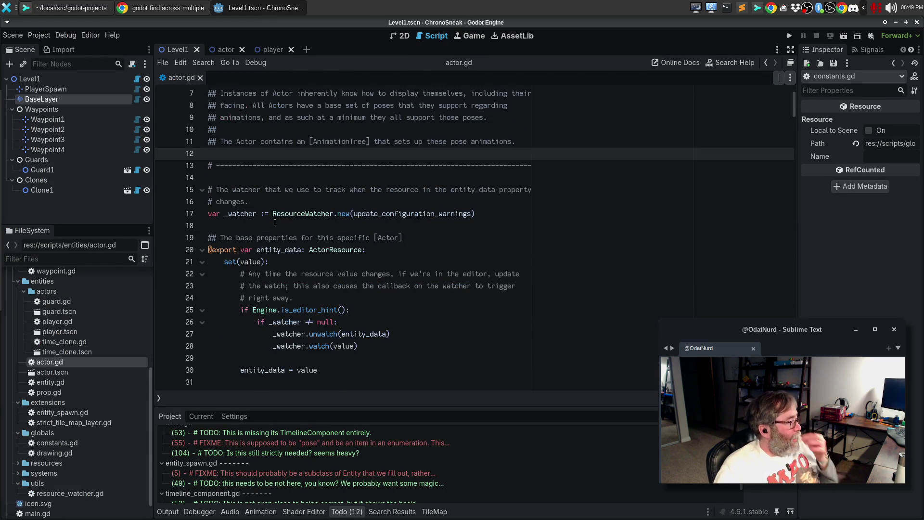
{"action": "scroll", "coordinate": [276, 216], "scroll_direction": "down", "scroll_amount": 4}
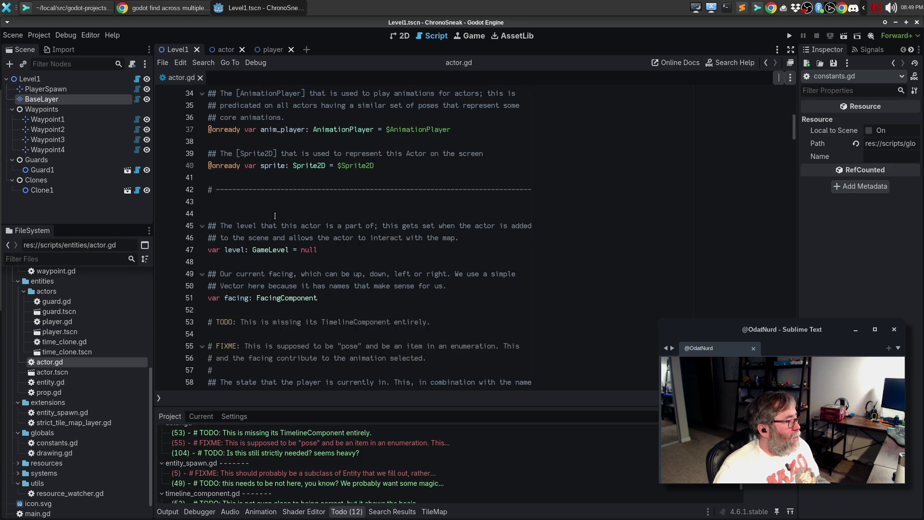
{"action": "scroll", "coordinate": [276, 214], "scroll_direction": "down", "scroll_amount": 4}
{"action": "scroll", "coordinate": [272, 202], "scroll_direction": "up", "scroll_amount": 9}
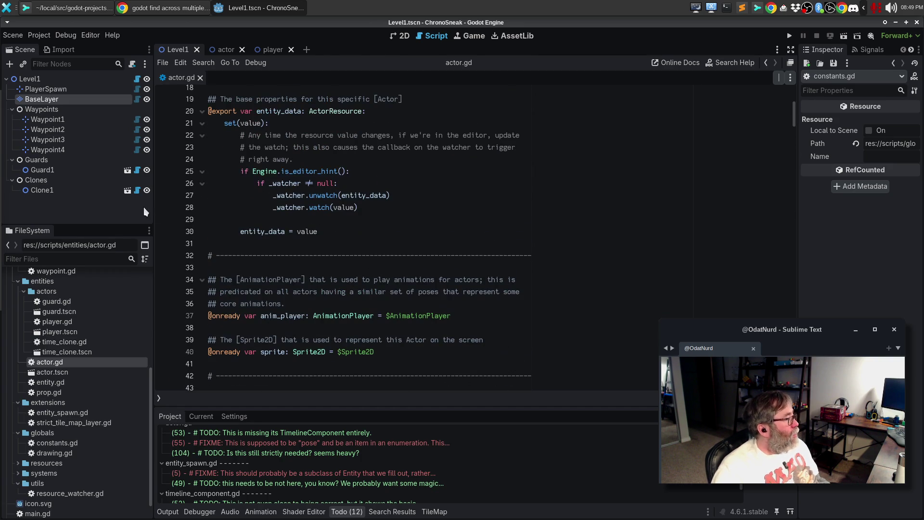
{"action": "left_click", "coordinate": [278, 232]}
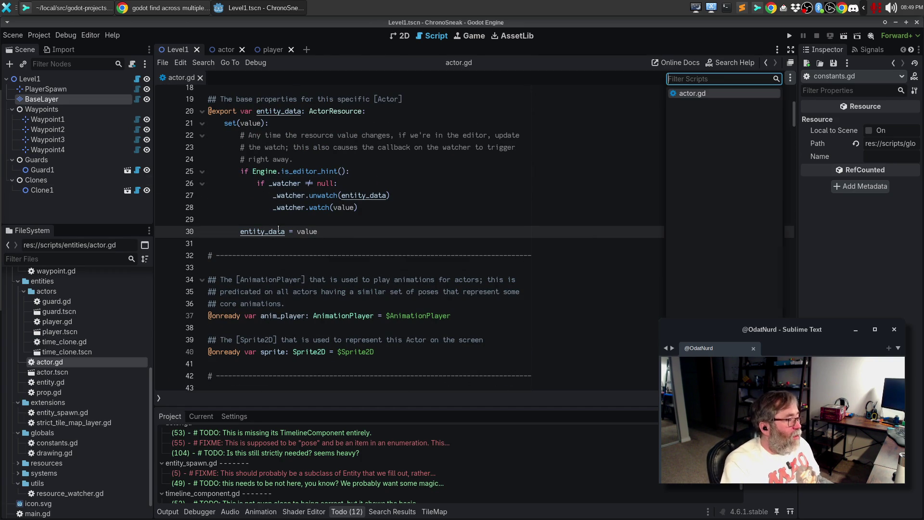
Try Ctrl+O and Ctrl+\, then search the command palette for 'open scr'.
{"action": "key", "text": "ctrl+o"}
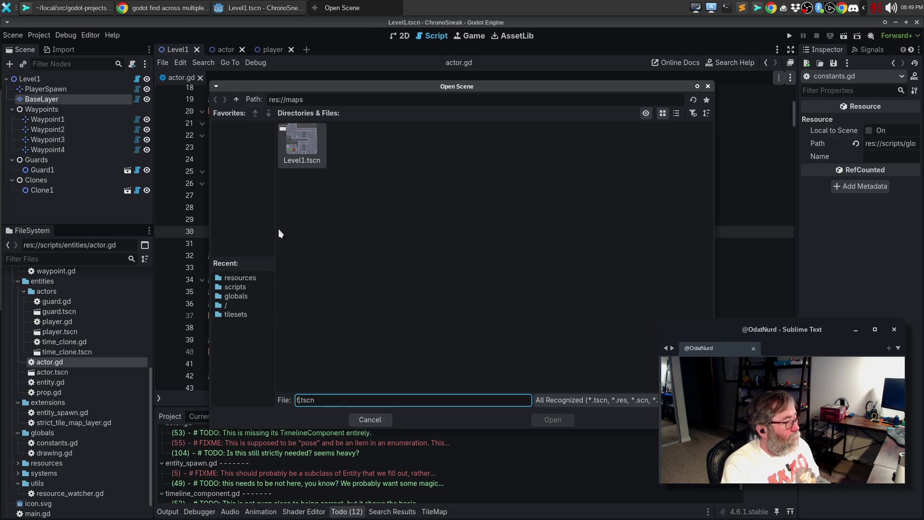
{"action": "key", "text": "Escape"}
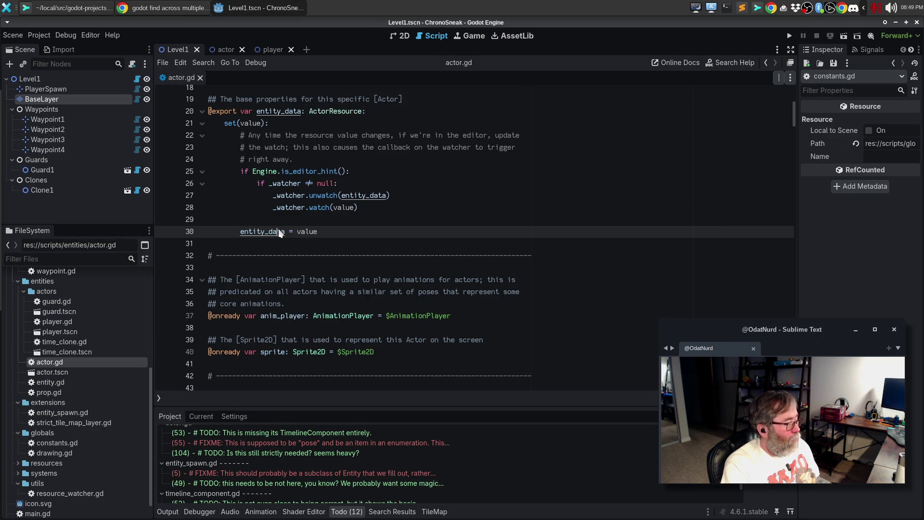
{"action": "key", "text": "ctrl+backslash"}
{"action": "key", "text": "ctrl+backslash"}
{"action": "key", "text": "ctrl+o"}
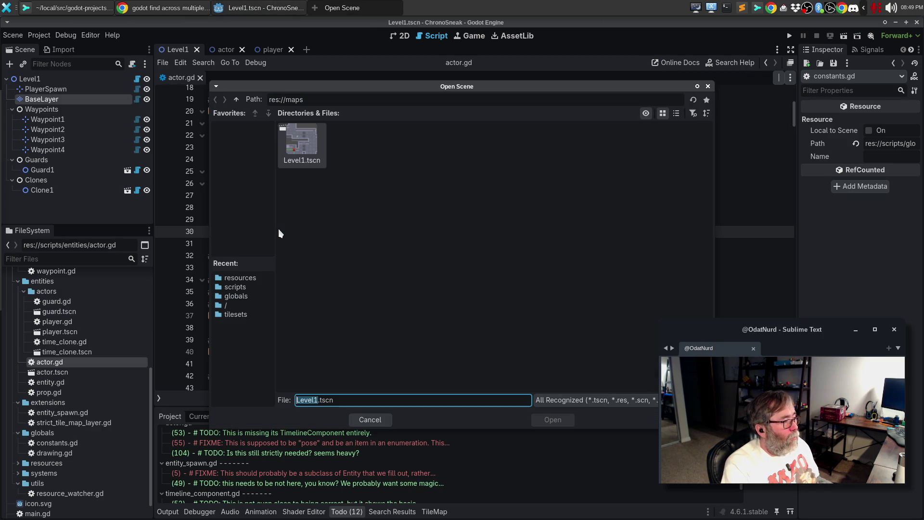
{"action": "key", "text": "Escape"}
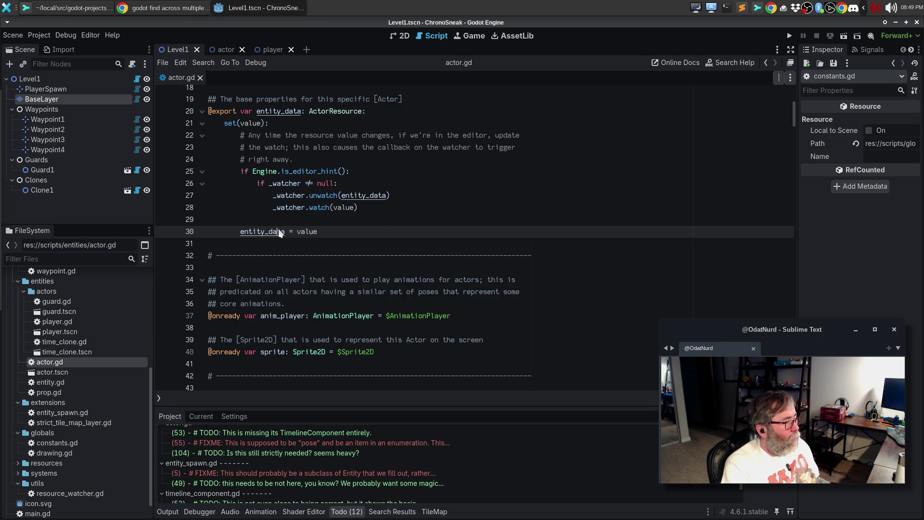
{"action": "key", "text": "ctrl+shift+p"}
{"action": "type", "text": "open"}
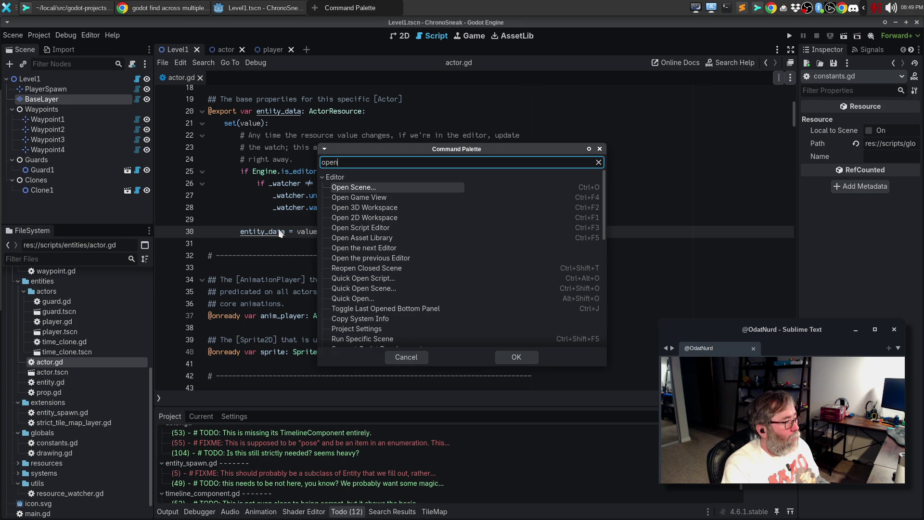
{"action": "type", "text": " scr"}
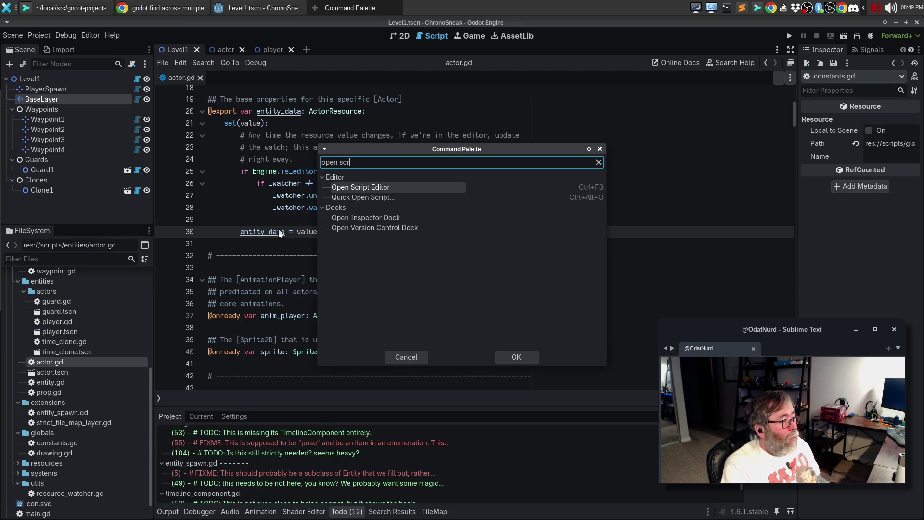
{"action": "key", "text": "Return"}
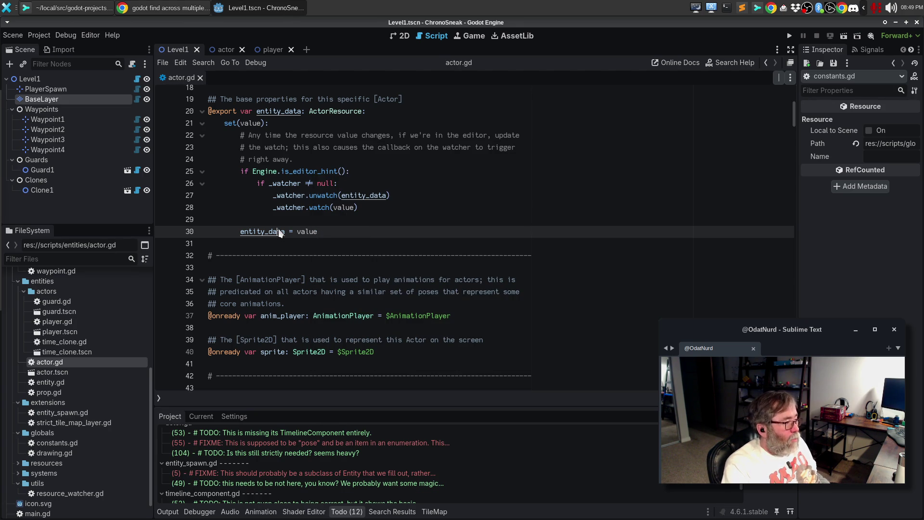
{"action": "key", "text": "ctrl+alt+o"}
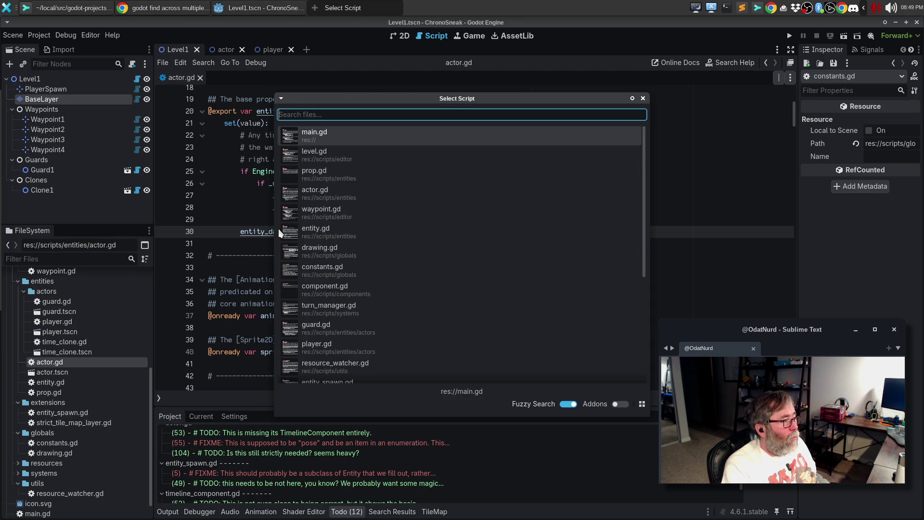
{"action": "key", "text": "Escape"}
{"action": "key", "text": "ctrl+backslash"}
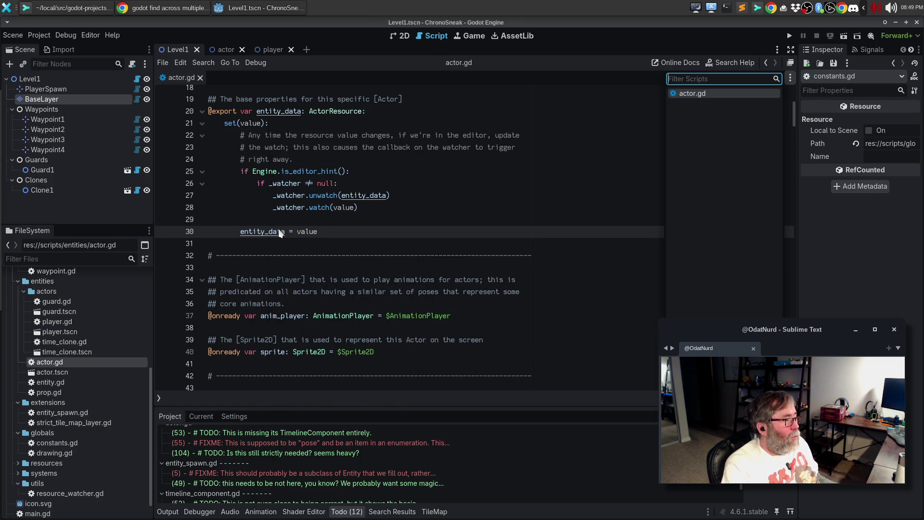
{"action": "key", "text": "ctrl+backslash"}
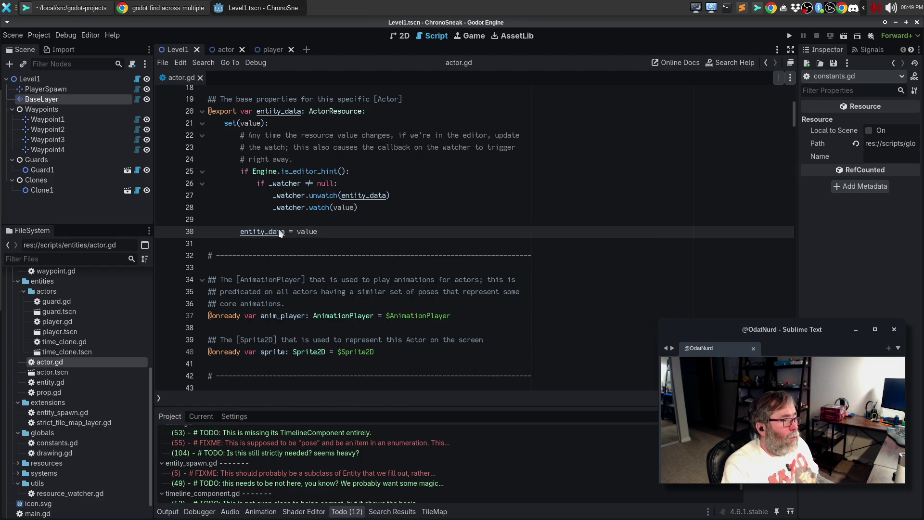
{"action": "key", "text": "ctrl+backslash"}
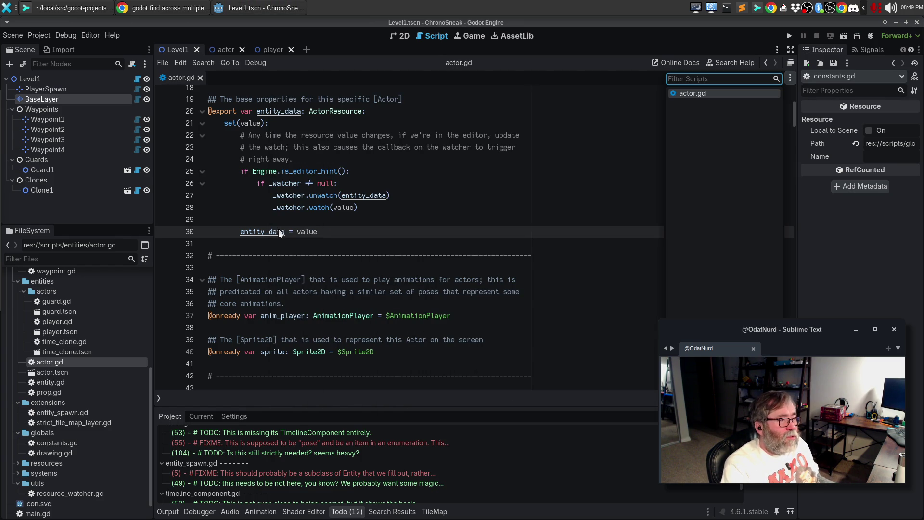
{"action": "key", "text": "ctrl+backslash"}
{"action": "key", "text": "ctrl+alt+f"}
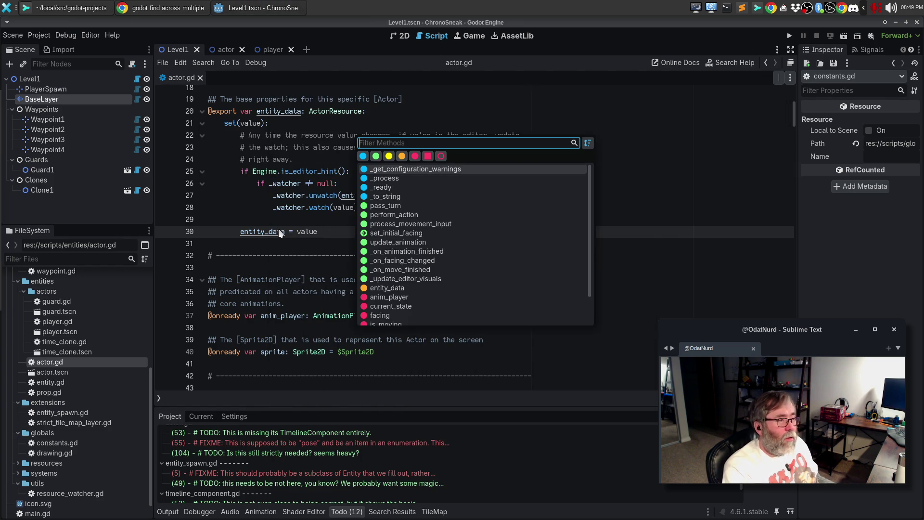
{"action": "key", "text": "Escape"}
{"action": "key", "text": "ctrl+backslash"}
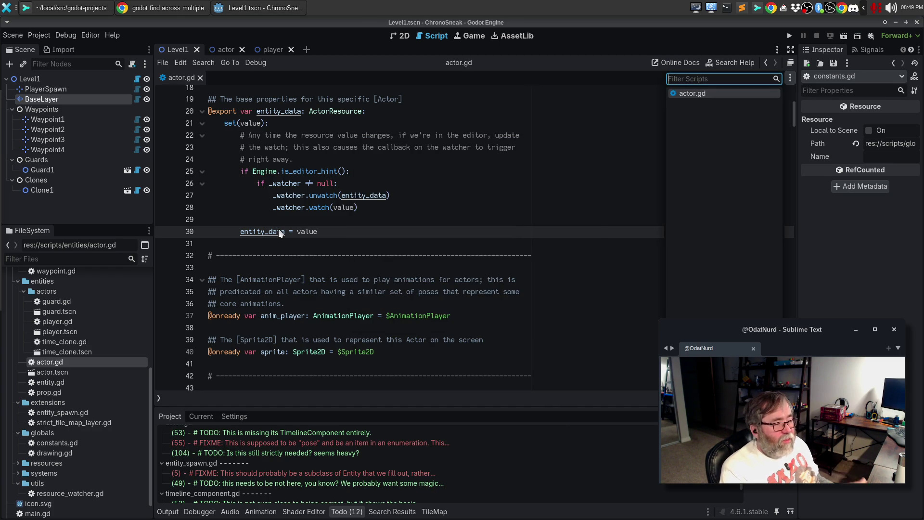
{"action": "key", "text": "ctrl+backslash"}
{"action": "key", "text": "ctrl+alt+o"}
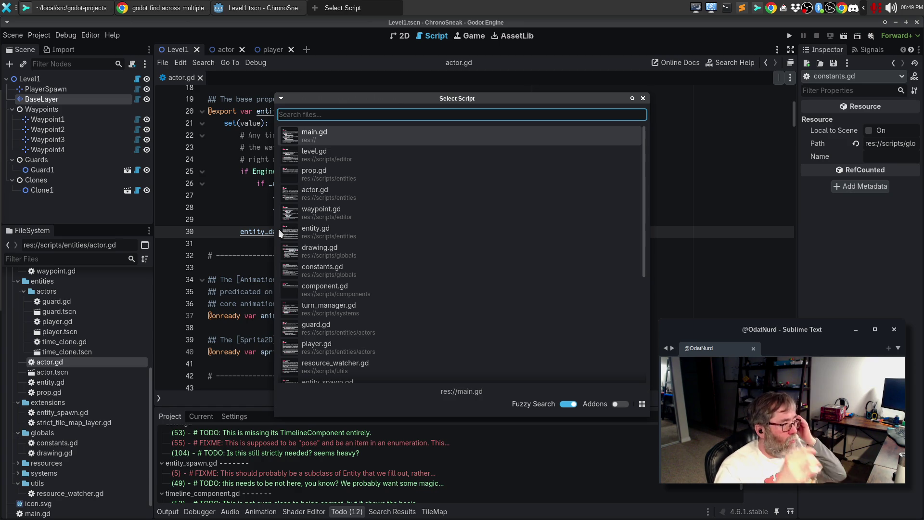
{"action": "key", "text": "Escape"}
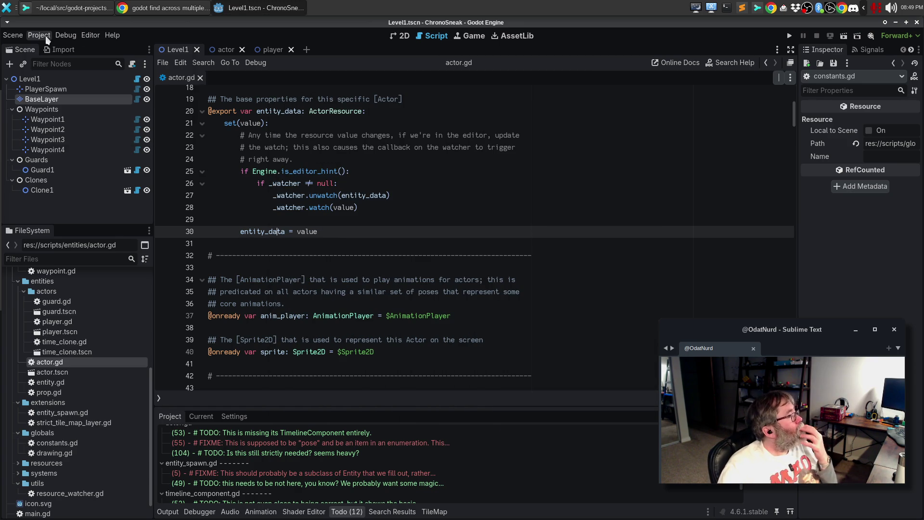
Open Editor > Editor Settings and go to its Shortcuts page.
{"action": "left_click", "coordinate": [46, 37]}
{"action": "left_click", "coordinate": [91, 34]}
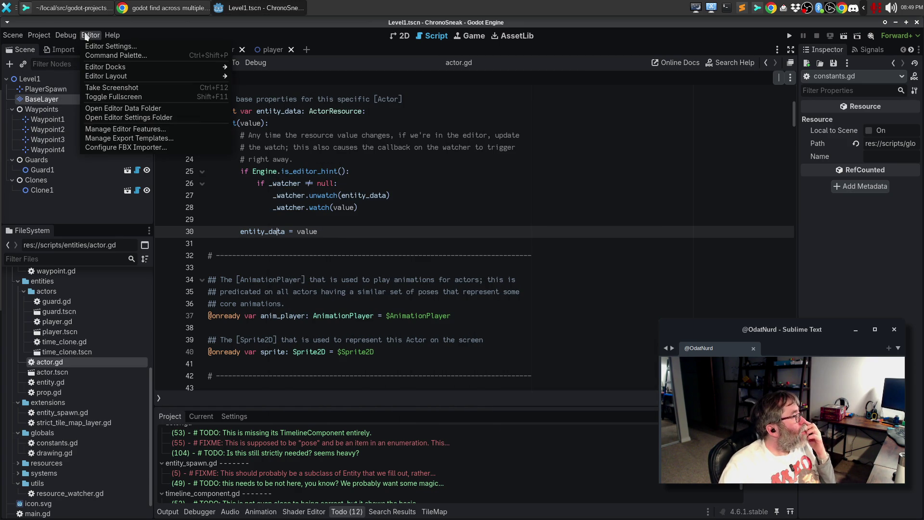
{"action": "left_click", "coordinate": [97, 47]}
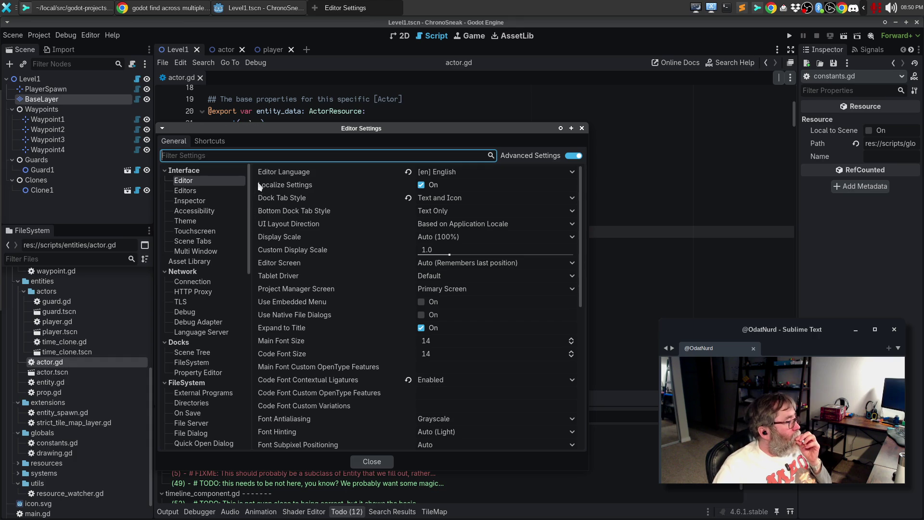
{"action": "left_click", "coordinate": [219, 143]}
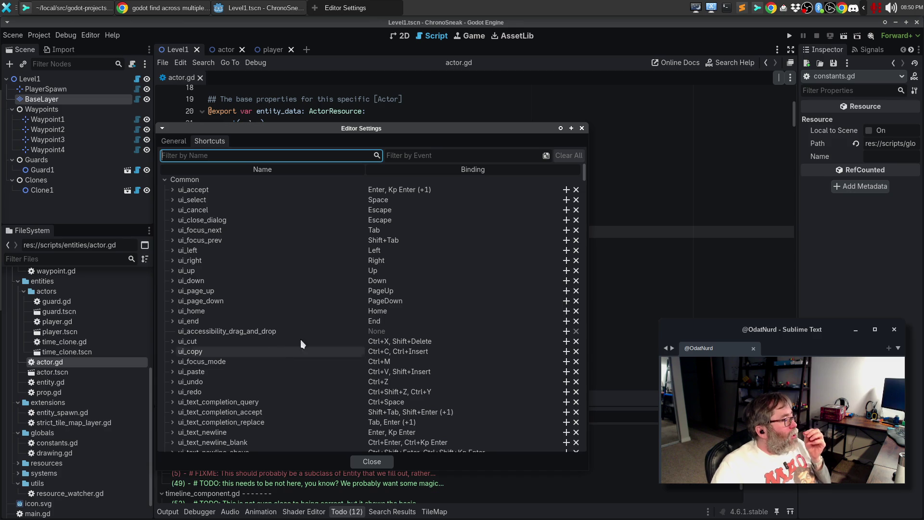
Collapse the Common through Bottom Panels shortcut groups.
{"action": "left_click", "coordinate": [164, 180]}
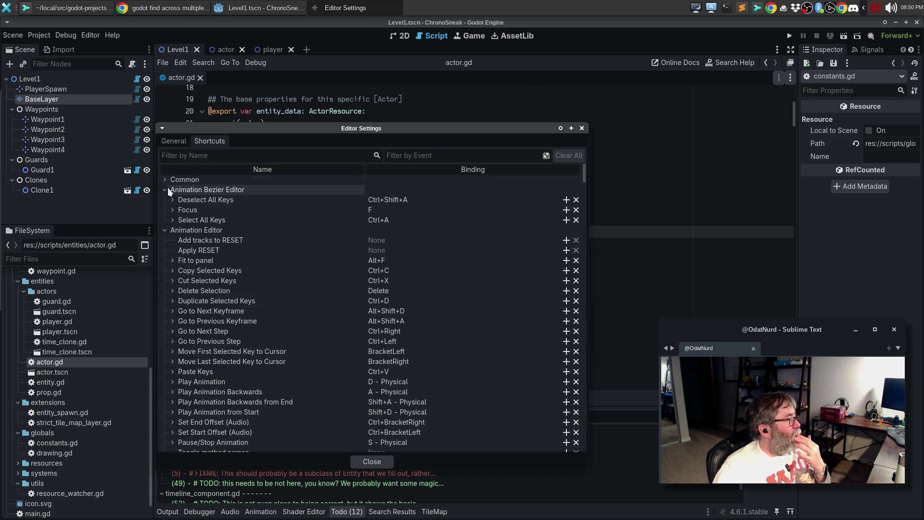
{"action": "left_click", "coordinate": [166, 190]}
{"action": "left_click", "coordinate": [163, 199]}
{"action": "left_click", "coordinate": [162, 209]}
{"action": "left_click", "coordinate": [164, 220]}
{"action": "left_click", "coordinate": [163, 230]}
{"action": "left_click", "coordinate": [164, 240]}
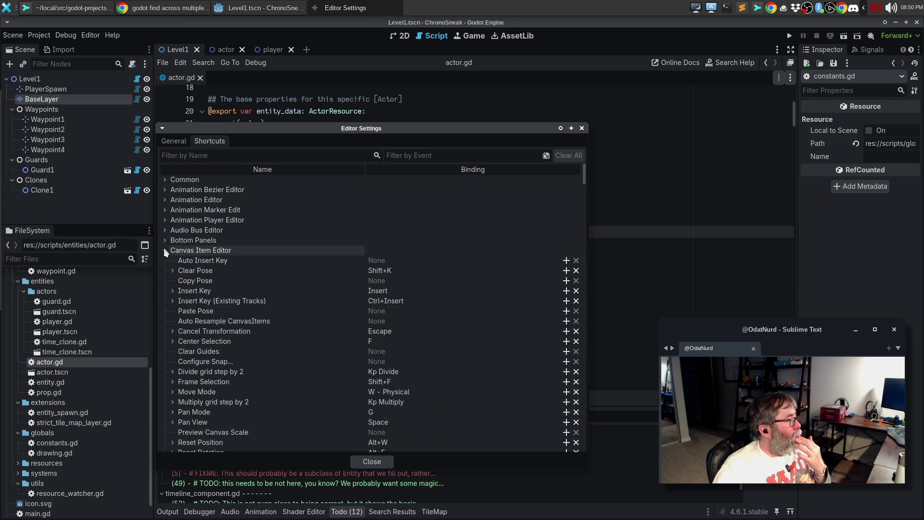
Collapse Canvas Item Editor through Docks to expose the Editor group, then dismiss Editor Settings.
{"action": "left_click", "coordinate": [163, 250]}
{"action": "left_click", "coordinate": [163, 260]}
{"action": "left_click", "coordinate": [163, 270]}
{"action": "left_click", "coordinate": [163, 281]}
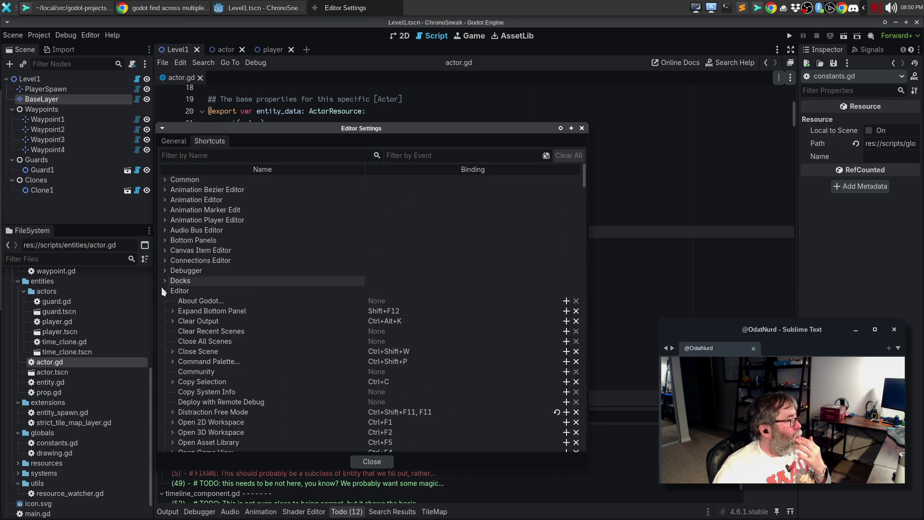
{"action": "scroll", "coordinate": [490, 328], "scroll_direction": "down", "scroll_amount": 3}
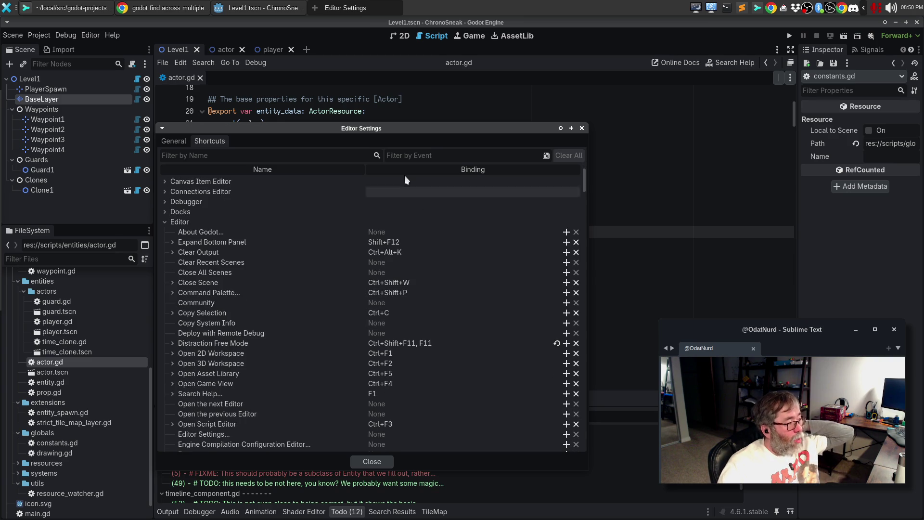
{"action": "key", "text": "Escape"}
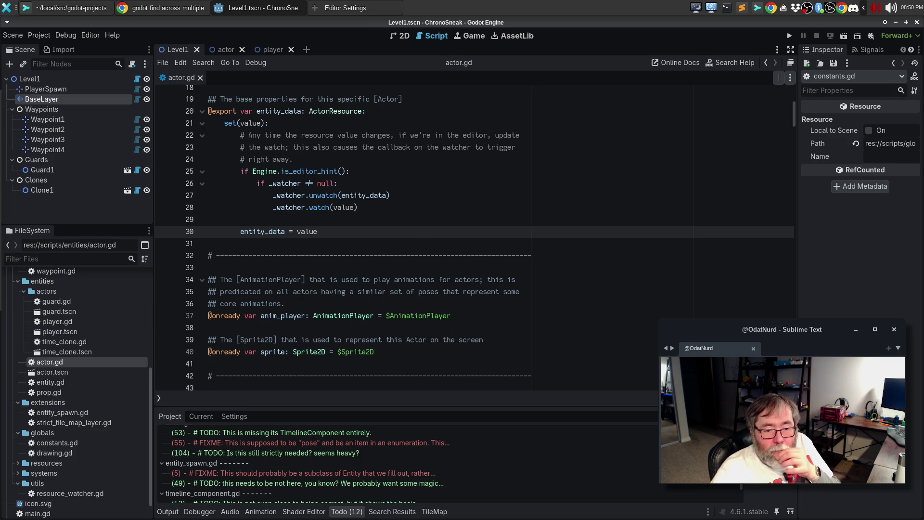
Drag the Editor Settings window from the screen edge back to the centre.
{"action": "mouse_move", "coordinate": [923, 111]}
{"action": "left_mouse_down"}
{"action": "mouse_move", "coordinate": [559, 95]}
{"action": "mouse_move", "coordinate": [466, 108]}
{"action": "left_mouse_up"}
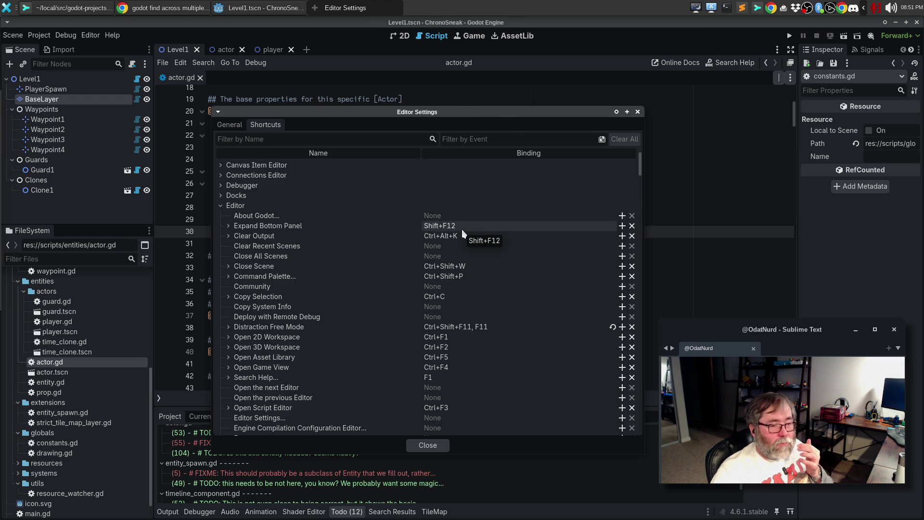
Scroll to Quick Open Script and start adding a binding beside its Ctrl+Alt+O.
{"action": "scroll", "coordinate": [477, 248], "scroll_direction": "down", "scroll_amount": 3}
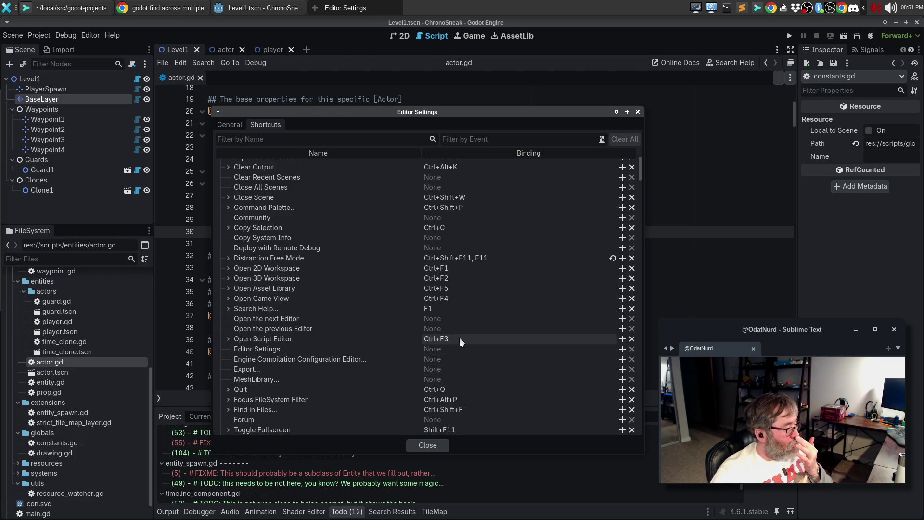
{"action": "scroll", "coordinate": [461, 337], "scroll_direction": "down", "scroll_amount": 2}
{"action": "scroll", "coordinate": [460, 342], "scroll_direction": "down", "scroll_amount": 3}
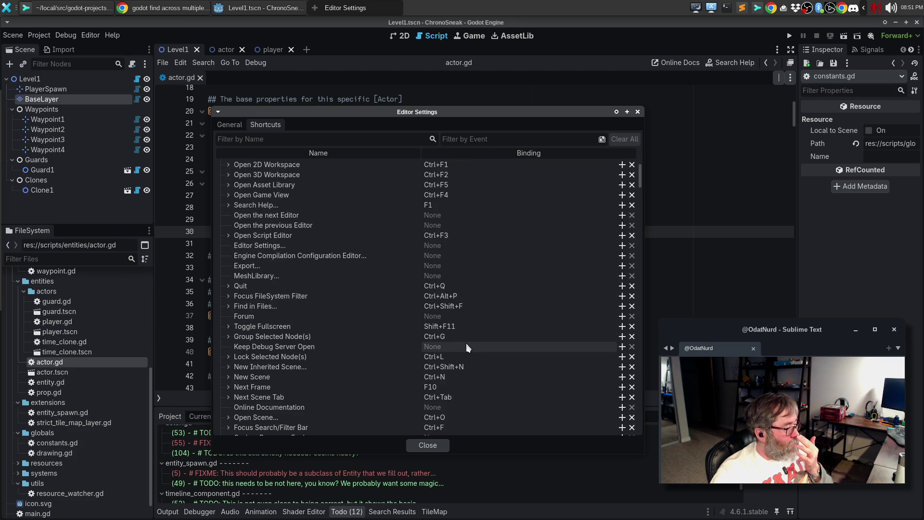
{"action": "scroll", "coordinate": [470, 342], "scroll_direction": "down", "scroll_amount": 2}
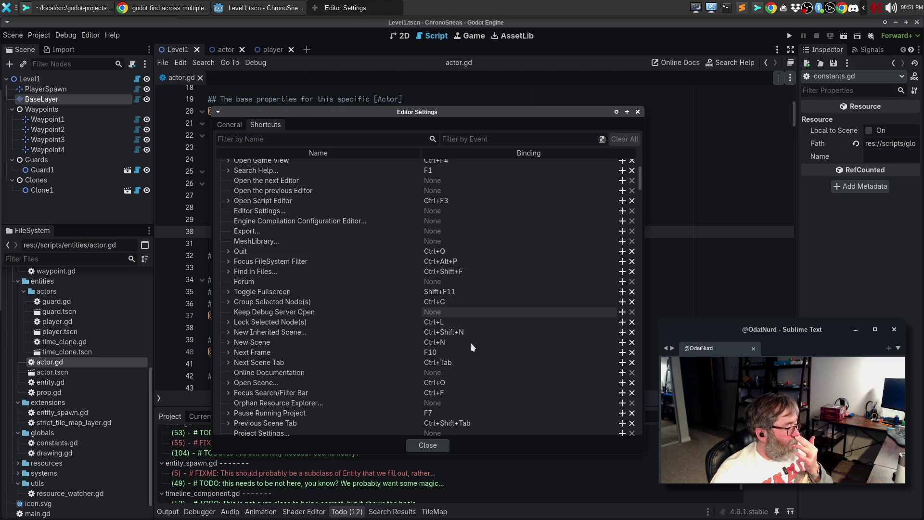
{"action": "scroll", "coordinate": [470, 342], "scroll_direction": "down", "scroll_amount": 2}
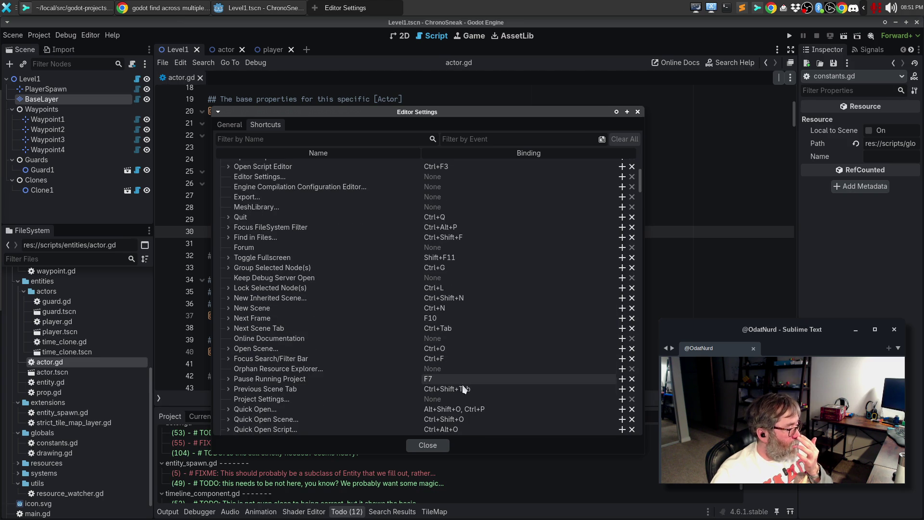
{"action": "scroll", "coordinate": [453, 405], "scroll_direction": "down", "scroll_amount": 2}
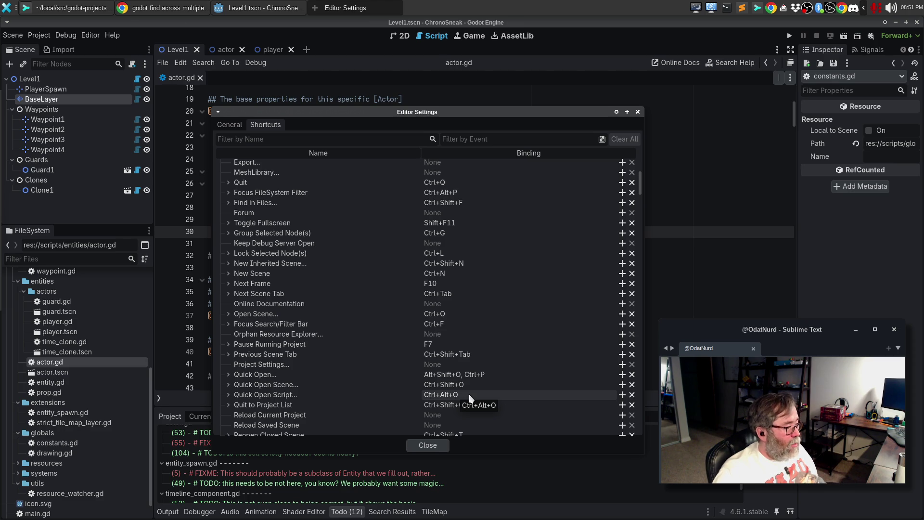
{"action": "left_click", "coordinate": [469, 396]}
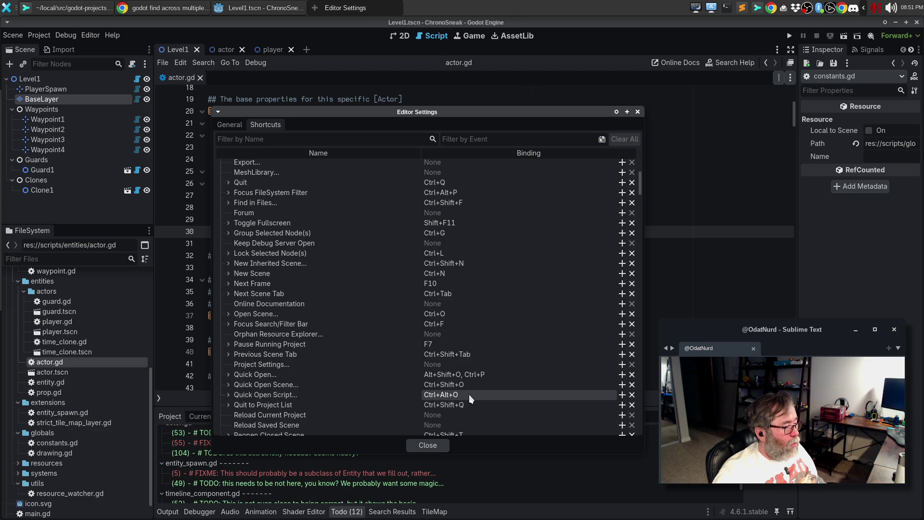
{"action": "left_click", "coordinate": [622, 394]}
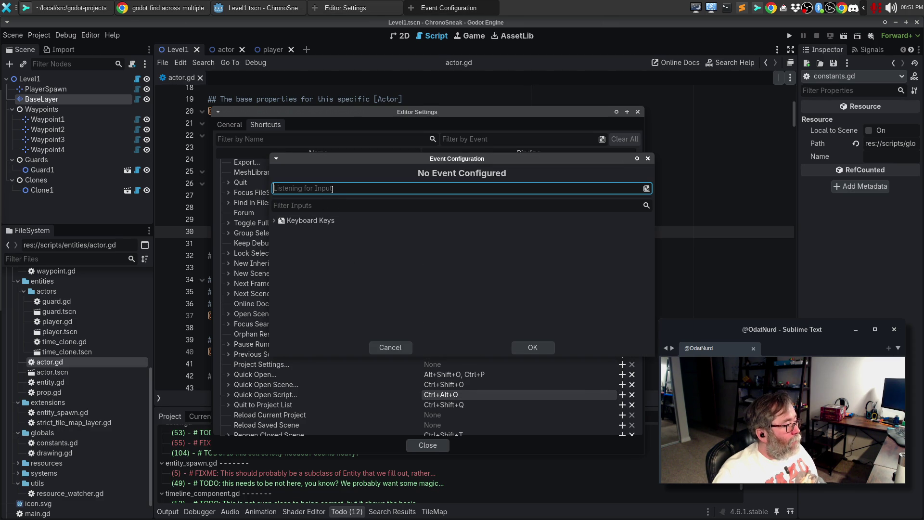
Record Ctrl+P as Quick Open Script's second binding and expand it to check.
{"action": "key", "text": "ctrl+p"}
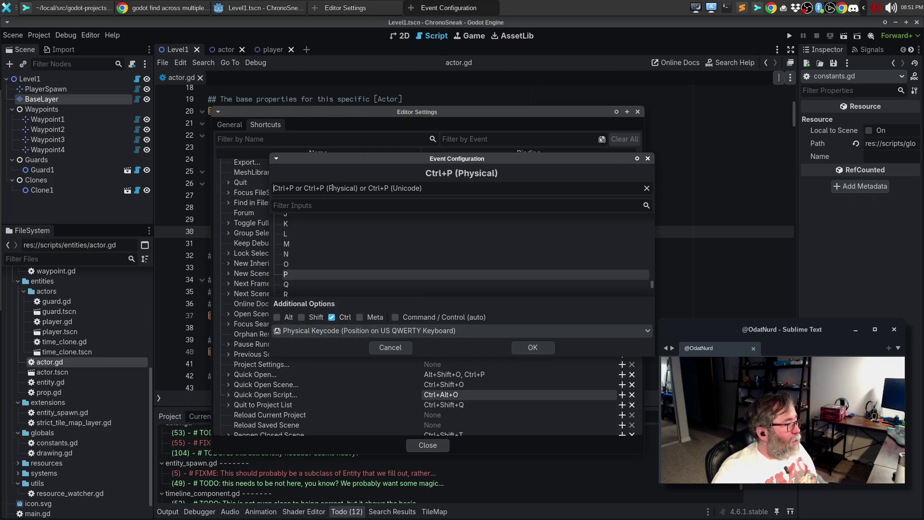
{"action": "left_click", "coordinate": [534, 349]}
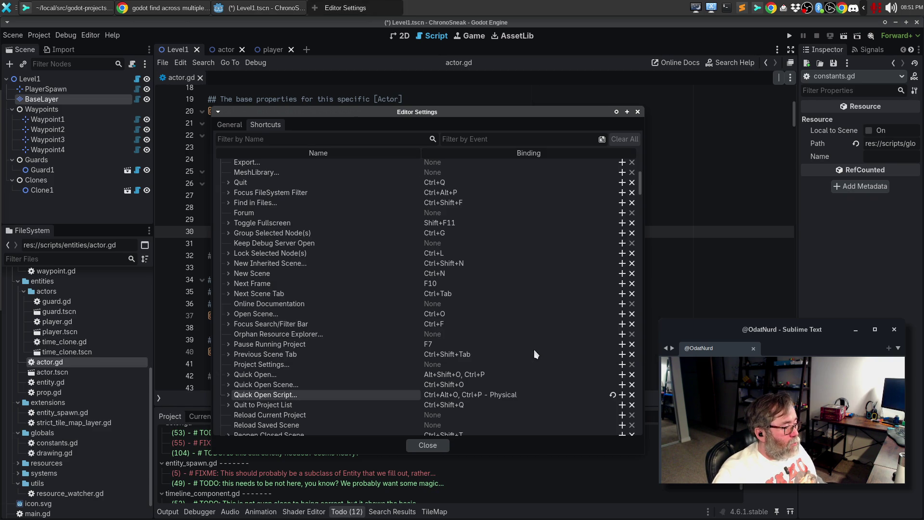
{"action": "double_click", "coordinate": [441, 398]}
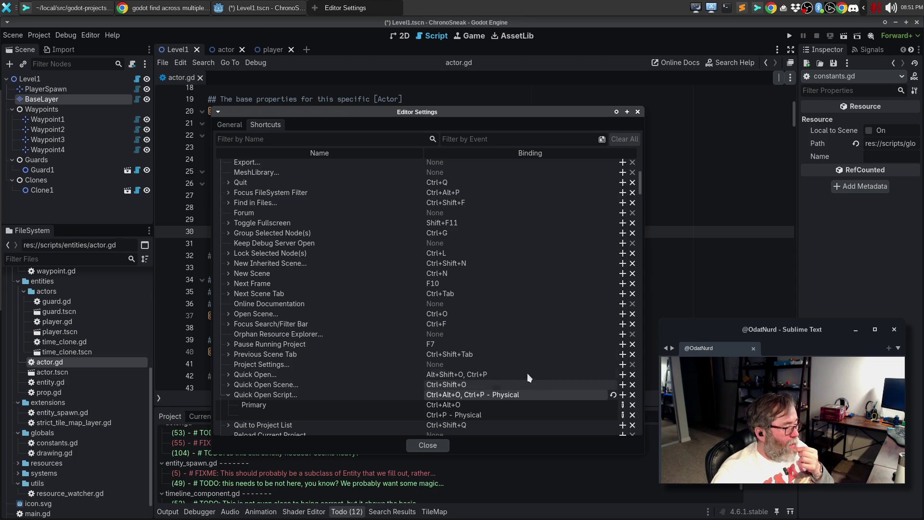
Close Editor Settings, test the shortcut in actor.gd, then reopen Editor Settings.
{"action": "key", "text": "Escape"}
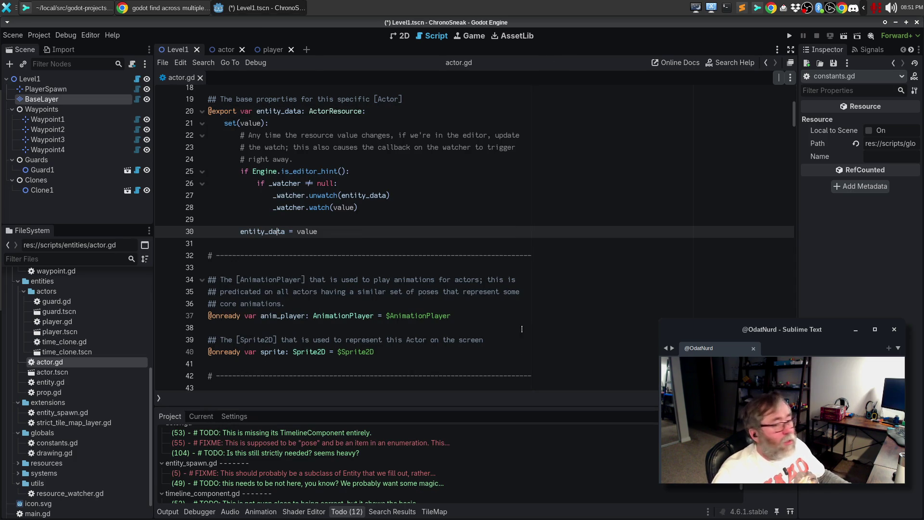
{"action": "left_click", "coordinate": [506, 315]}
{"action": "key", "text": "ctrl+backslash"}
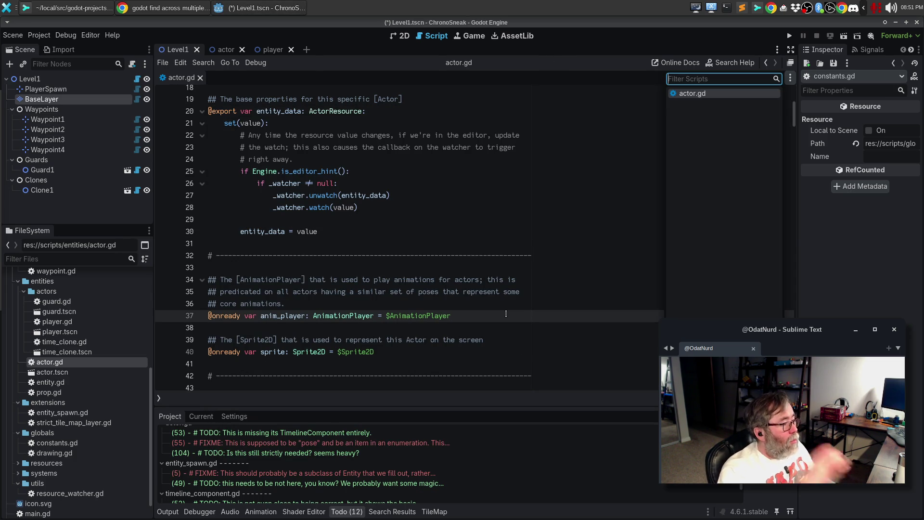
{"action": "key", "text": "ctrl+backslash"}
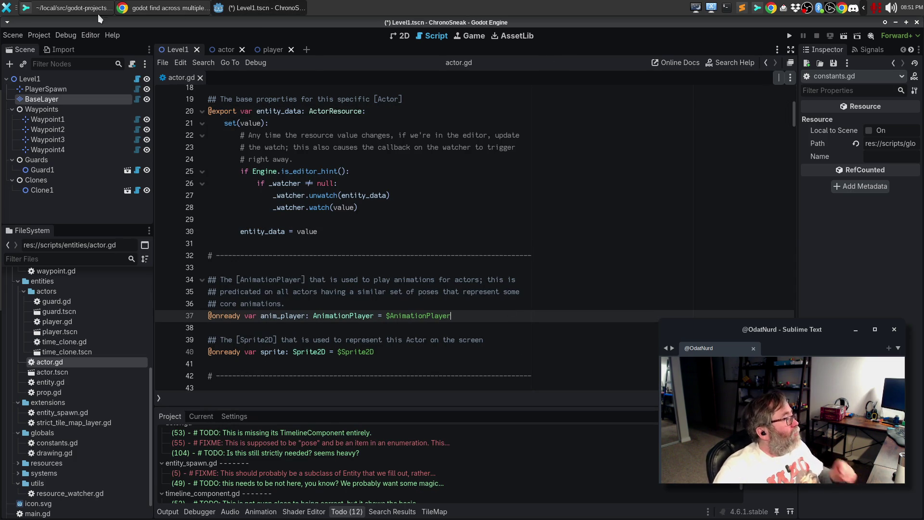
{"action": "left_click", "coordinate": [90, 35]}
{"action": "left_click", "coordinate": [103, 46]}
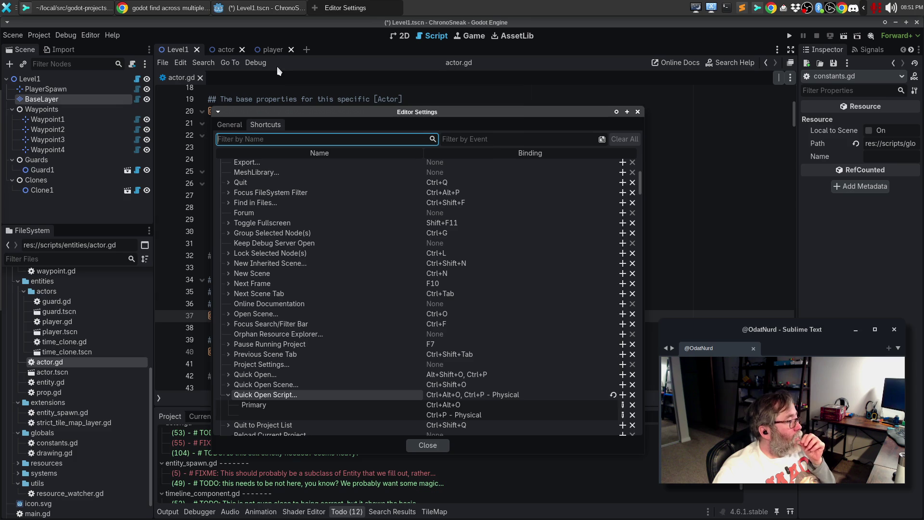
{"action": "scroll", "coordinate": [328, 252], "scroll_direction": "down", "scroll_amount": 5}
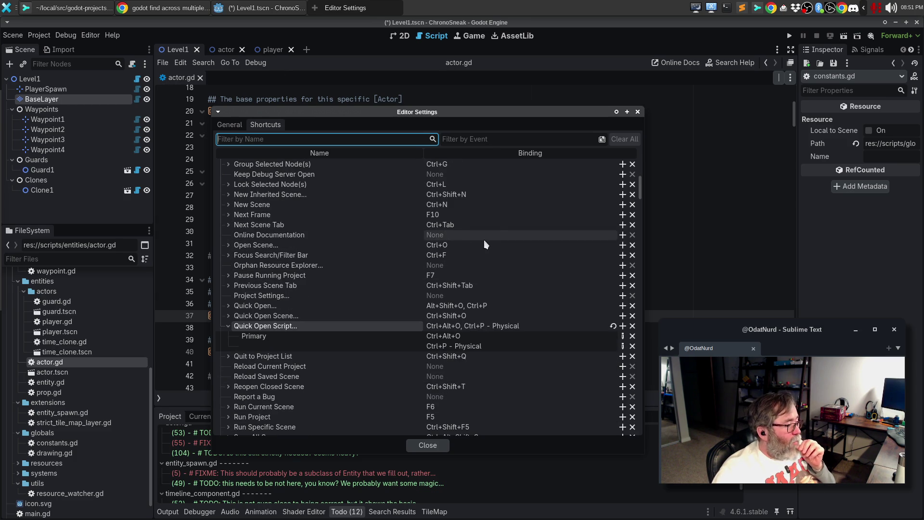
{"action": "scroll", "coordinate": [495, 242], "scroll_direction": "down", "scroll_amount": 15}
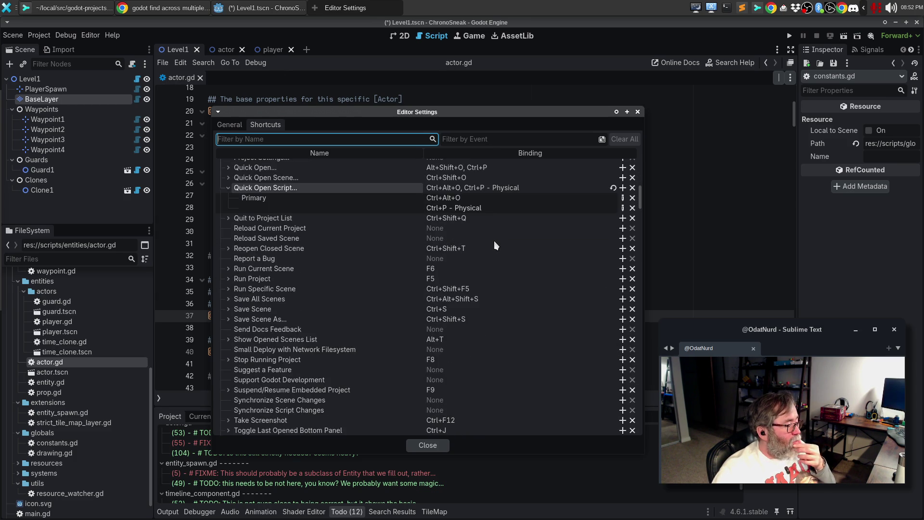
{"action": "scroll", "coordinate": [494, 243], "scroll_direction": "down", "scroll_amount": 10}
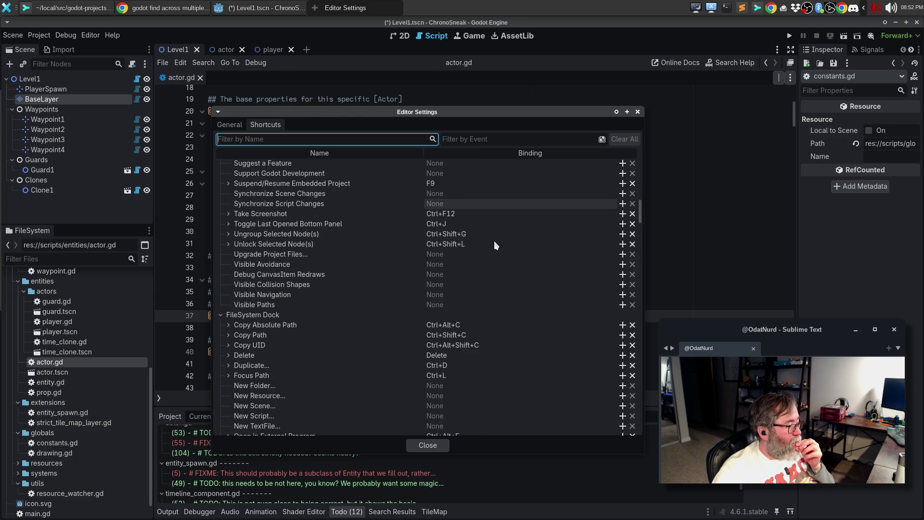
{"action": "scroll", "coordinate": [494, 243], "scroll_direction": "down", "scroll_amount": 5}
{"action": "scroll", "coordinate": [494, 243], "scroll_direction": "down", "scroll_amount": 7}
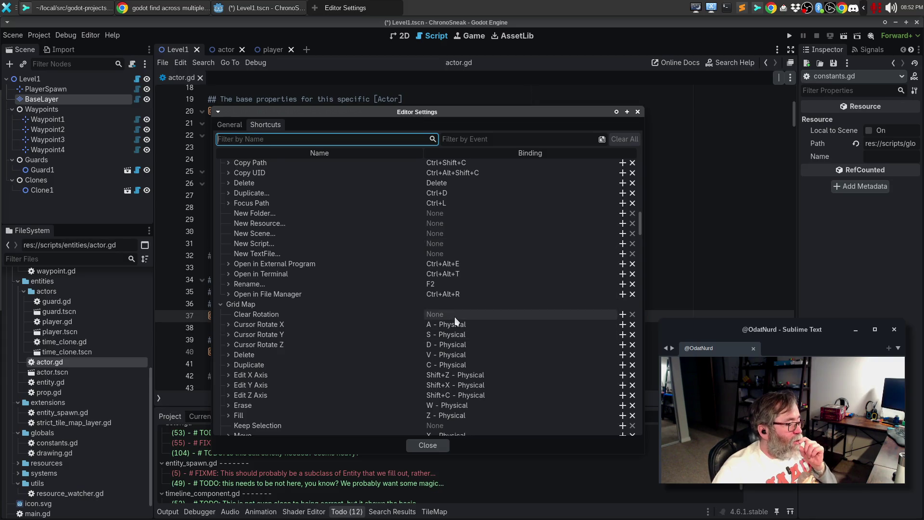
{"action": "scroll", "coordinate": [455, 314], "scroll_direction": "down", "scroll_amount": 3}
{"action": "scroll", "coordinate": [484, 285], "scroll_direction": "down", "scroll_amount": 8}
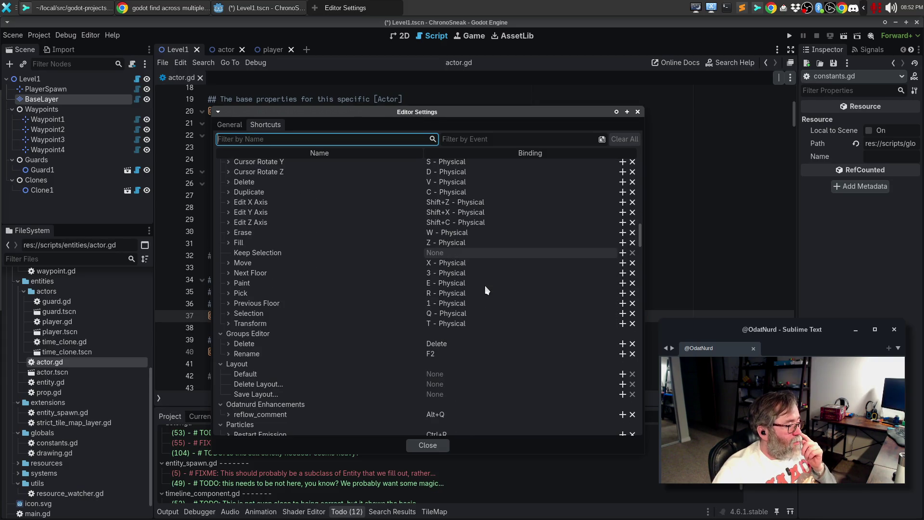
{"action": "scroll", "coordinate": [484, 285], "scroll_direction": "down", "scroll_amount": 3}
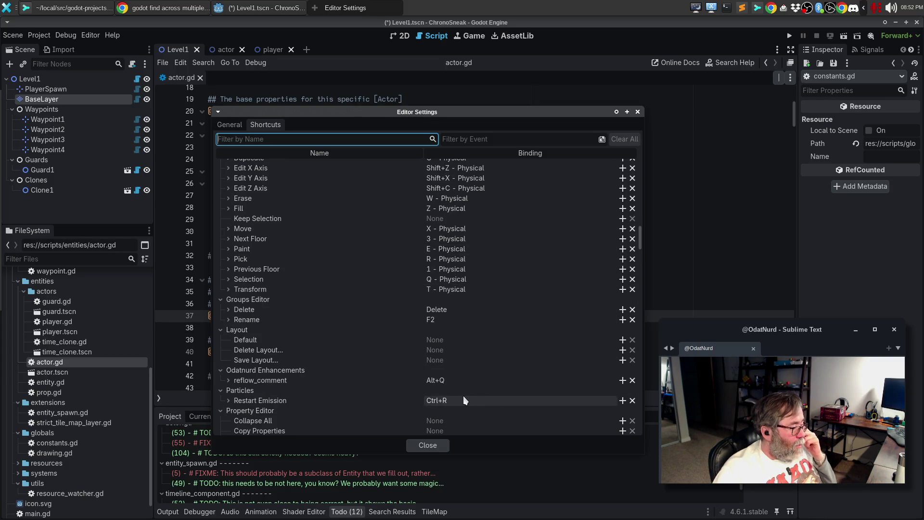
{"action": "scroll", "coordinate": [477, 337], "scroll_direction": "up", "scroll_amount": 5}
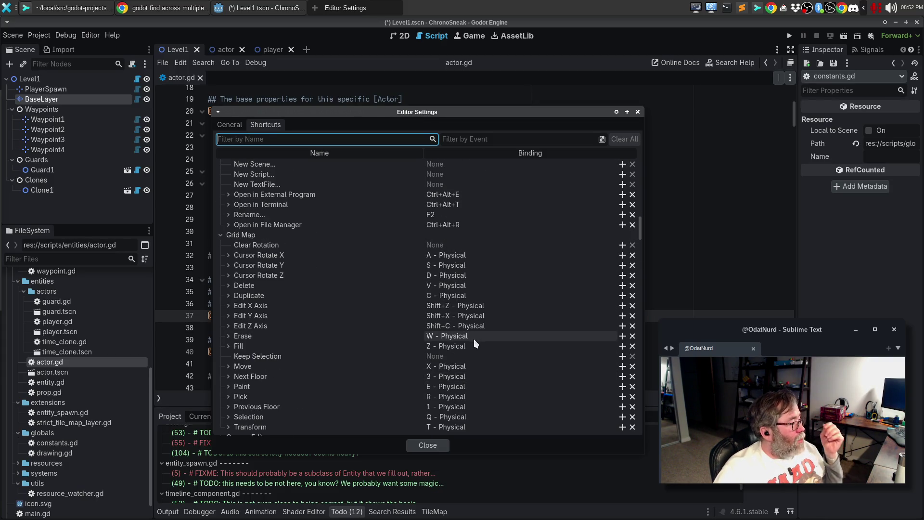
{"action": "left_click", "coordinate": [221, 235]}
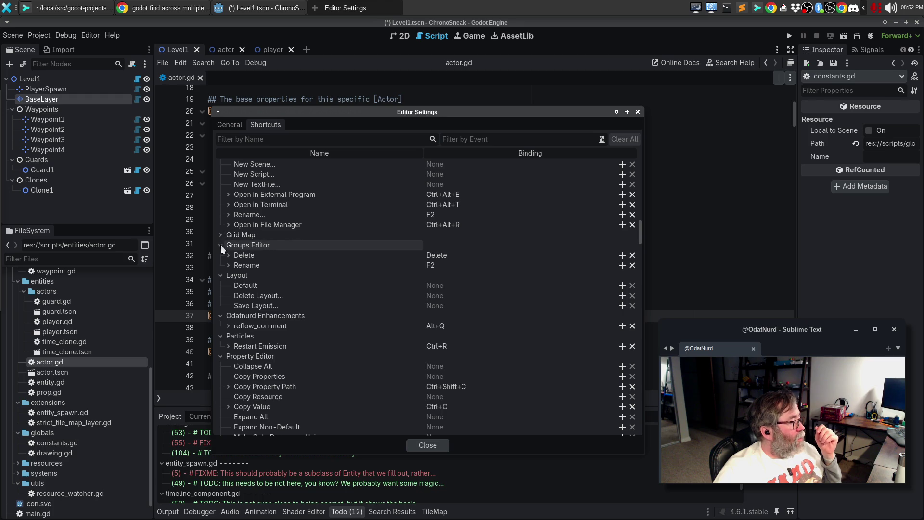
{"action": "left_click", "coordinate": [221, 245]}
{"action": "left_click", "coordinate": [220, 256]}
{"action": "left_click", "coordinate": [220, 265]}
{"action": "left_click", "coordinate": [220, 275]}
{"action": "left_click", "coordinate": [220, 285]}
{"action": "left_click", "coordinate": [221, 295]}
{"action": "left_click", "coordinate": [219, 306]}
{"action": "left_click", "coordinate": [218, 316]}
{"action": "left_click", "coordinate": [218, 325]}
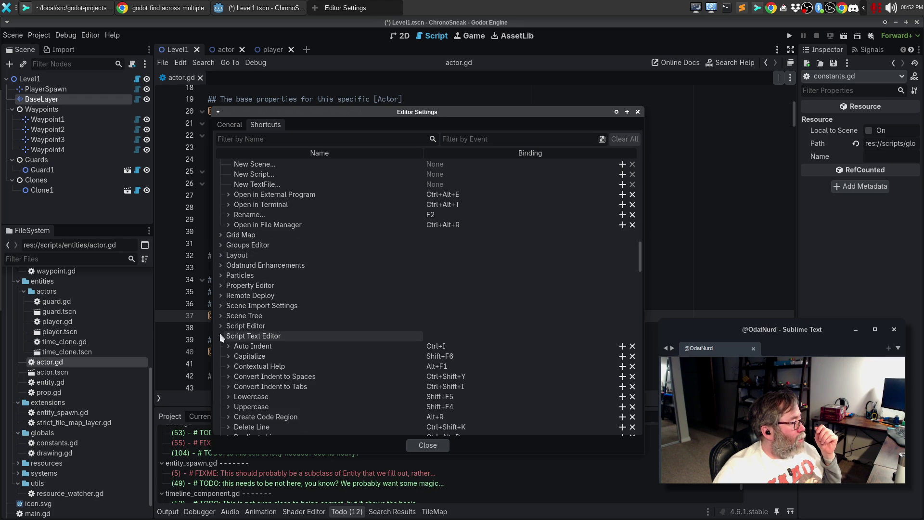
{"action": "left_click", "coordinate": [220, 323]}
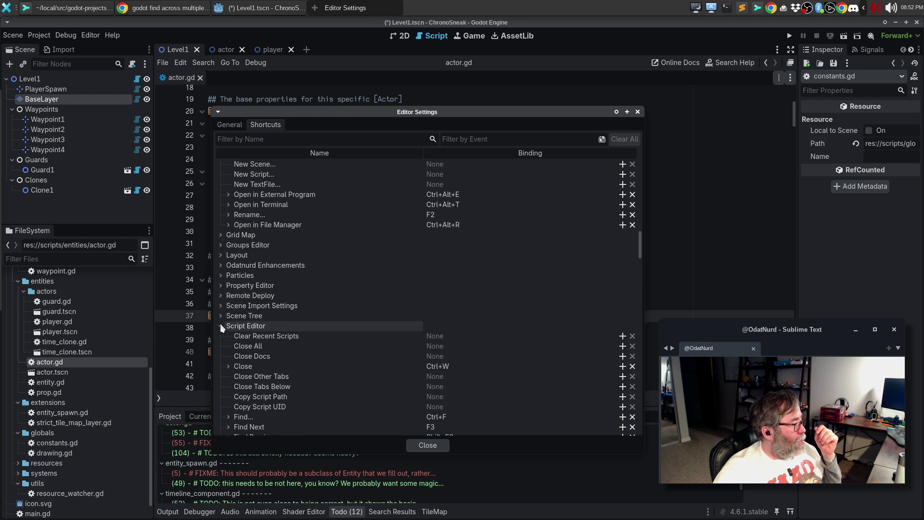
{"action": "scroll", "coordinate": [336, 347], "scroll_direction": "down", "scroll_amount": 4}
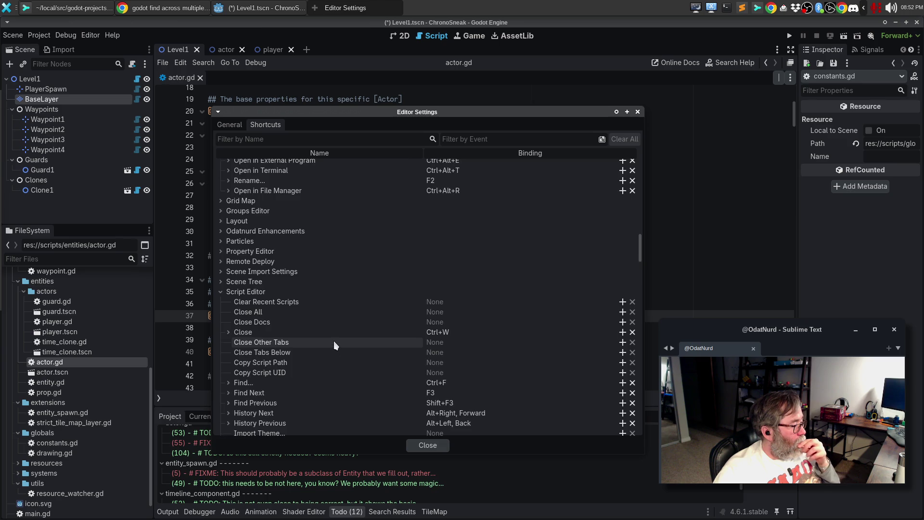
{"action": "scroll", "coordinate": [332, 337], "scroll_direction": "down", "scroll_amount": 3}
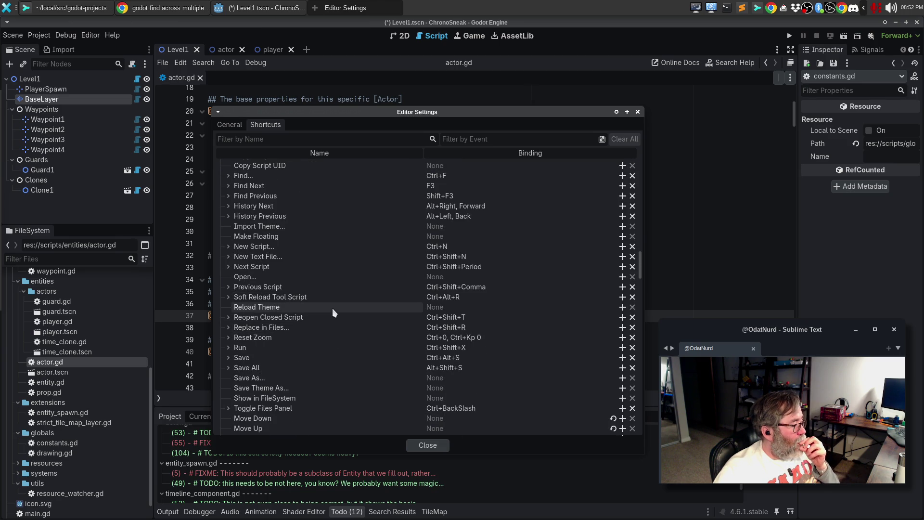
{"action": "scroll", "coordinate": [333, 310], "scroll_direction": "up", "scroll_amount": 20}
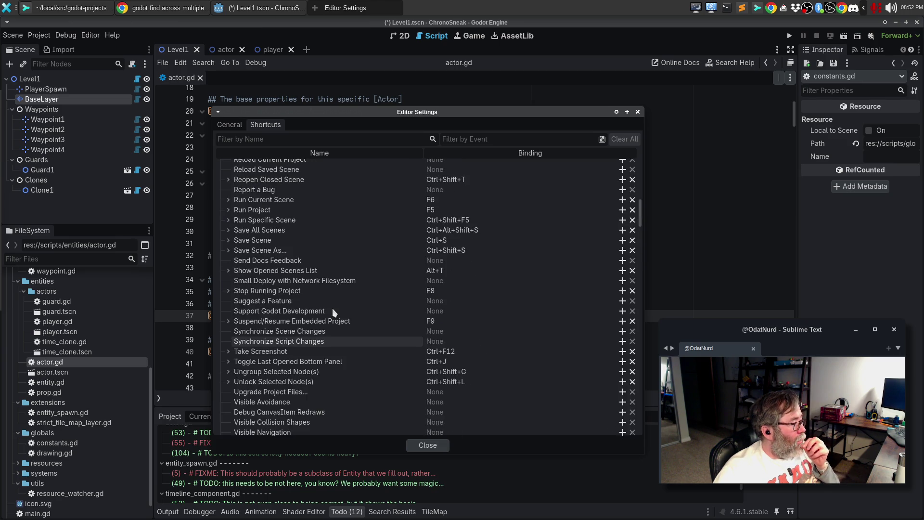
{"action": "scroll", "coordinate": [332, 308], "scroll_direction": "up", "scroll_amount": 6}
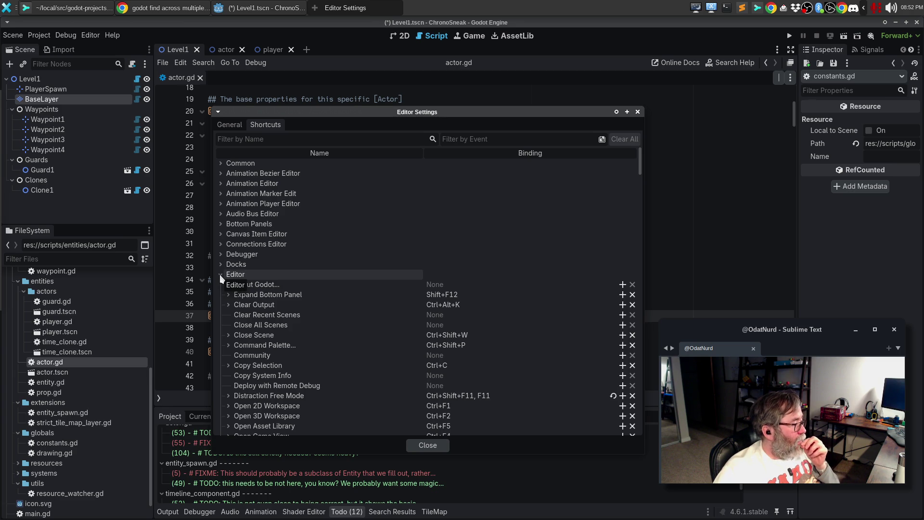
{"action": "scroll", "coordinate": [337, 290], "scroll_direction": "down", "scroll_amount": 2}
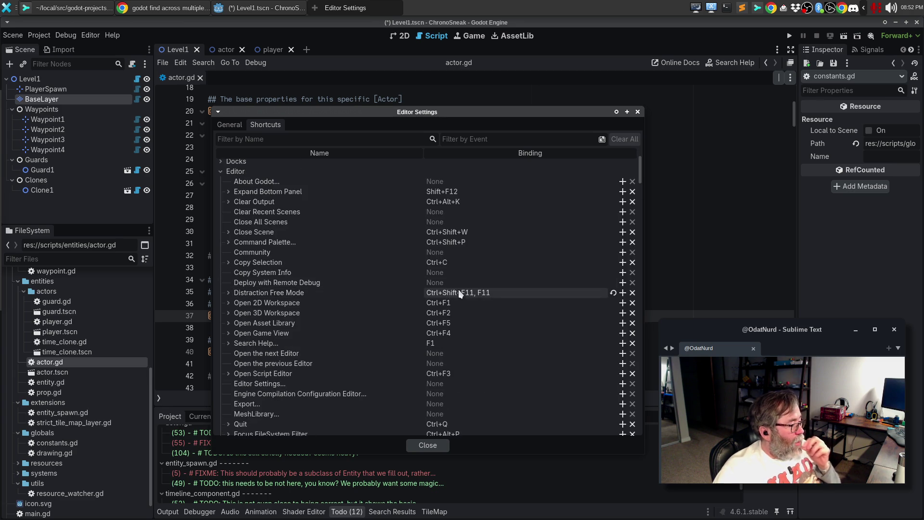
{"action": "scroll", "coordinate": [458, 289], "scroll_direction": "down", "scroll_amount": 5}
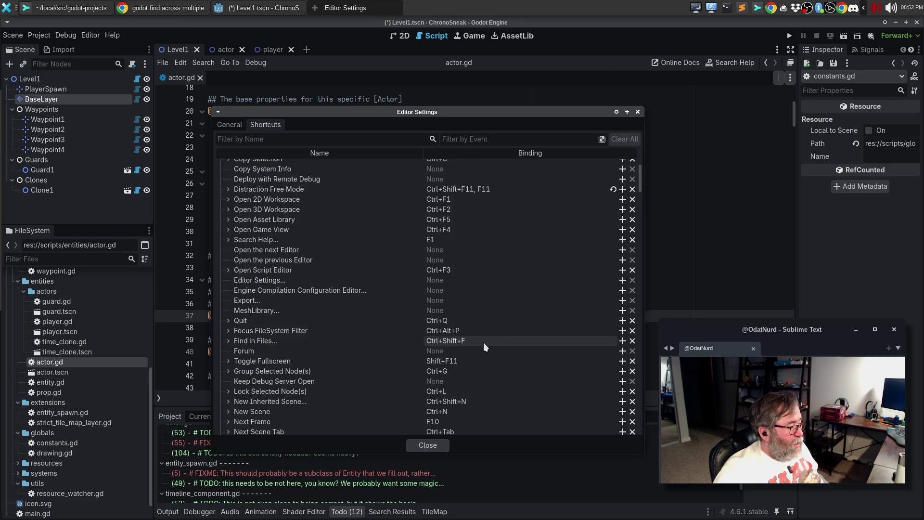
{"action": "scroll", "coordinate": [484, 344], "scroll_direction": "down", "scroll_amount": 5}
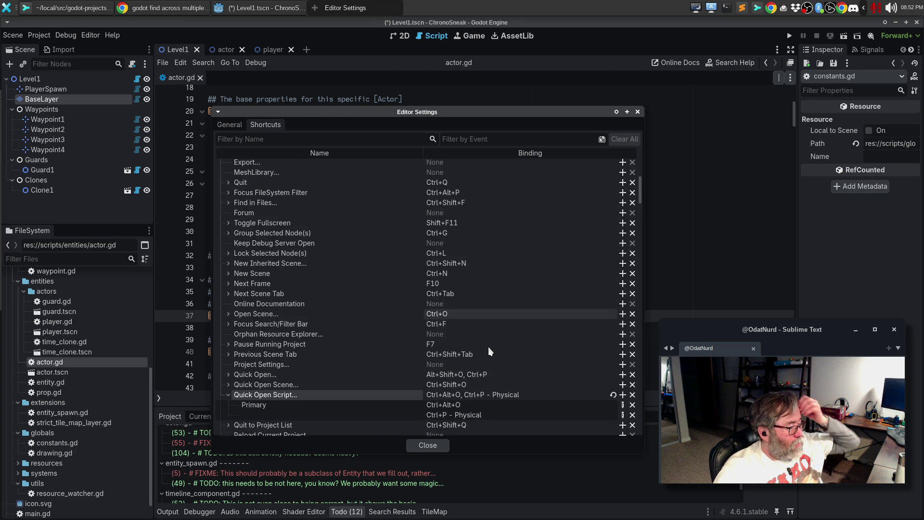
{"action": "scroll", "coordinate": [488, 347], "scroll_direction": "down", "scroll_amount": 1}
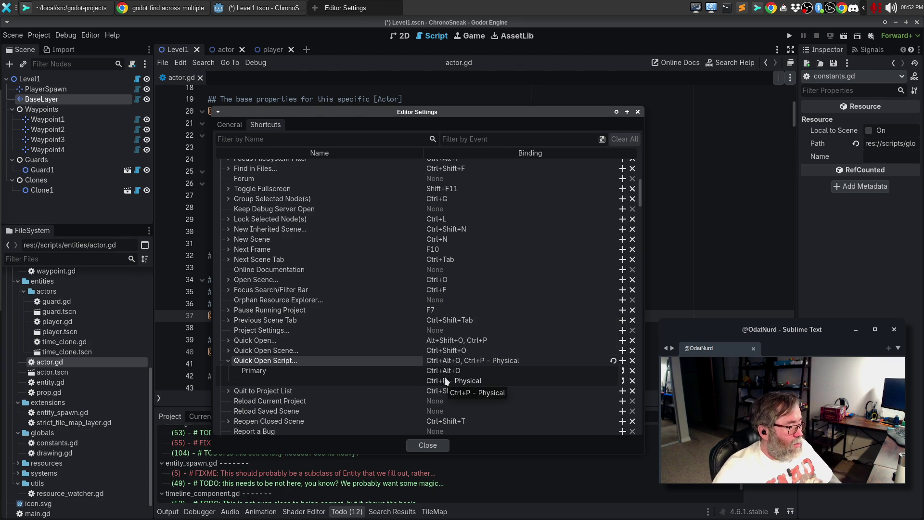
{"action": "scroll", "coordinate": [446, 378], "scroll_direction": "down", "scroll_amount": 2}
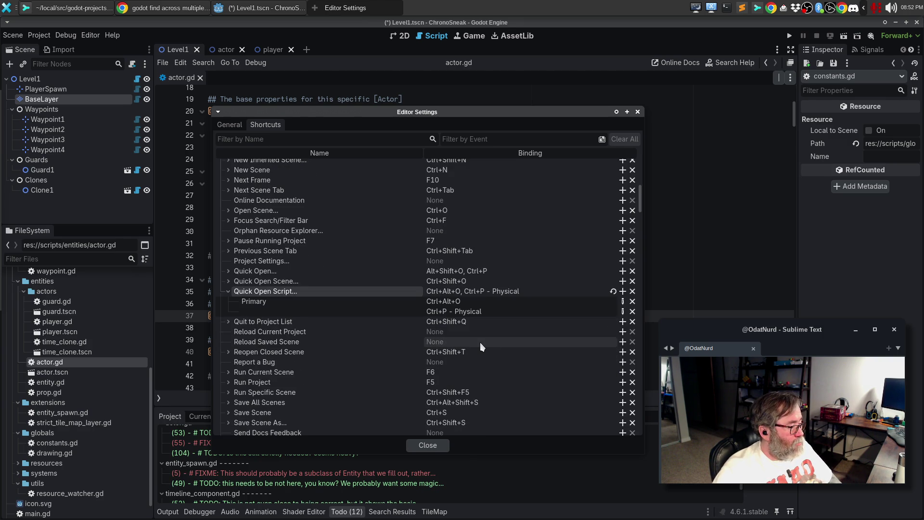
{"action": "scroll", "coordinate": [480, 343], "scroll_direction": "down", "scroll_amount": 5}
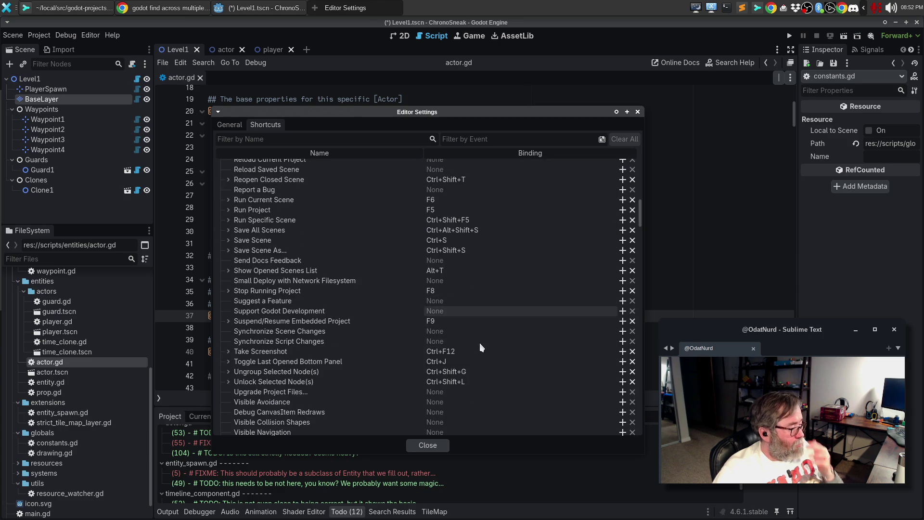
{"action": "scroll", "coordinate": [479, 343], "scroll_direction": "down", "scroll_amount": 7}
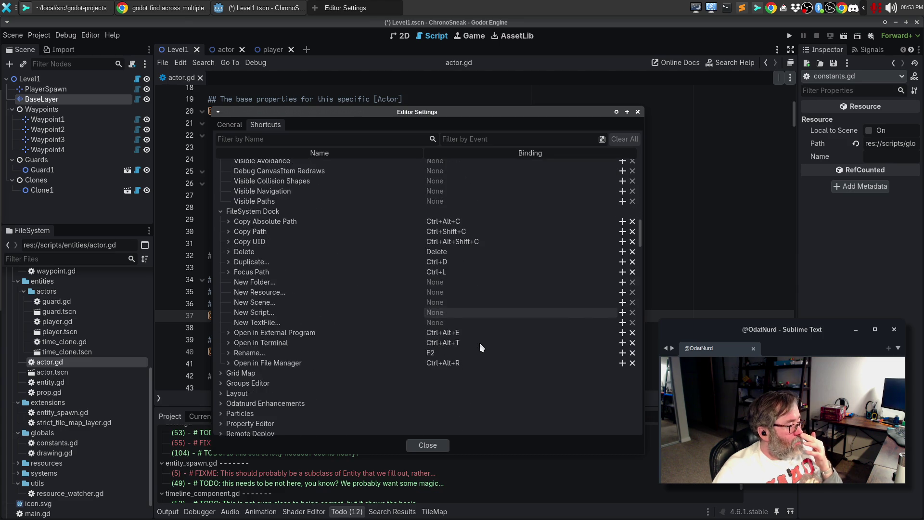
{"action": "scroll", "coordinate": [479, 343], "scroll_direction": "down", "scroll_amount": 3}
{"action": "scroll", "coordinate": [323, 345], "scroll_direction": "down", "scroll_amount": 2}
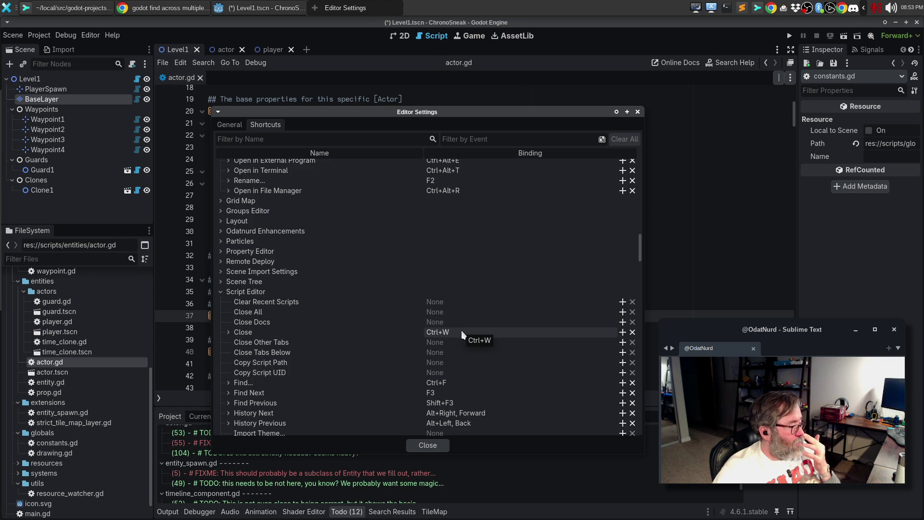
{"action": "scroll", "coordinate": [461, 331], "scroll_direction": "down", "scroll_amount": 2}
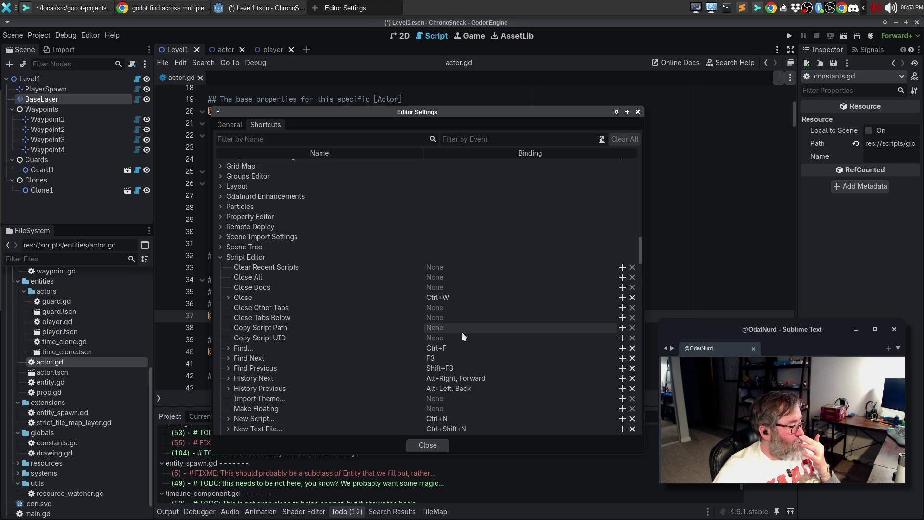
{"action": "scroll", "coordinate": [462, 331], "scroll_direction": "down", "scroll_amount": 2}
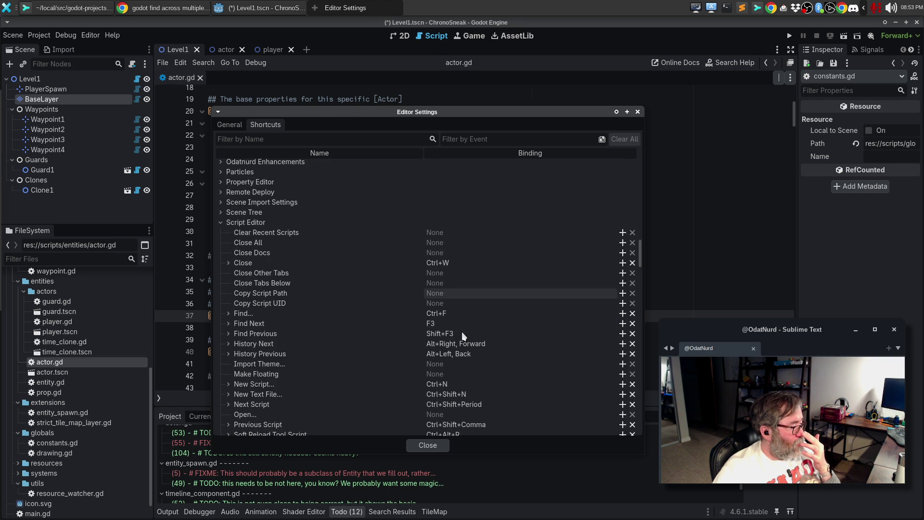
{"action": "scroll", "coordinate": [457, 342], "scroll_direction": "down", "scroll_amount": 2}
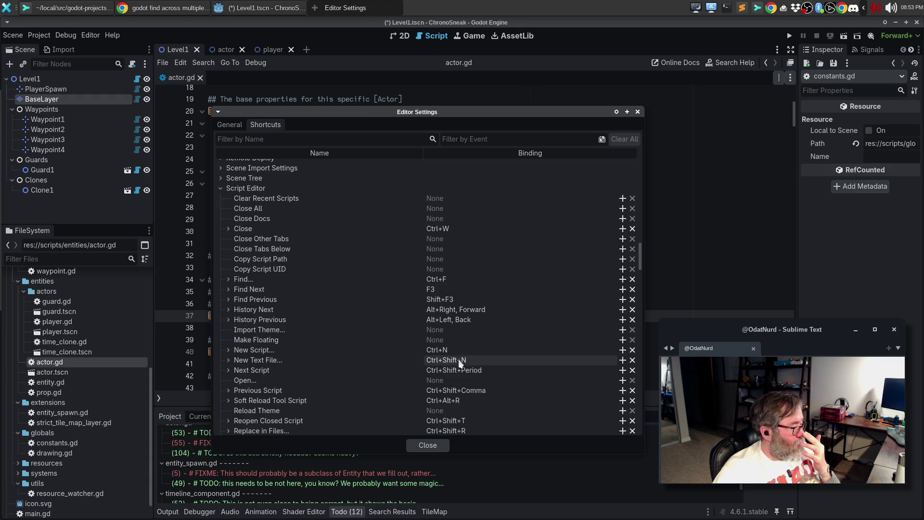
{"action": "scroll", "coordinate": [473, 334], "scroll_direction": "down", "scroll_amount": 2}
{"action": "scroll", "coordinate": [471, 348], "scroll_direction": "down", "scroll_amount": 2}
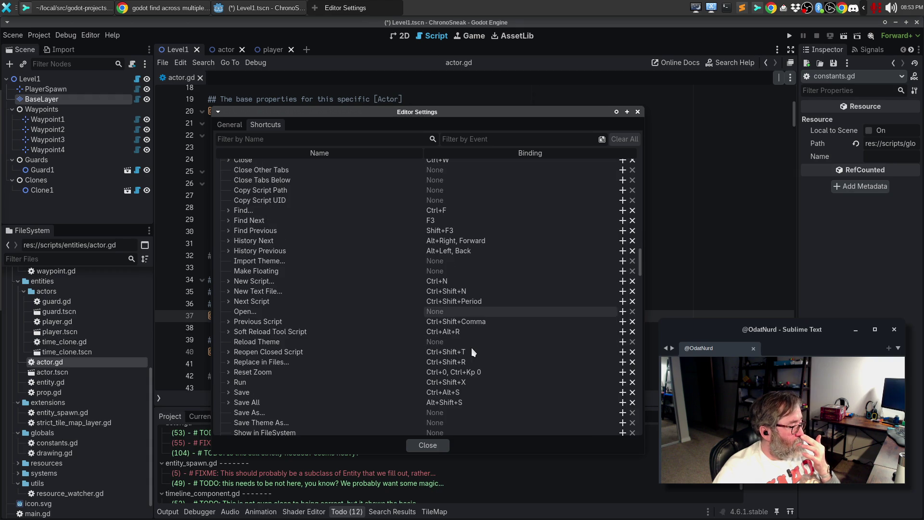
{"action": "scroll", "coordinate": [472, 348], "scroll_direction": "down", "scroll_amount": 5}
{"action": "scroll", "coordinate": [472, 348], "scroll_direction": "down", "scroll_amount": 2}
{"action": "scroll", "coordinate": [472, 347], "scroll_direction": "down", "scroll_amount": 1}
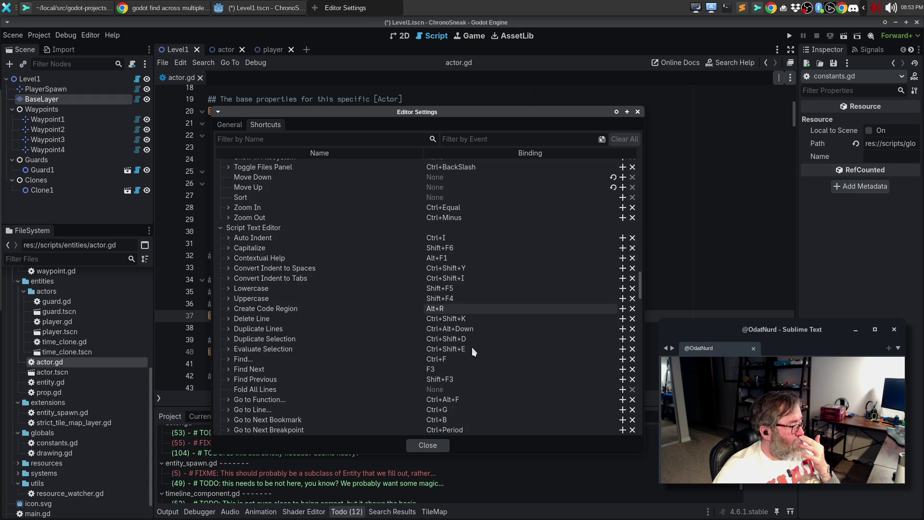
{"action": "scroll", "coordinate": [472, 347], "scroll_direction": "down", "scroll_amount": 1}
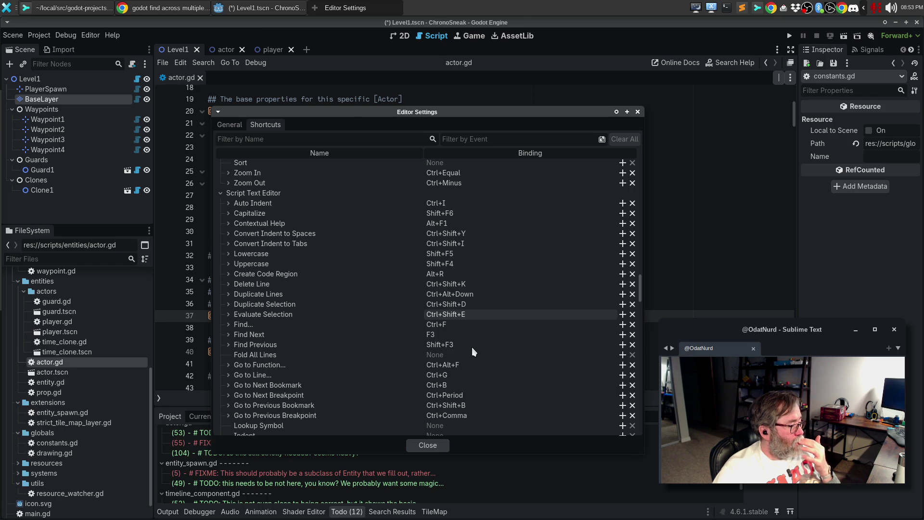
{"action": "scroll", "coordinate": [472, 347], "scroll_direction": "down", "scroll_amount": 4}
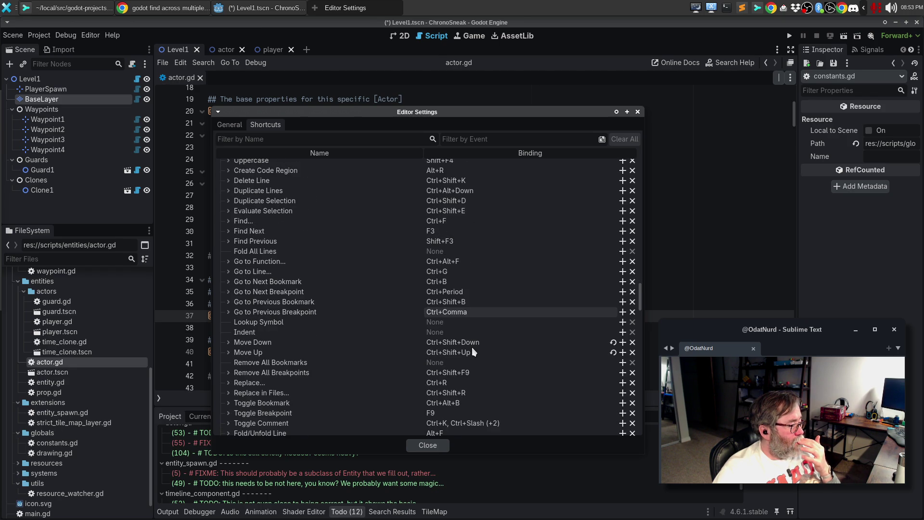
{"action": "scroll", "coordinate": [472, 347], "scroll_direction": "down", "scroll_amount": 3}
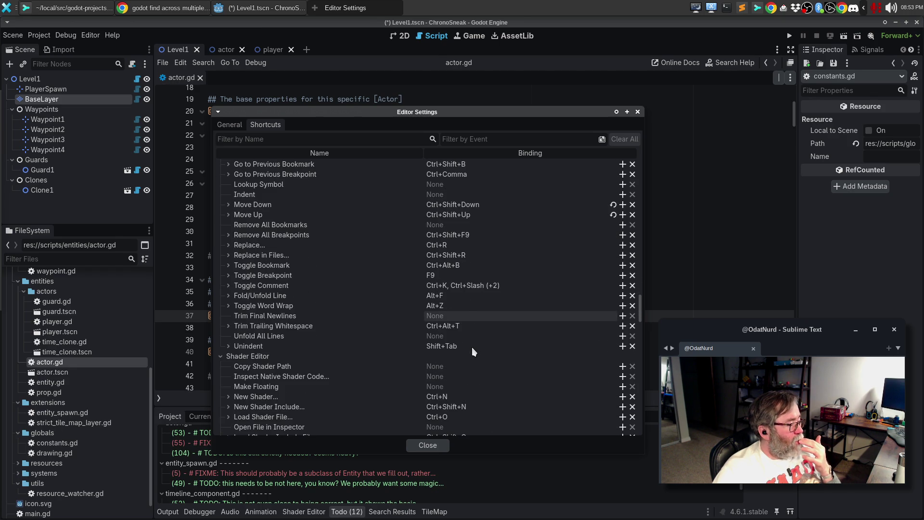
{"action": "scroll", "coordinate": [472, 348], "scroll_direction": "down", "scroll_amount": 2}
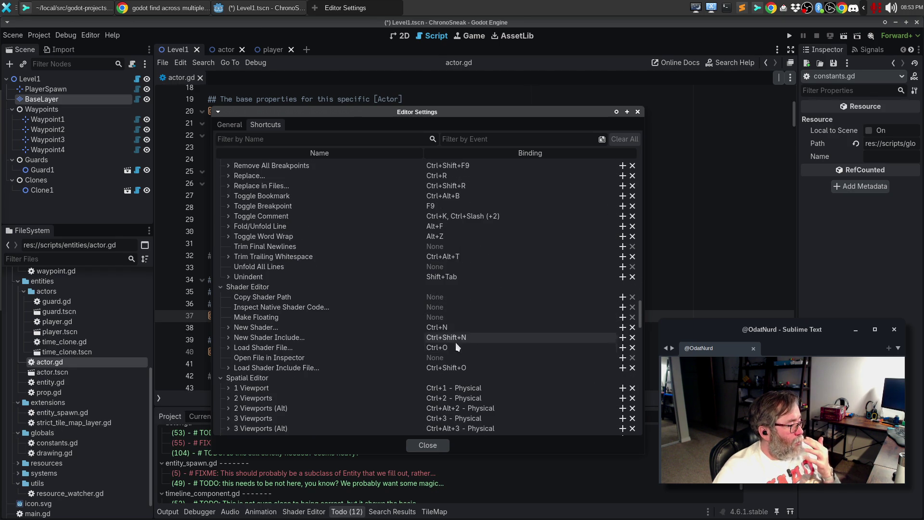
{"action": "scroll", "coordinate": [461, 340], "scroll_direction": "down", "scroll_amount": 1}
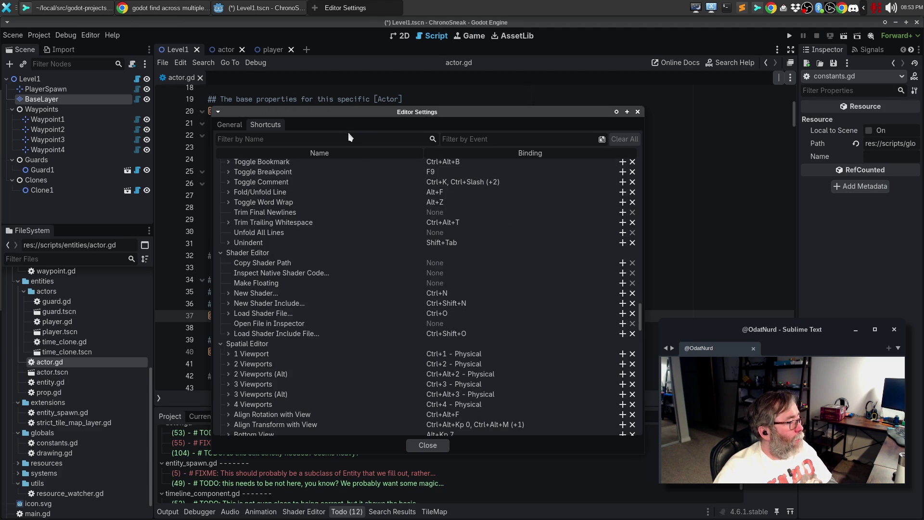
Filter shortcuts by Ctrl+P and delete the Ctrl+P binding from Quick Open.
{"action": "left_click", "coordinate": [477, 140]}
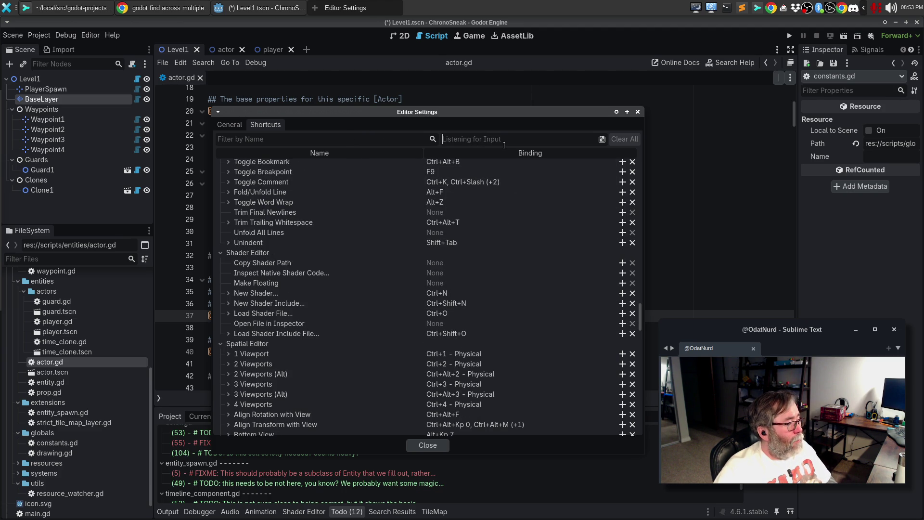
{"action": "key", "text": "ctrl+p"}
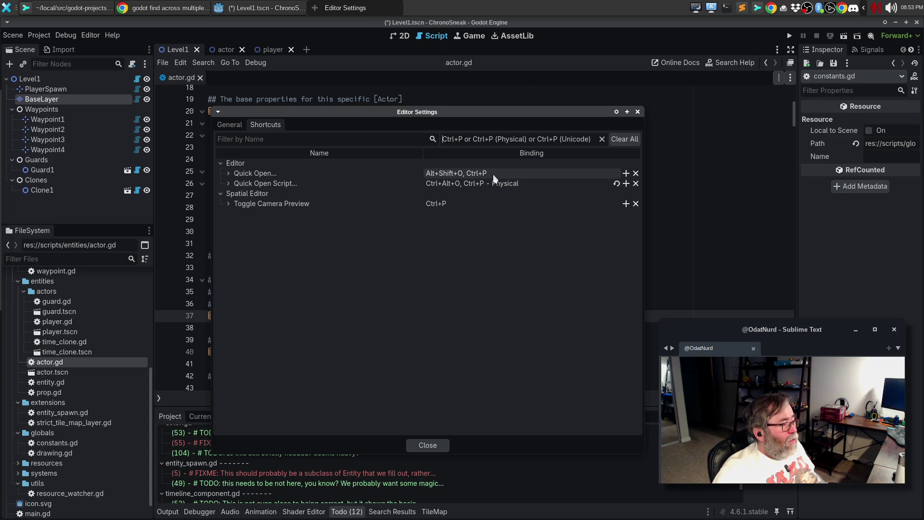
{"action": "left_click", "coordinate": [465, 172]}
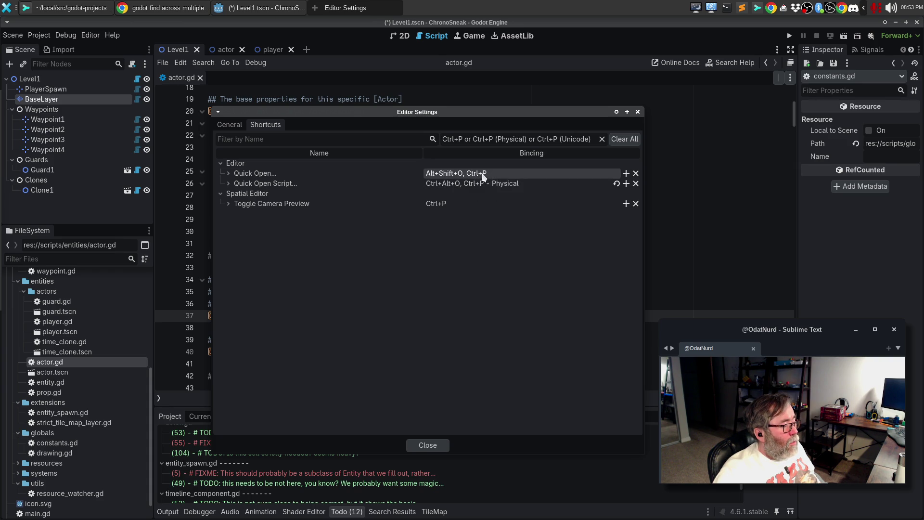
{"action": "key", "text": "Right"}
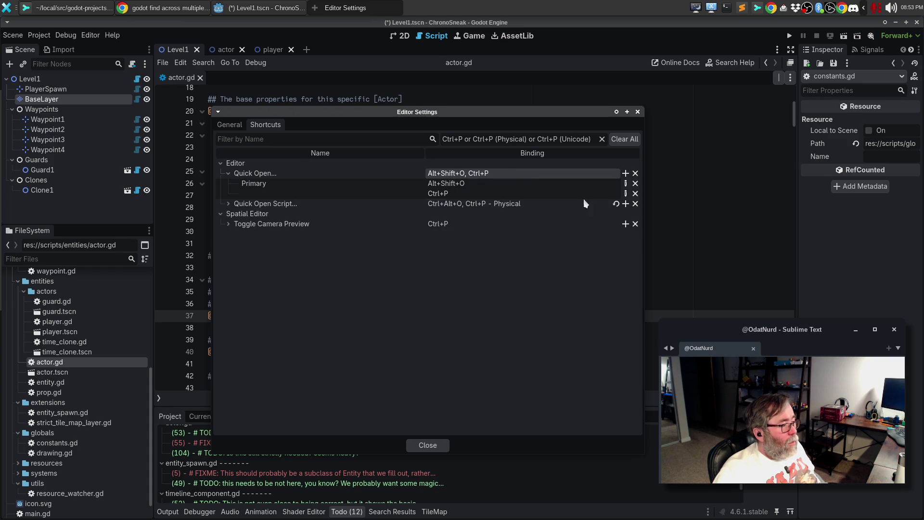
{"action": "left_click", "coordinate": [635, 194]}
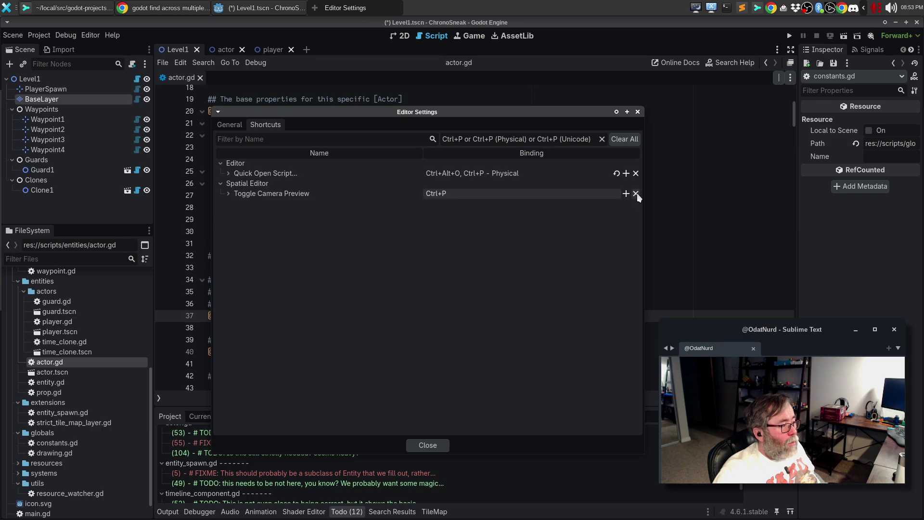
Close Editor Settings and test the shortcut in actor.gd.
{"action": "left_click", "coordinate": [637, 112]}
{"action": "left_click", "coordinate": [594, 191]}
{"action": "key", "text": "ctrl+backslash"}
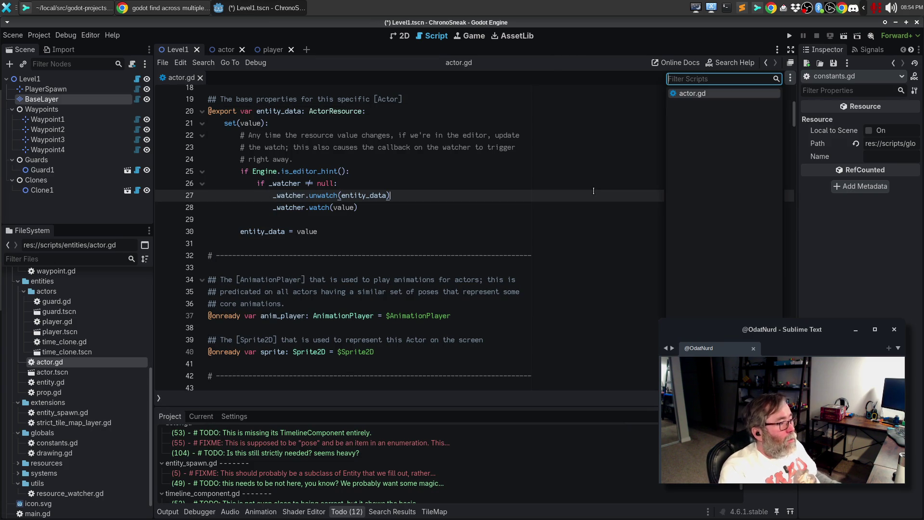
Hide the script list panel, place the caret at the end of line 30, and open the Editor menu.
{"action": "key", "text": "ctrl+backslash"}
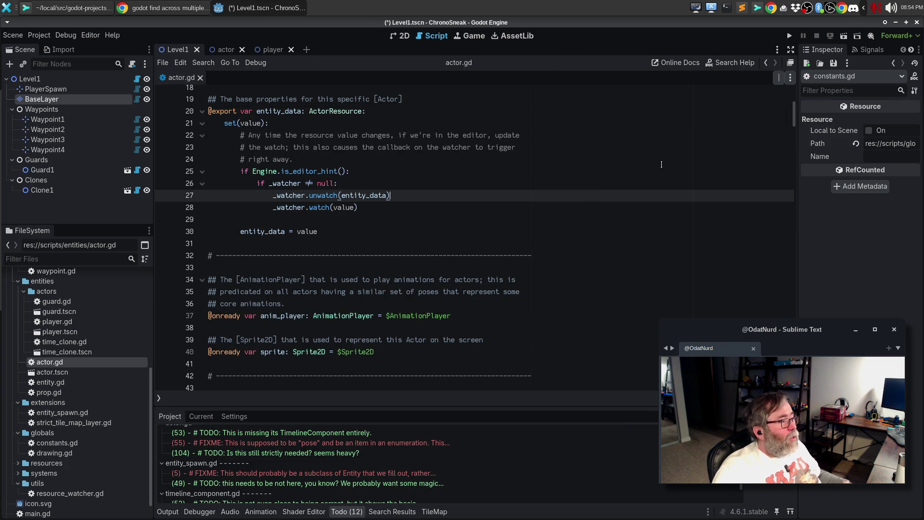
{"action": "left_click", "coordinate": [432, 236]}
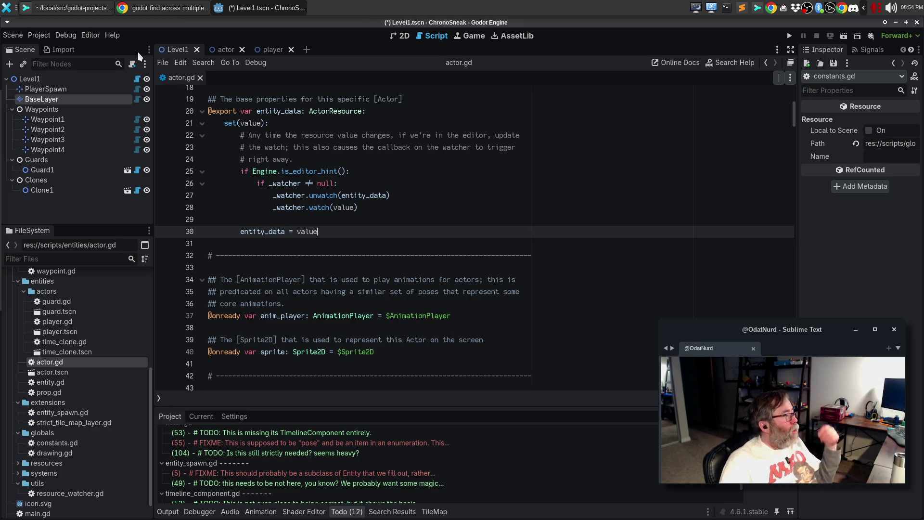
{"action": "left_click", "coordinate": [92, 35]}
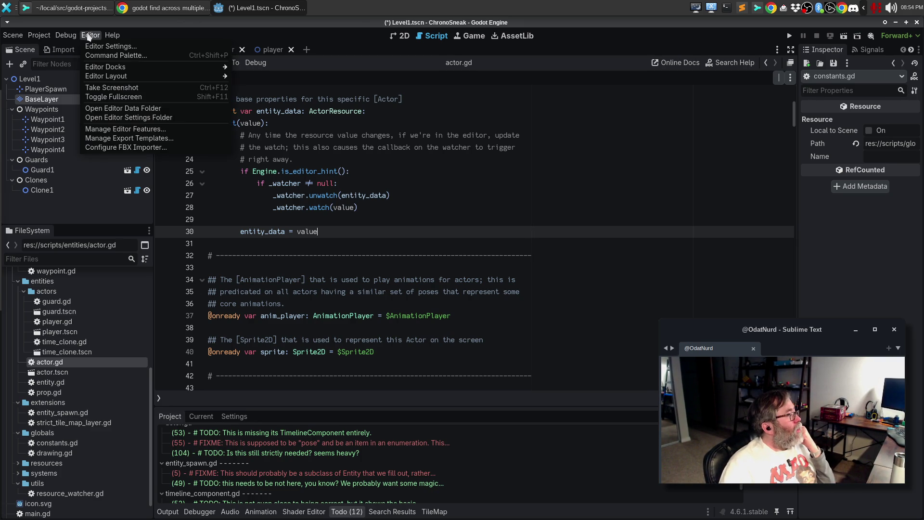
Filter Editor Settings shortcuts by Ctrl+P to confirm only Quick Open Script and Toggle Camera Preview use it.
{"action": "left_click", "coordinate": [95, 47]}
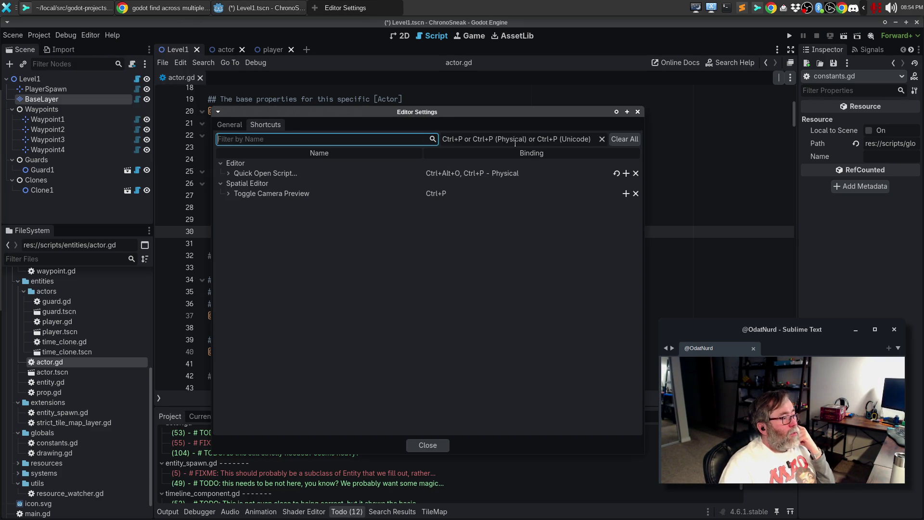
{"action": "left_click", "coordinate": [602, 139]}
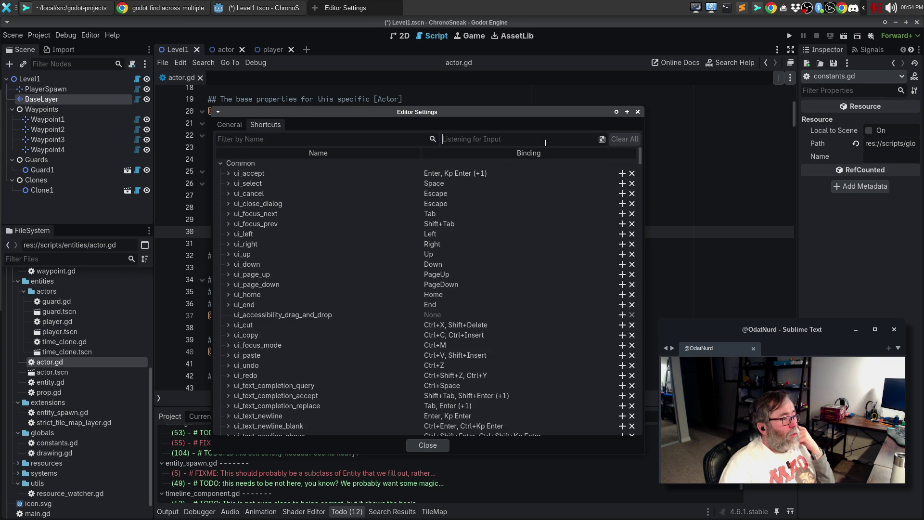
{"action": "key", "text": "ctrl+p"}
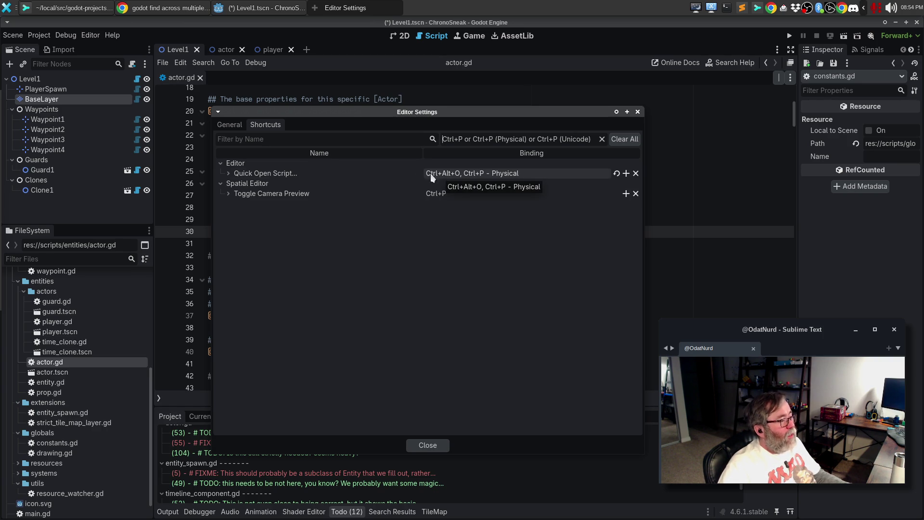
{"action": "key", "text": "Escape"}
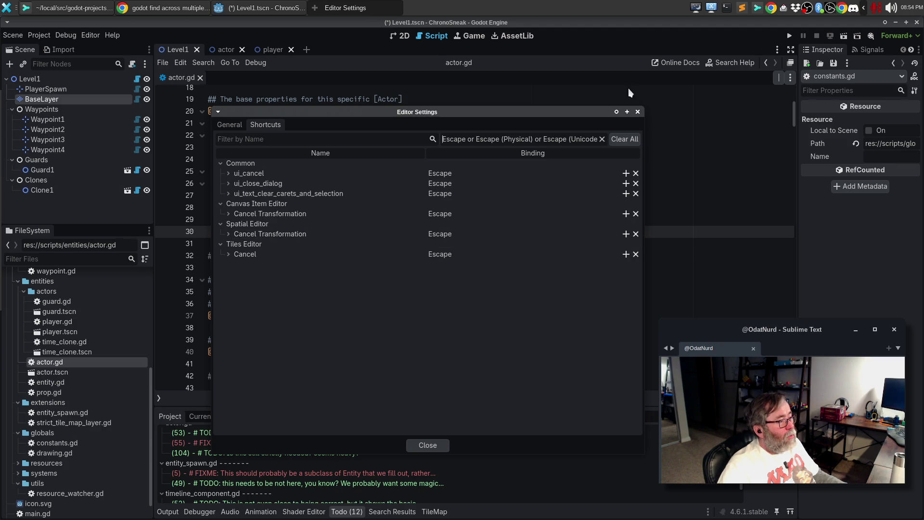
{"action": "left_click", "coordinate": [638, 112]}
{"action": "left_click", "coordinate": [349, 208]}
{"action": "key", "text": "ctrl+backslash"}
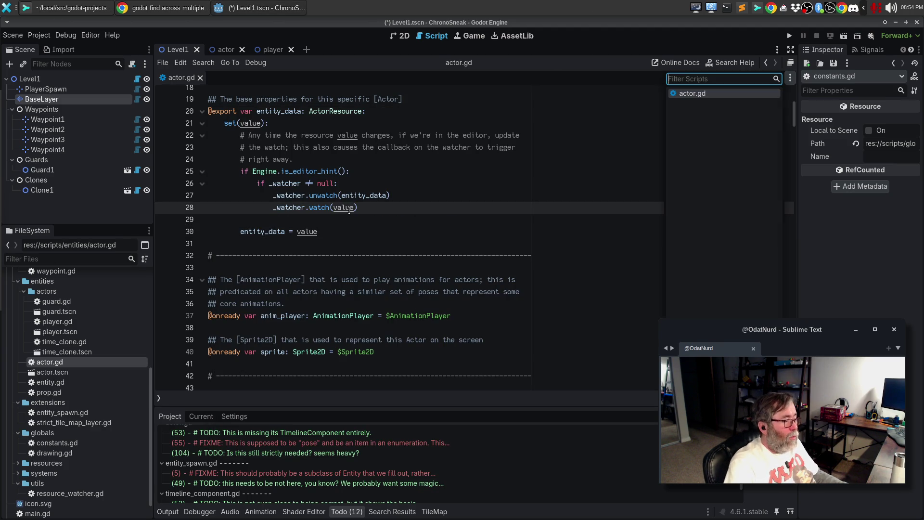
{"action": "key", "text": "ctrl+backslash"}
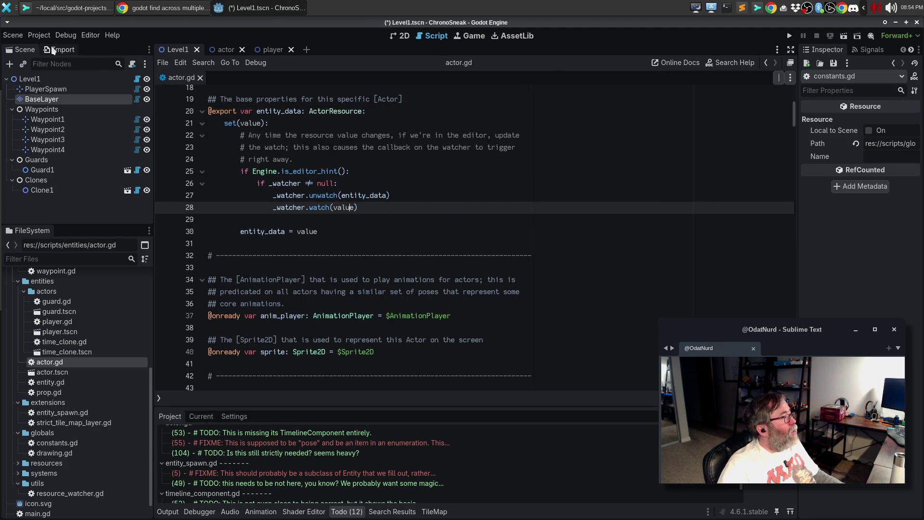
{"action": "left_click", "coordinate": [47, 36]}
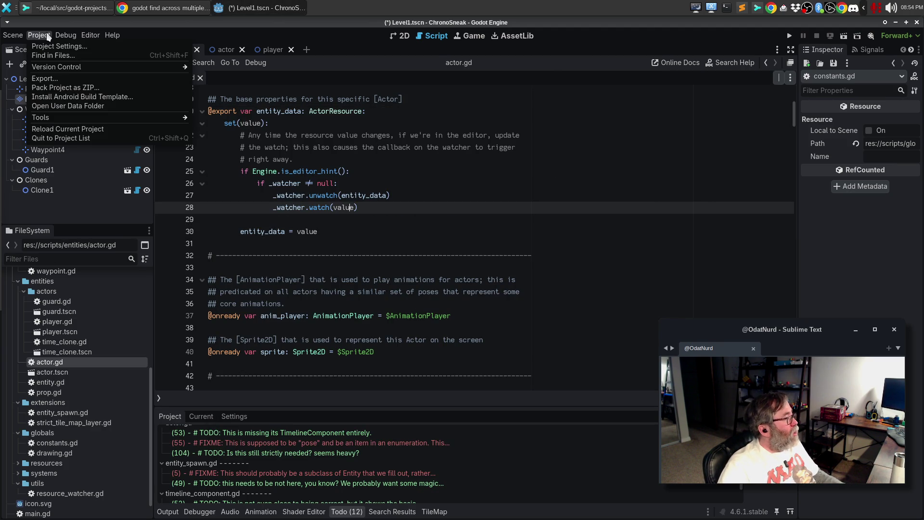
{"action": "left_click", "coordinate": [48, 129]}
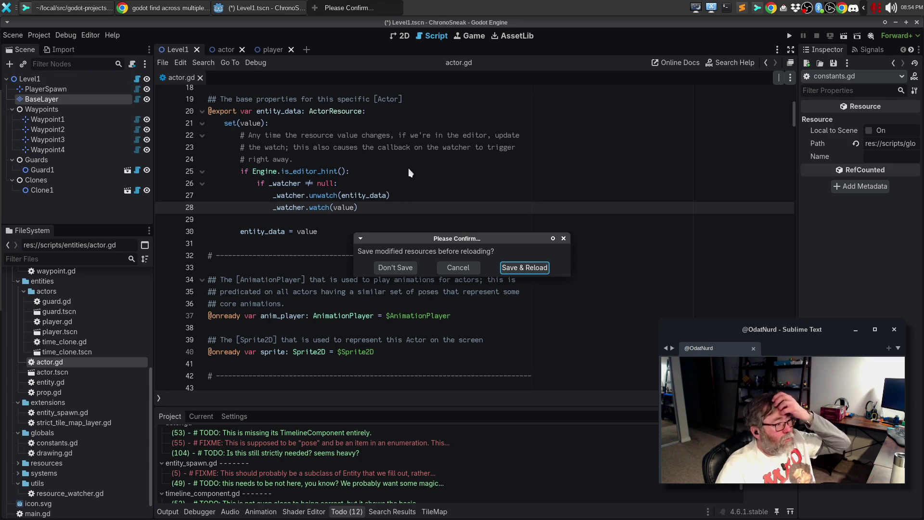
{"action": "left_click", "coordinate": [536, 268]}
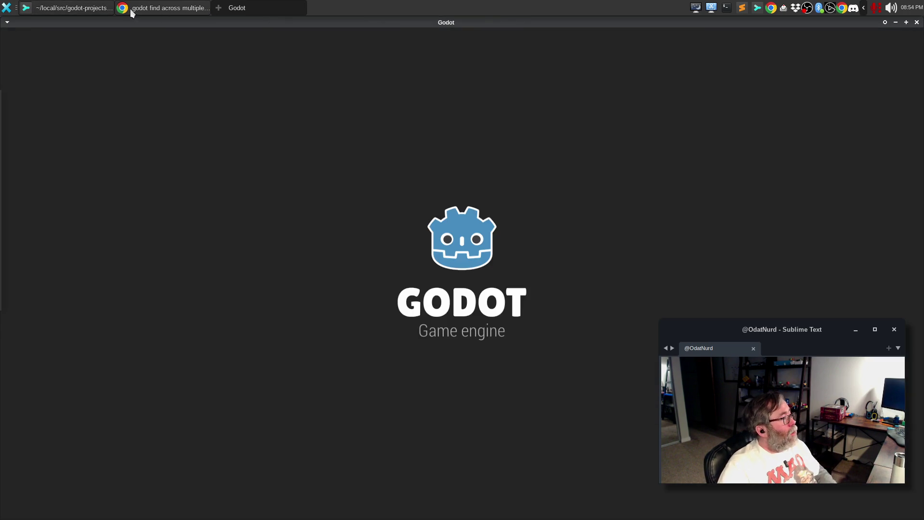
{"action": "left_click", "coordinate": [79, 9]}
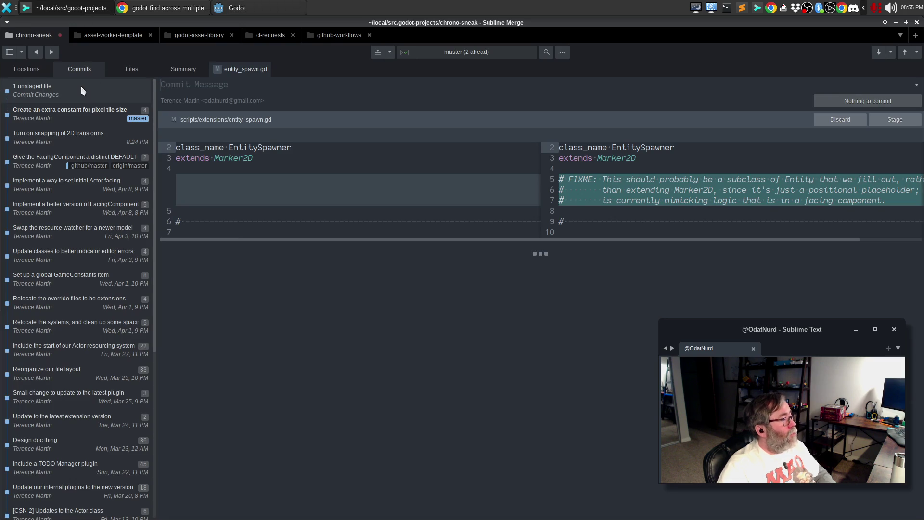
{"action": "left_click", "coordinate": [282, 9]}
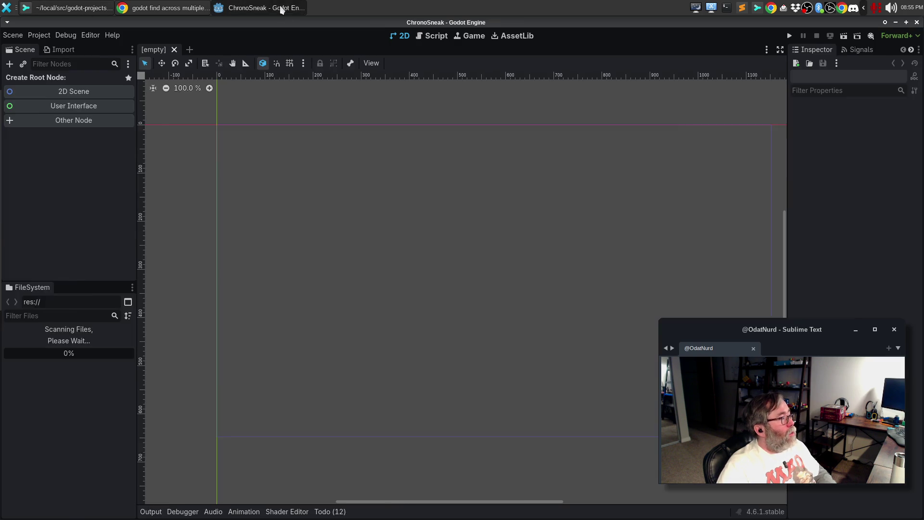
{"action": "left_click", "coordinate": [404, 208]}
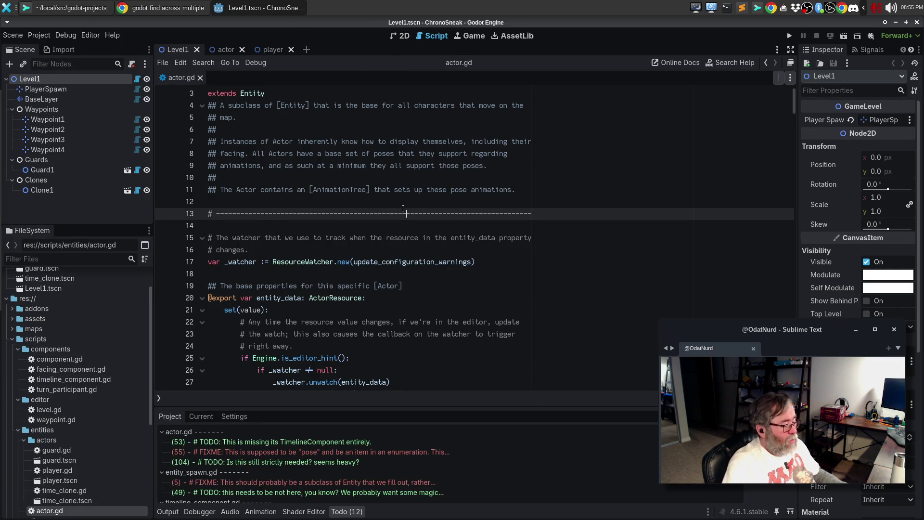
{"action": "key", "text": "ctrl+backslash"}
{"action": "type", "text": "pp"}
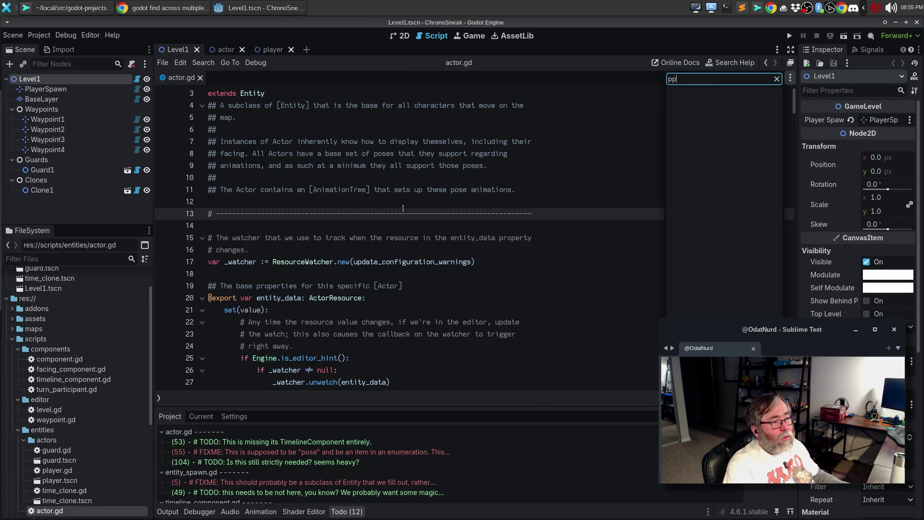
{"action": "key", "text": "ctrl+backslash"}
{"action": "key", "text": "ctrl+backslash"}
{"action": "key", "text": "ctrl+backslash"}
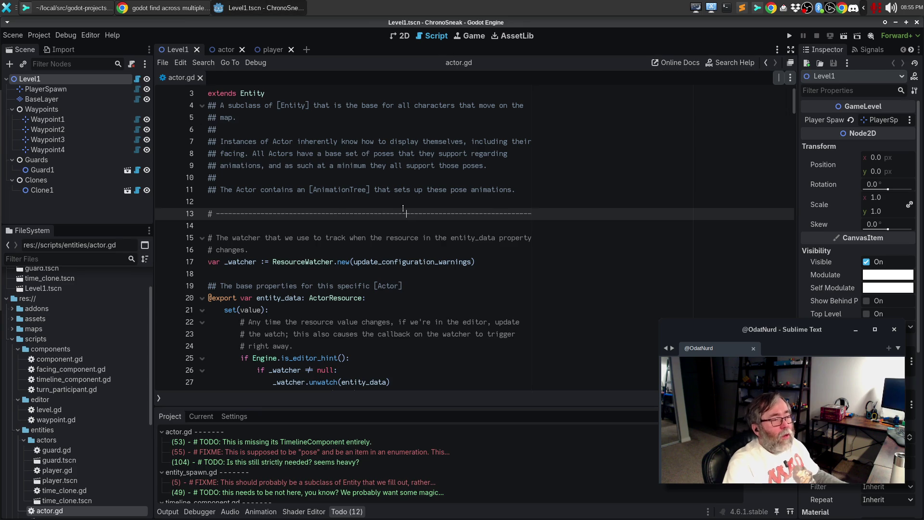
{"action": "left_click", "coordinate": [91, 35]}
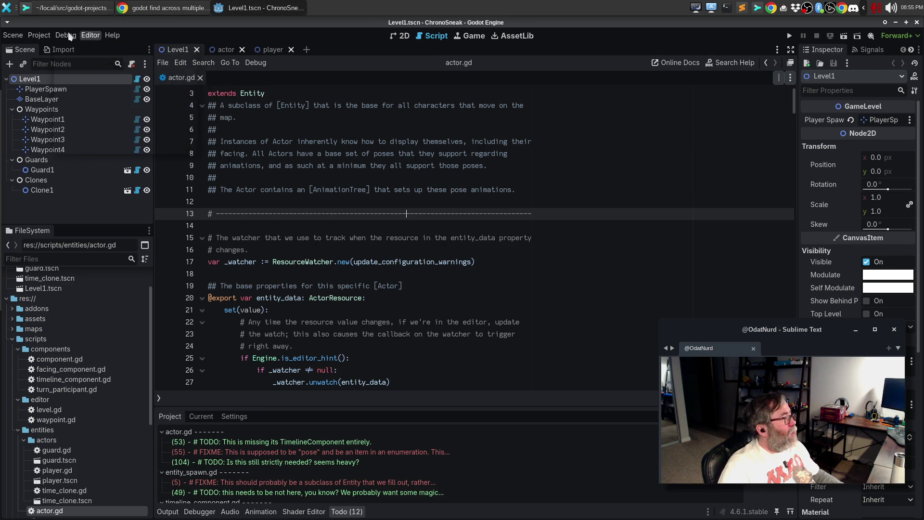
{"action": "left_click", "coordinate": [92, 46]}
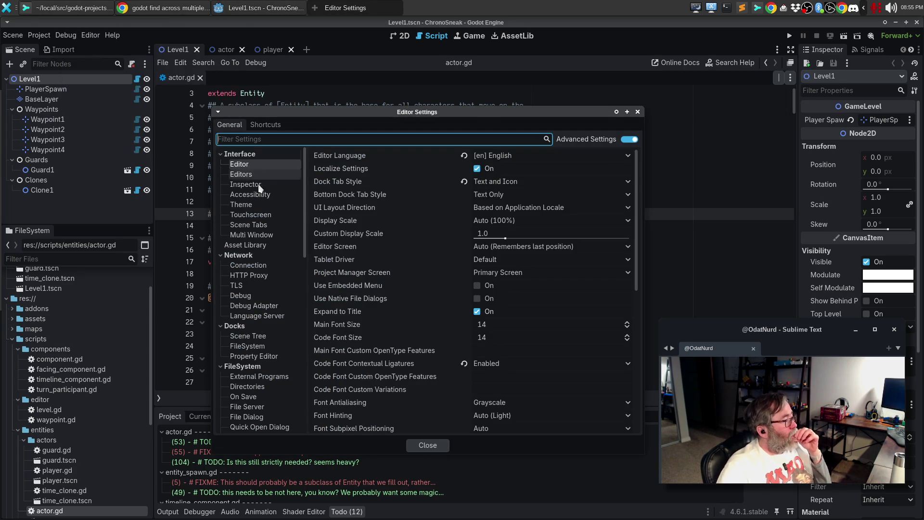
{"action": "left_click_drag", "start_coordinate": [303, 198], "coordinate": [301, 392]}
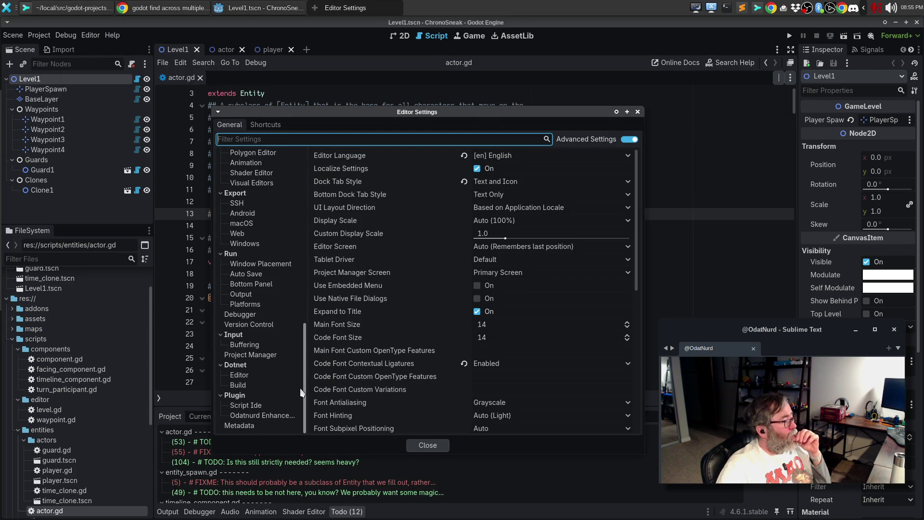
{"action": "left_click", "coordinate": [248, 406]}
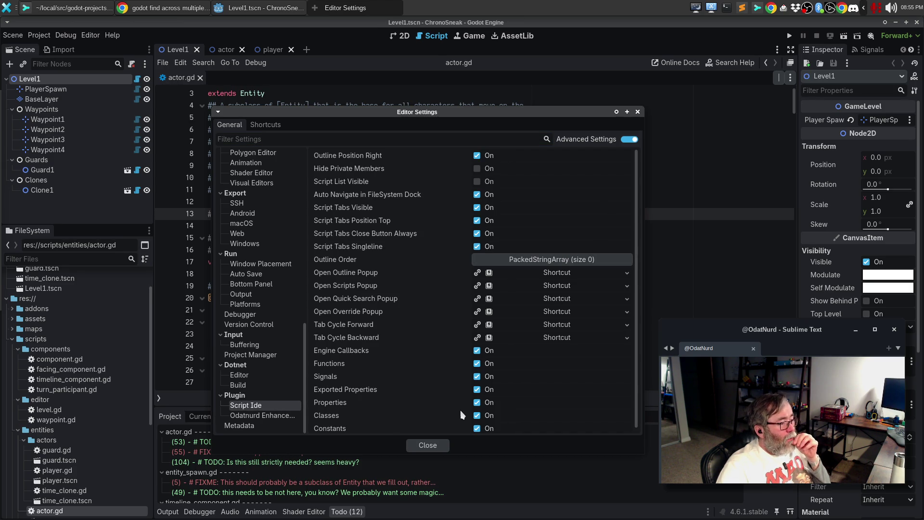
{"action": "left_click", "coordinate": [626, 273]}
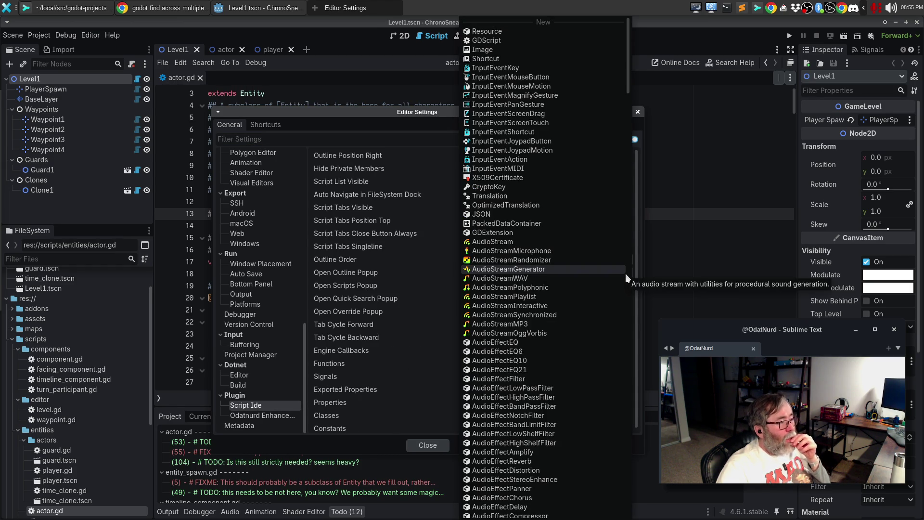
{"action": "key", "text": "Escape"}
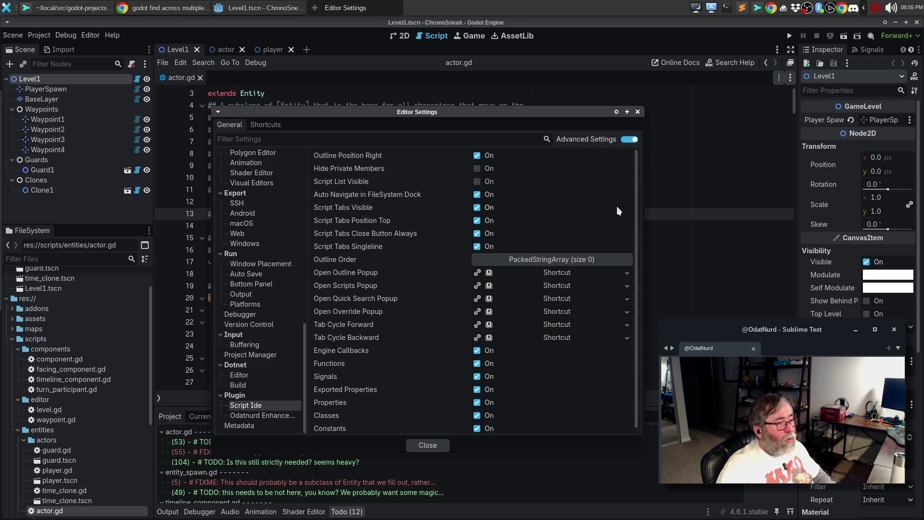
{"action": "left_click_drag", "start_coordinate": [507, 109], "coordinate": [390, 59]}
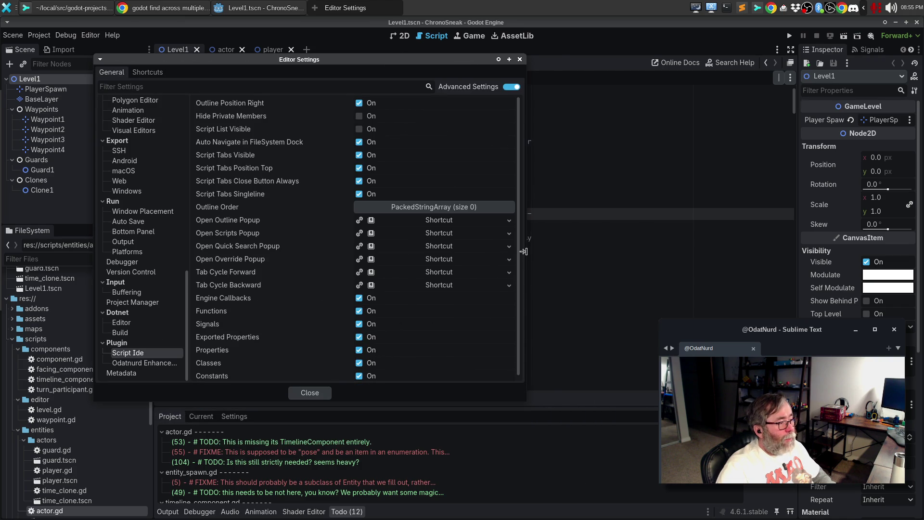
{"action": "left_click_drag", "start_coordinate": [523, 251], "coordinate": [596, 251]}
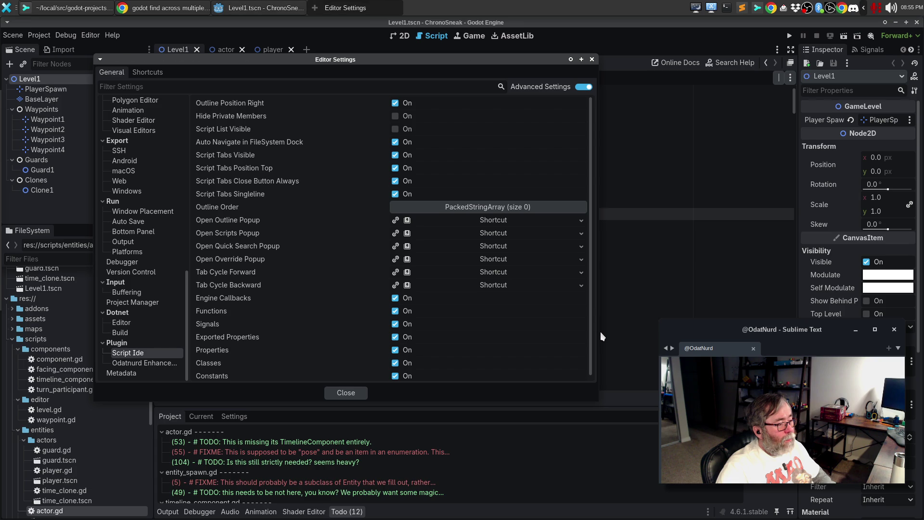
{"action": "left_click_drag", "start_coordinate": [600, 336], "coordinate": [642, 335]}
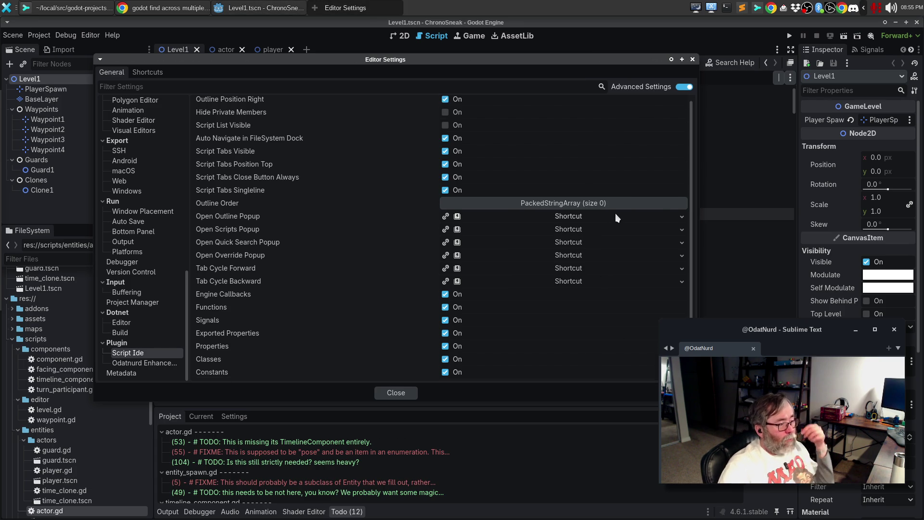
{"action": "left_click", "coordinate": [683, 283]}
{"action": "key", "text": "Escape"}
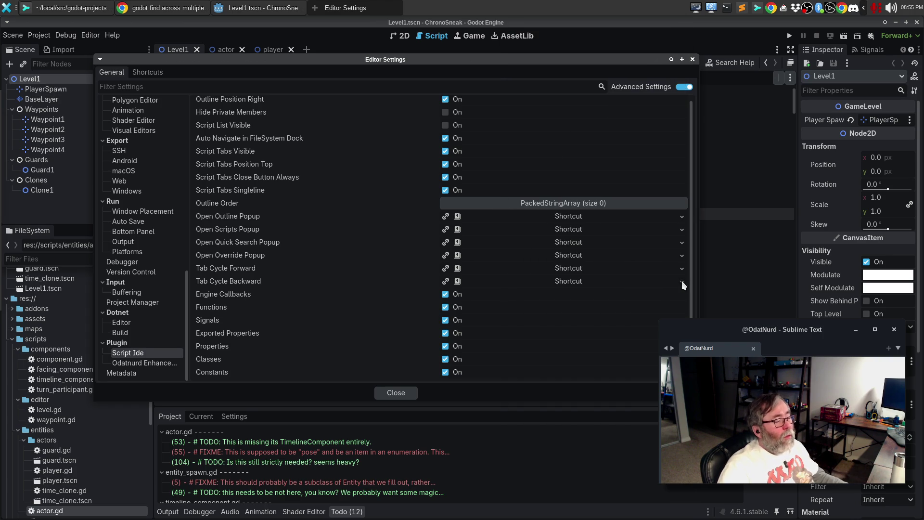
{"action": "left_click", "coordinate": [457, 282]}
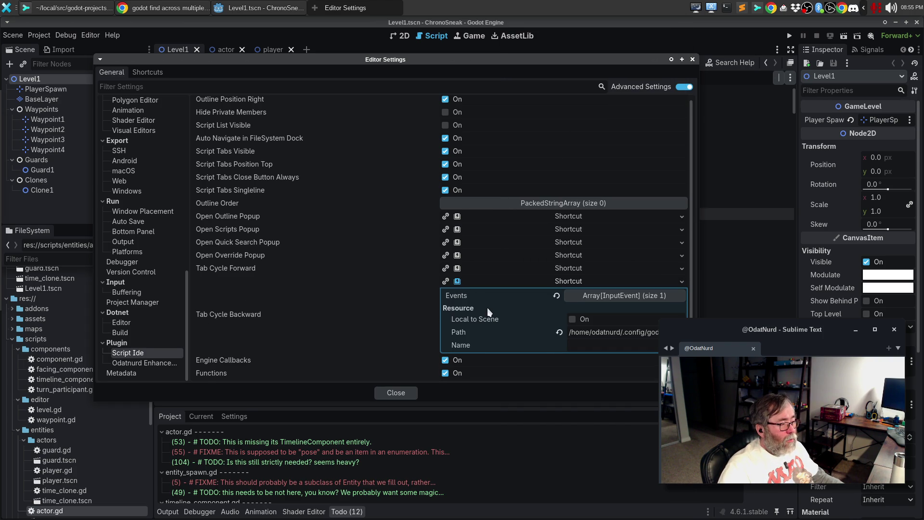
{"action": "scroll", "coordinate": [488, 308], "scroll_direction": "down", "scroll_amount": 2}
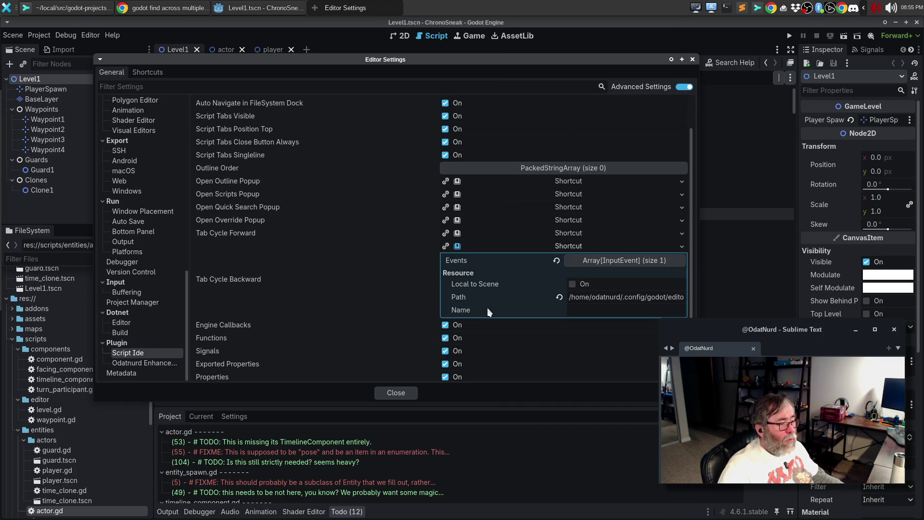
{"action": "left_click", "coordinate": [628, 260]}
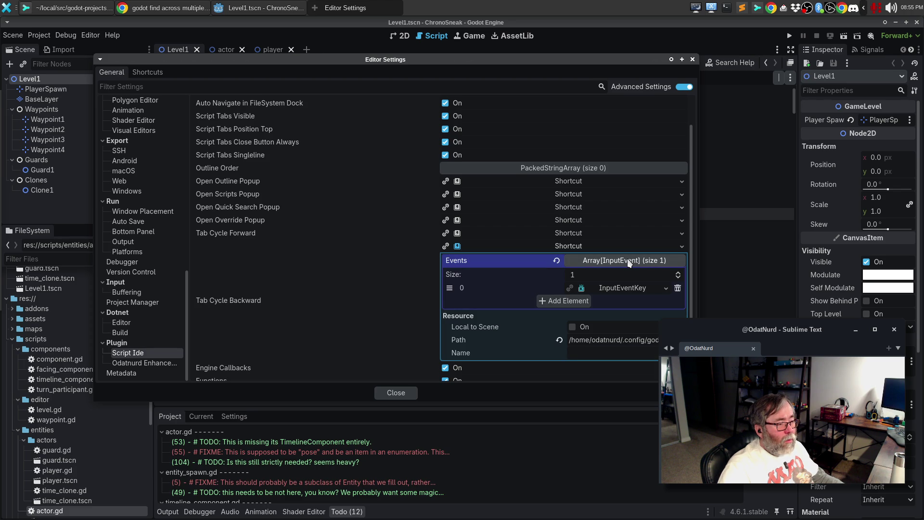
{"action": "left_click", "coordinate": [625, 287]}
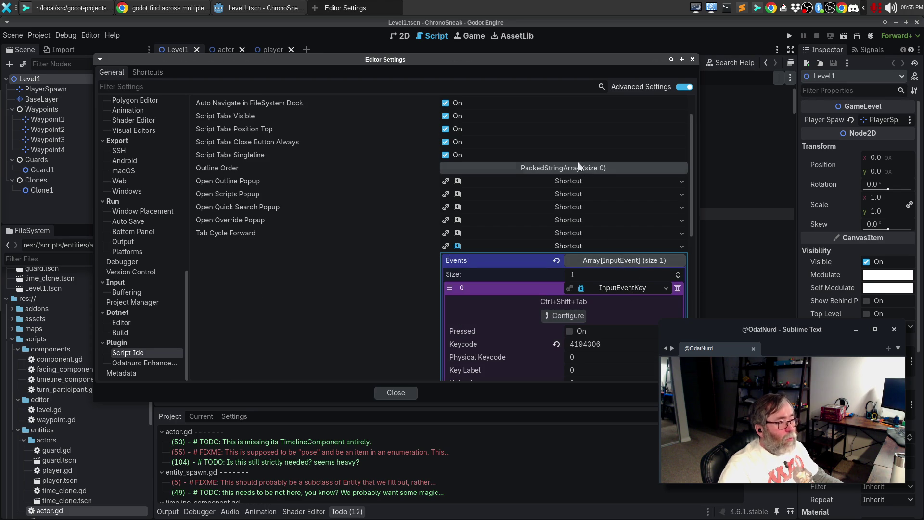
{"action": "key", "text": "Escape"}
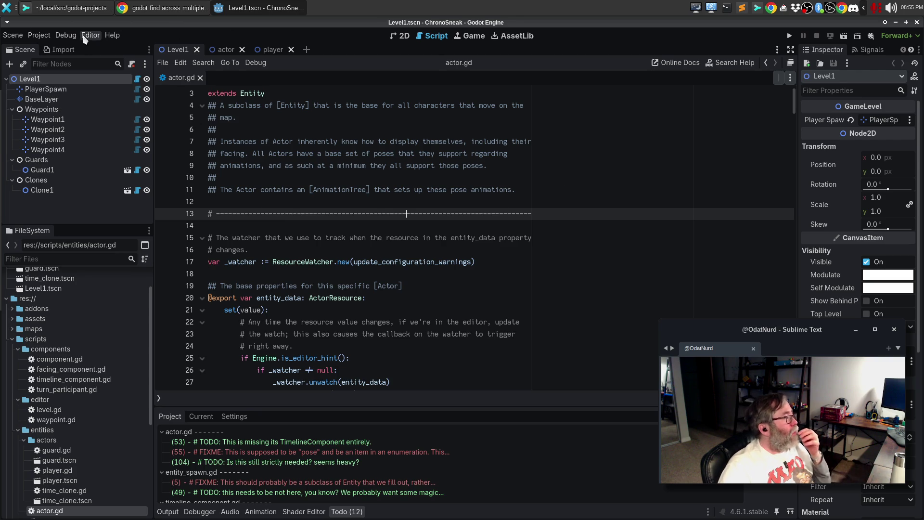
Reopen Editor Settings and inspect Script Ide's Open Outline Popup key binding.
{"action": "left_click", "coordinate": [85, 38]}
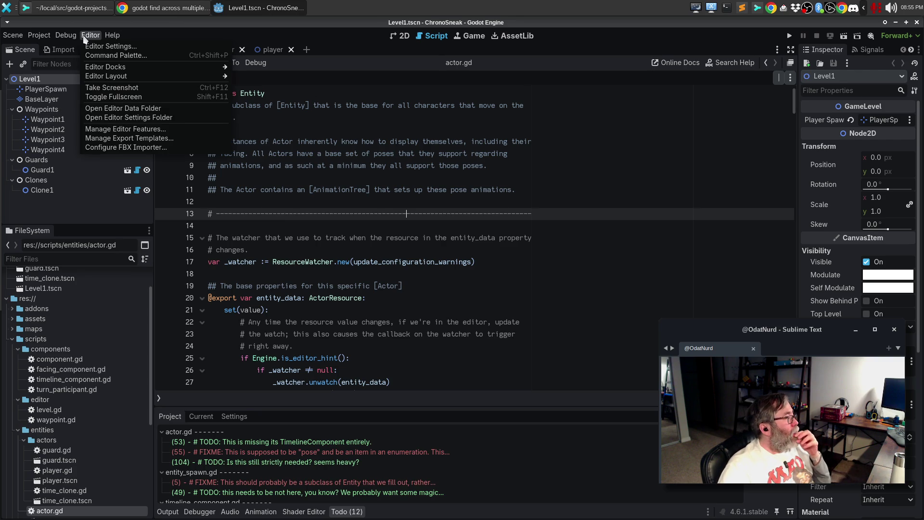
{"action": "left_click", "coordinate": [111, 46]}
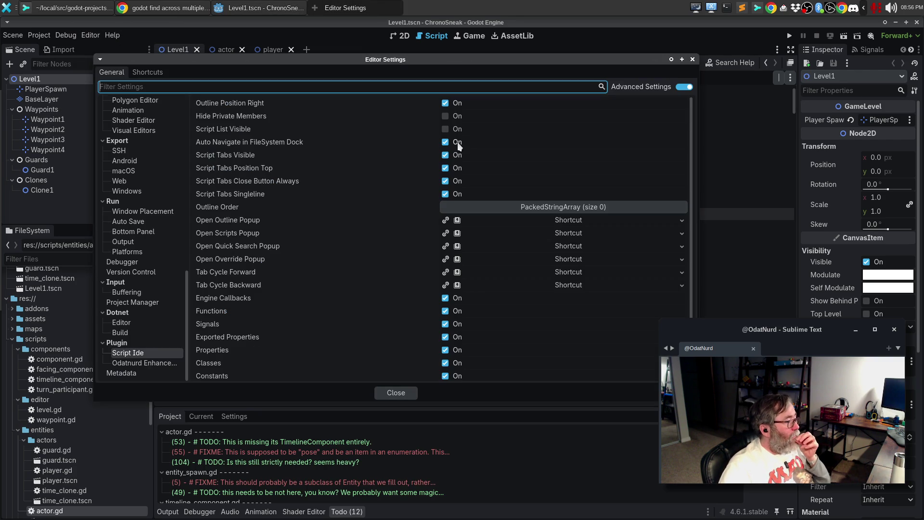
{"action": "left_click", "coordinate": [579, 221]}
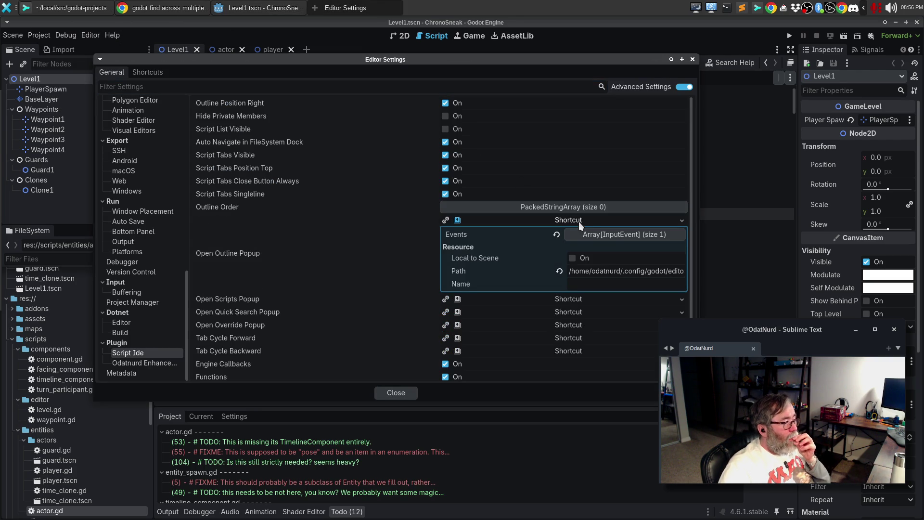
{"action": "left_click", "coordinate": [603, 235]}
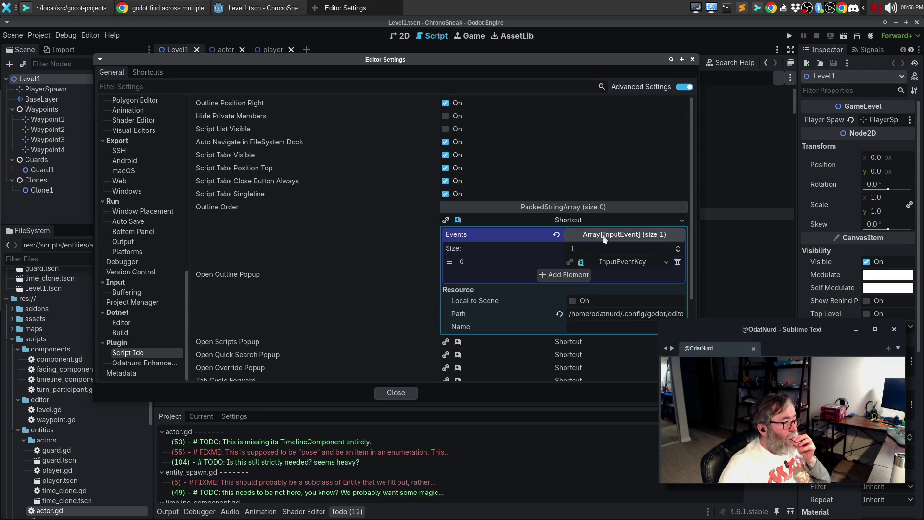
{"action": "left_click", "coordinate": [608, 261]}
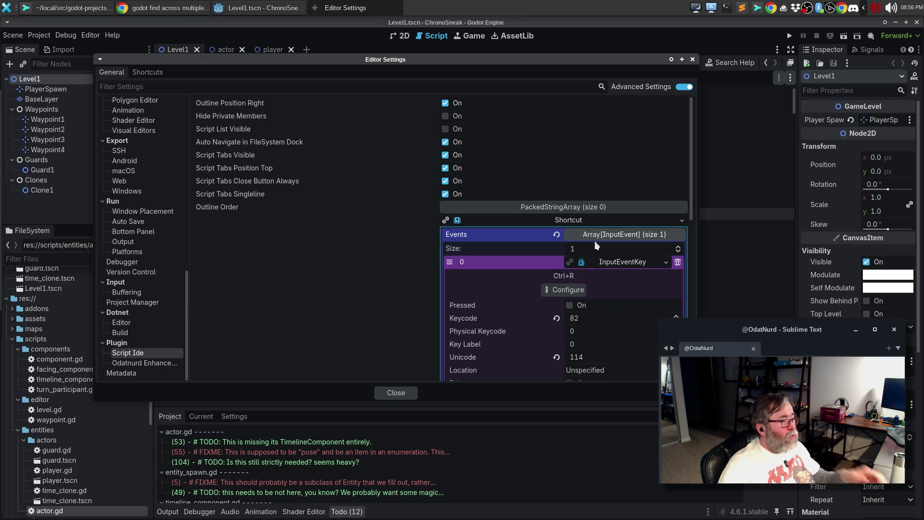
{"action": "left_click", "coordinate": [569, 206]}
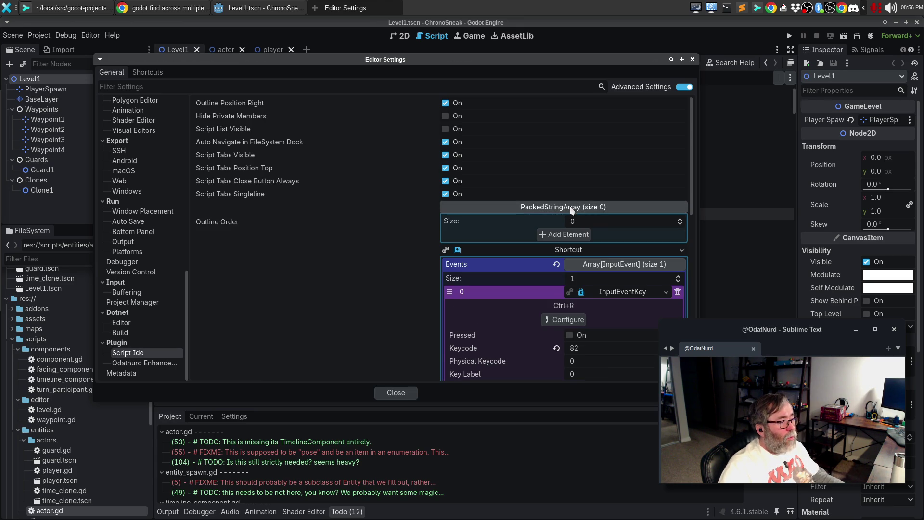
{"action": "left_click", "coordinate": [593, 208]}
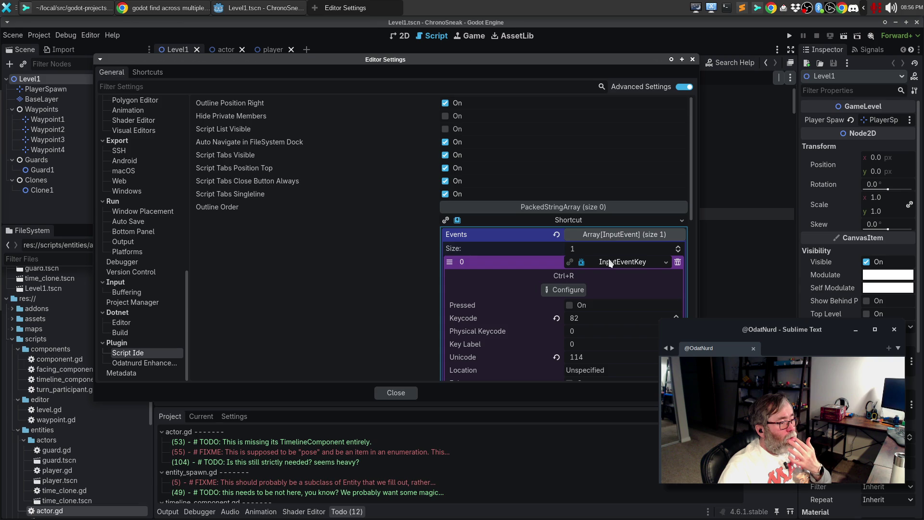
{"action": "left_click", "coordinate": [608, 234]}
{"action": "left_click", "coordinate": [609, 235]}
{"action": "left_click", "coordinate": [610, 235]}
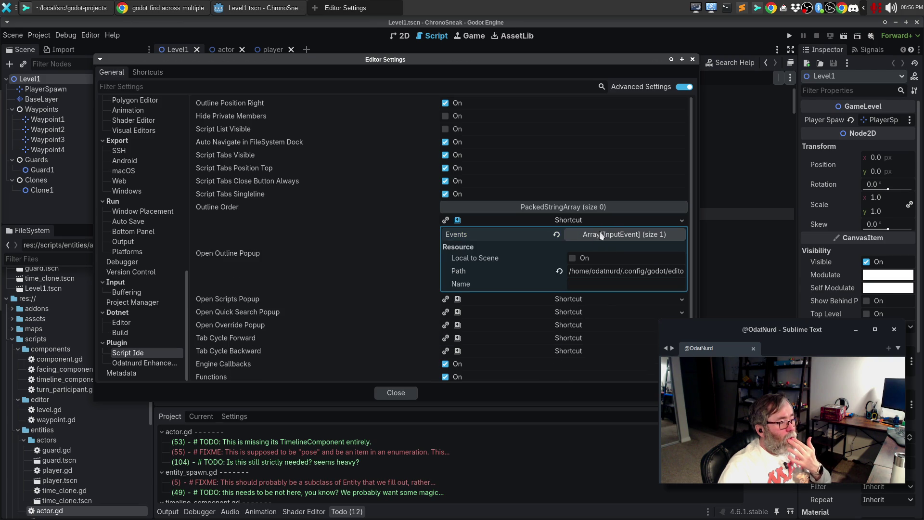
Expand Script Ide's Open Scripts Popup shortcut to see its Ctrl+P binding.
{"action": "left_click", "coordinate": [577, 300]}
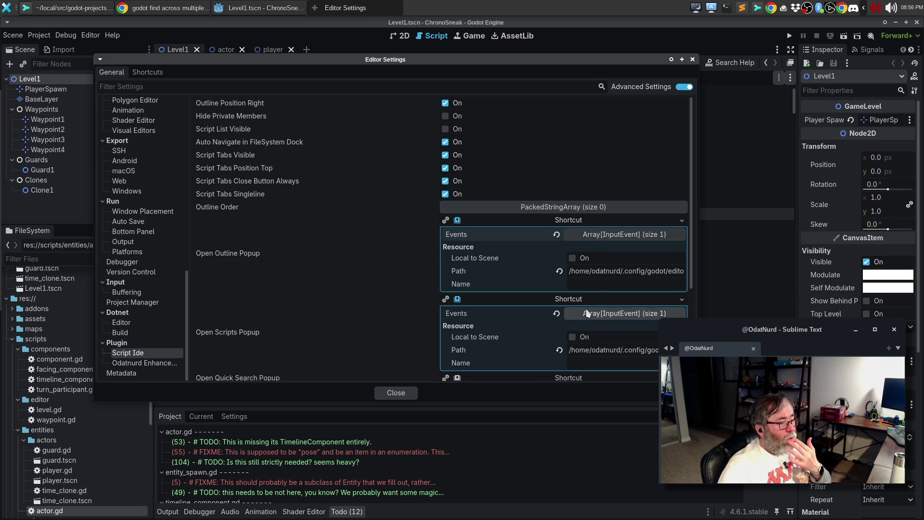
{"action": "left_click", "coordinate": [591, 313]}
{"action": "left_click", "coordinate": [597, 311]}
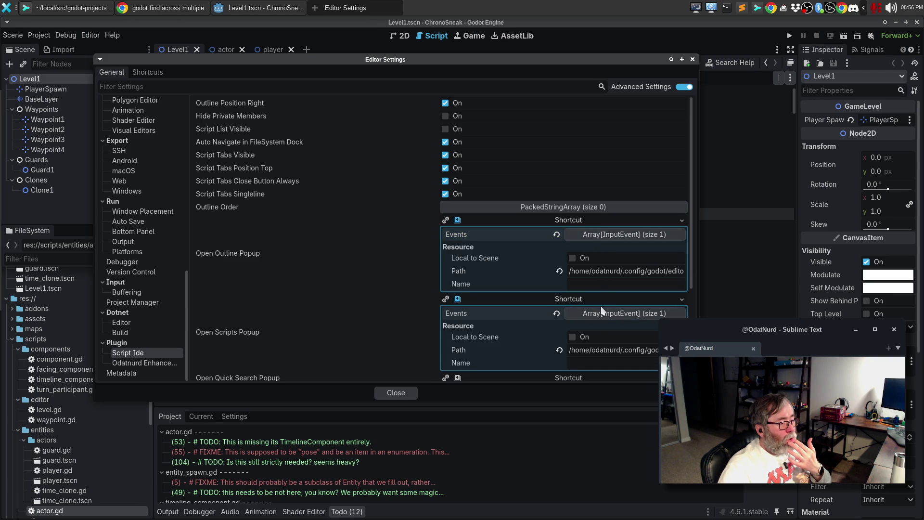
{"action": "scroll", "coordinate": [598, 316], "scroll_direction": "down", "scroll_amount": 2}
{"action": "scroll", "coordinate": [595, 317], "scroll_direction": "down", "scroll_amount": 4}
{"action": "left_click", "coordinate": [597, 208]}
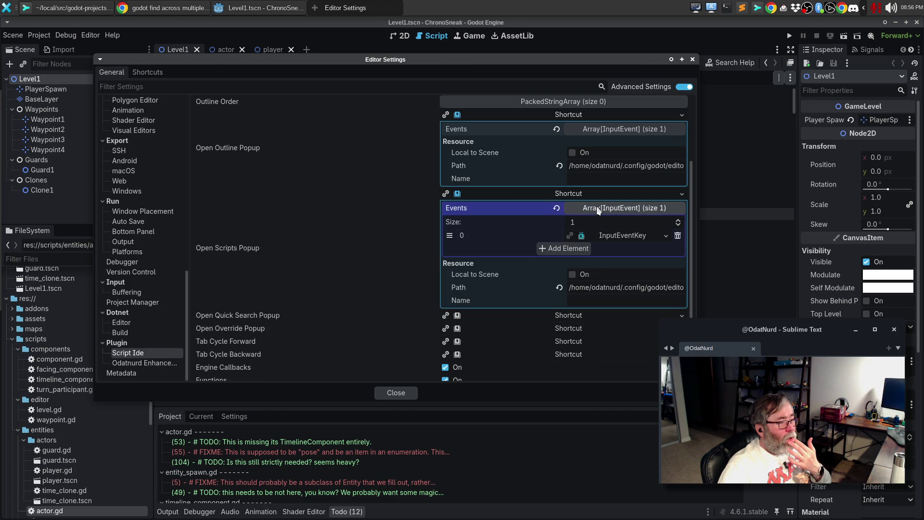
{"action": "left_click", "coordinate": [616, 236]}
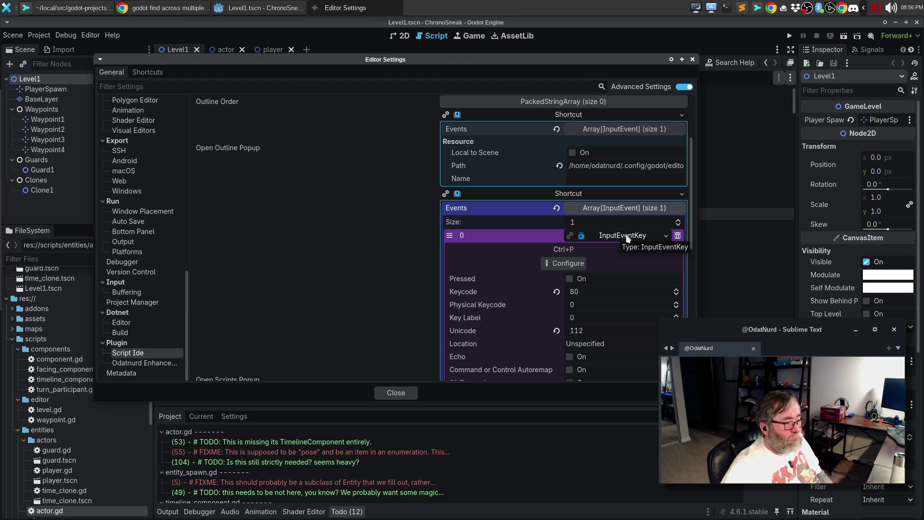
Rebind Open Scripts Popup from Ctrl+P to Ctrl+Alt+Shift+P and close Editor Settings.
{"action": "left_click", "coordinate": [564, 266]}
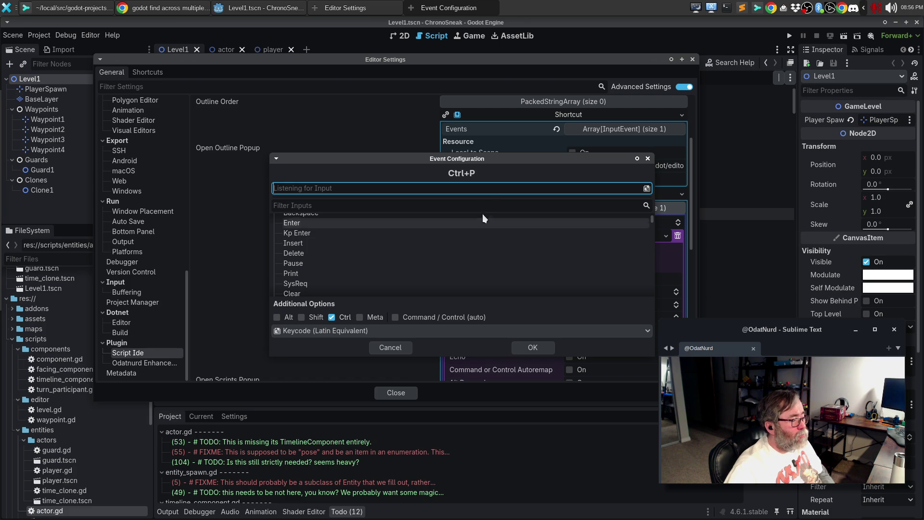
{"action": "left_click", "coordinate": [492, 191]}
{"action": "key", "text": "ctrl+alt+shift+p"}
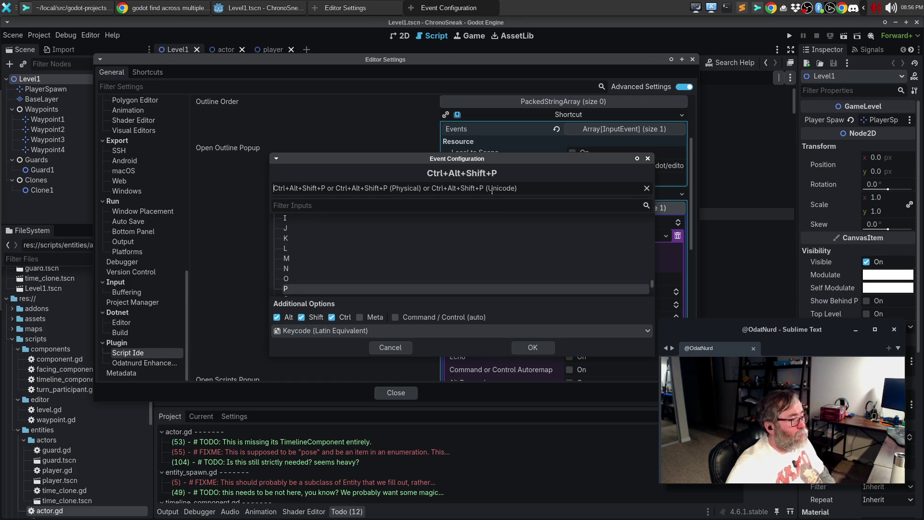
{"action": "left_click", "coordinate": [533, 347]}
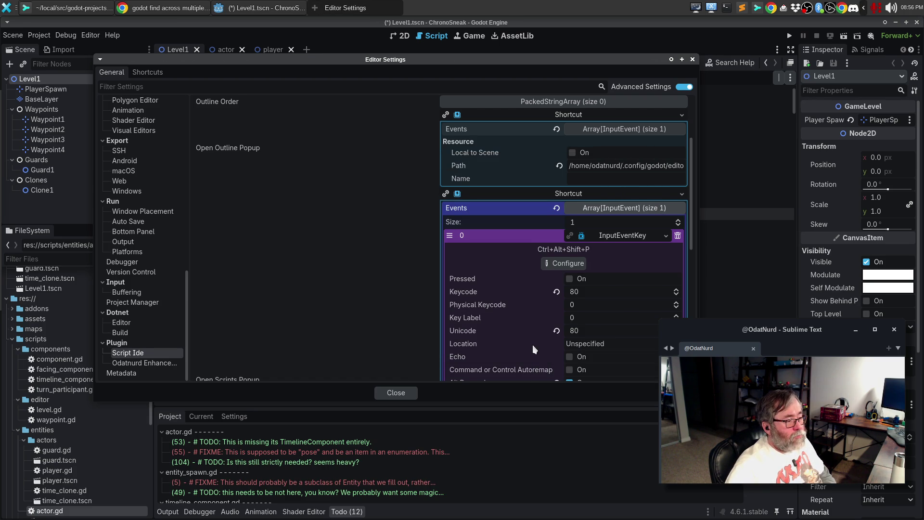
{"action": "left_click", "coordinate": [694, 59]}
Test the Ctrl+Alt+Shift+P, Ctrl+Alt+F and Ctrl+Alt+O popups in actor.gd, dismissing each.
{"action": "left_click", "coordinate": [469, 204]}
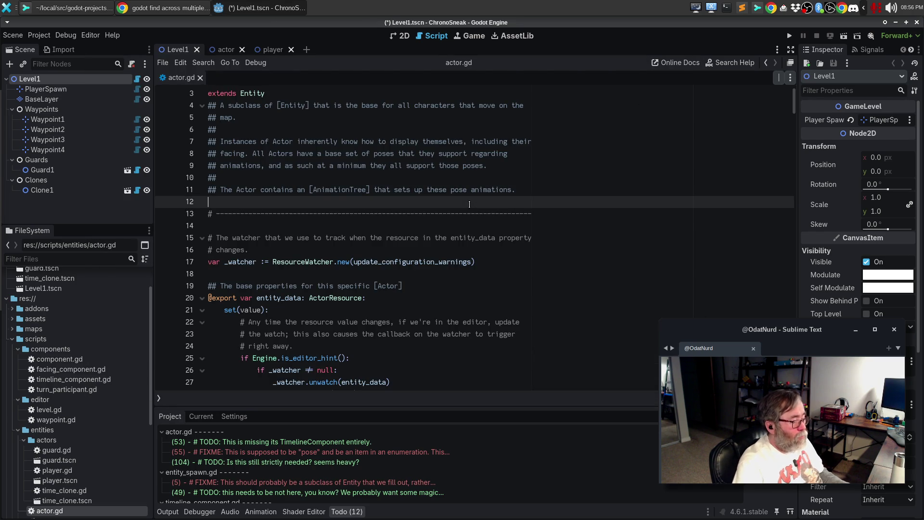
{"action": "key", "text": "ctrl+alt+shift+p"}
{"action": "key", "text": "Escape"}
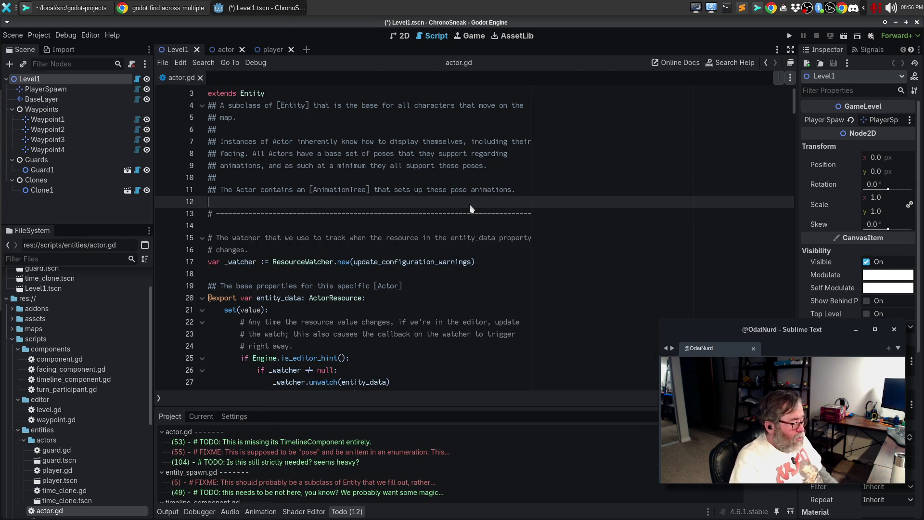
{"action": "key", "text": "ctrl+alt+f"}
{"action": "key", "text": "Escape"}
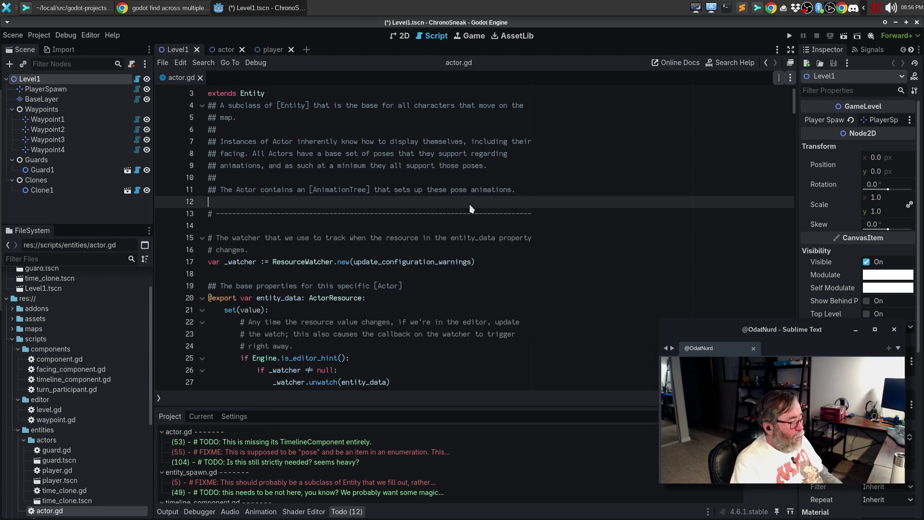
{"action": "key", "text": "ctrl+alt+o"}
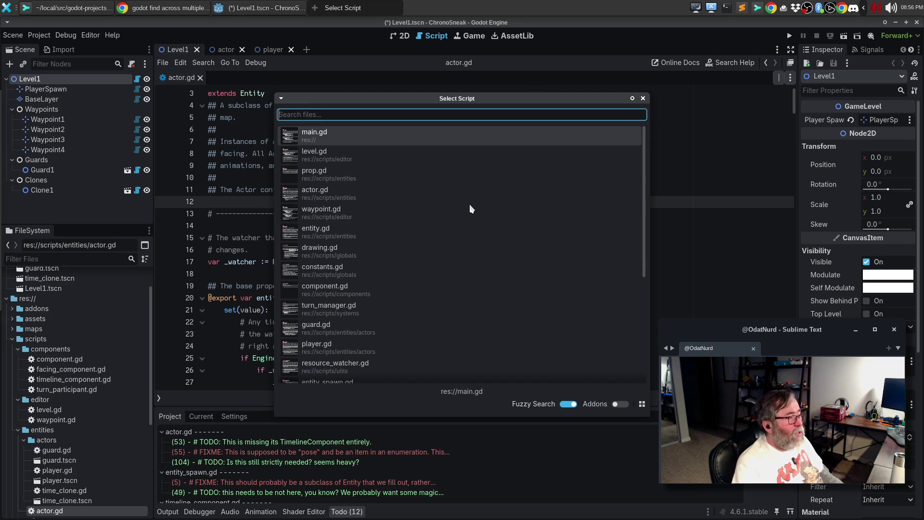
{"action": "key", "text": "Escape"}
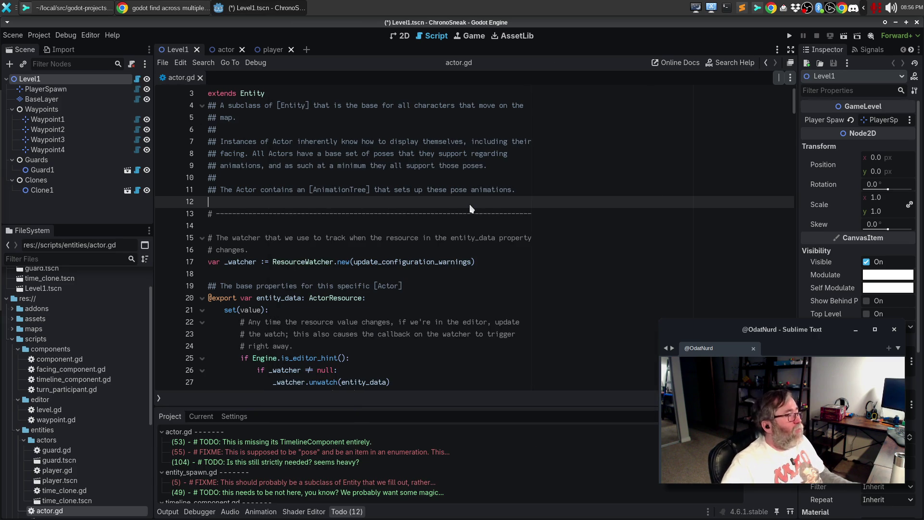
Save the modified Level1 scene with Ctrl+S.
{"action": "left_click", "coordinate": [382, 238]}
{"action": "key", "text": "ctrl+s"}
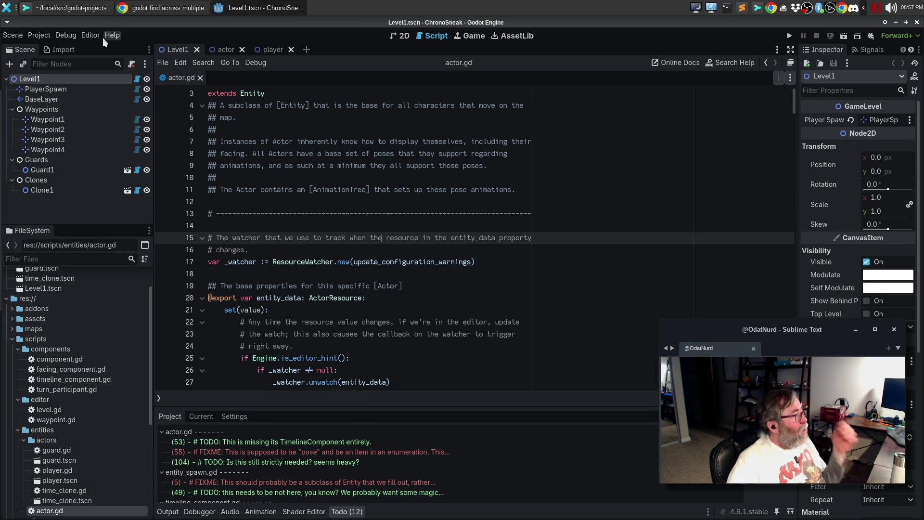
{"action": "left_click", "coordinate": [92, 36]}
Reopen Editor Settings, glance at Odatnurd Enhancements, and switch to the Shortcuts page.
{"action": "left_click", "coordinate": [89, 36]}
{"action": "left_click", "coordinate": [89, 37]}
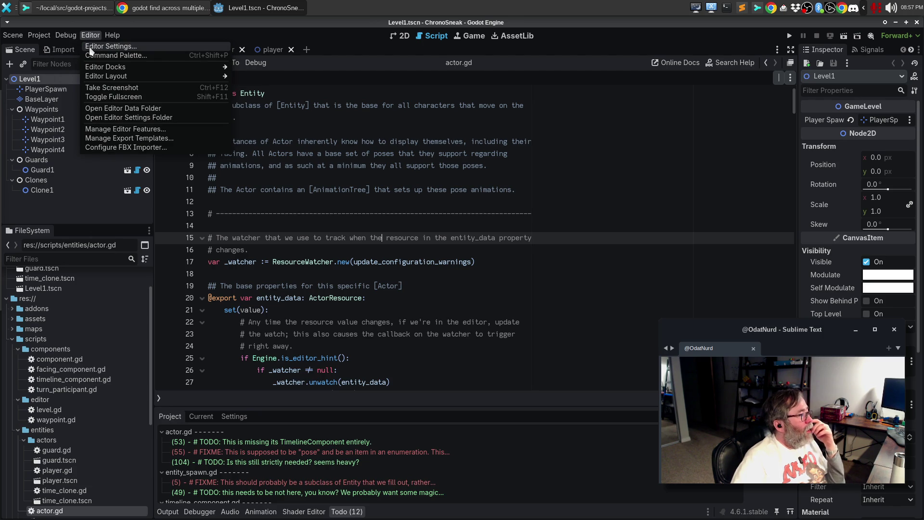
{"action": "left_click", "coordinate": [91, 47]}
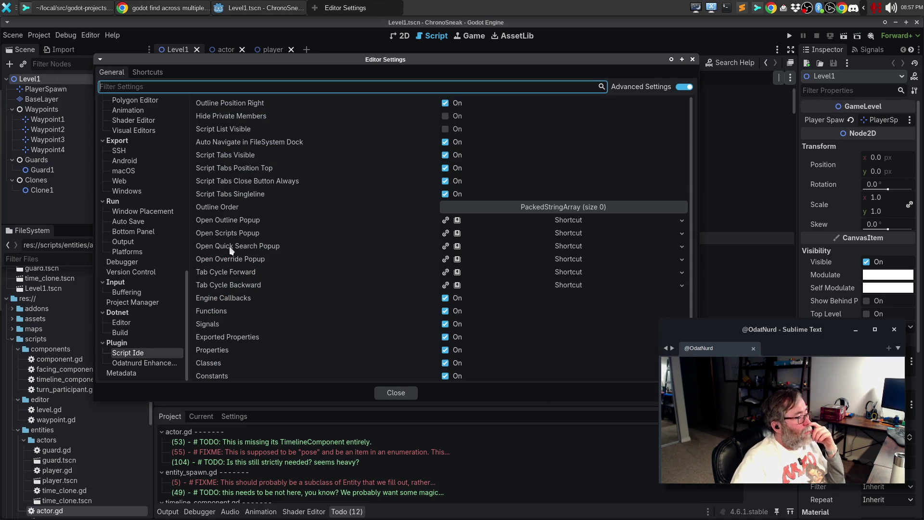
{"action": "left_click", "coordinate": [141, 362]}
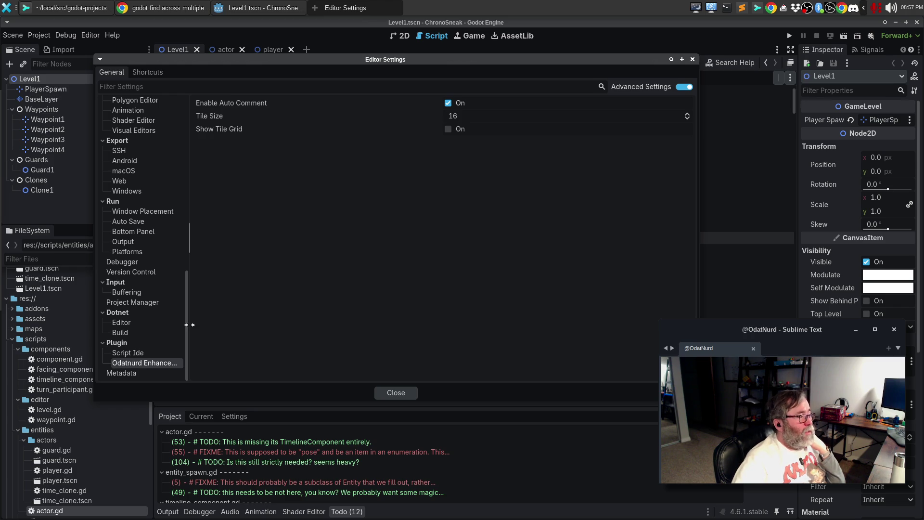
{"action": "scroll", "coordinate": [138, 266], "scroll_direction": "up", "scroll_amount": 15}
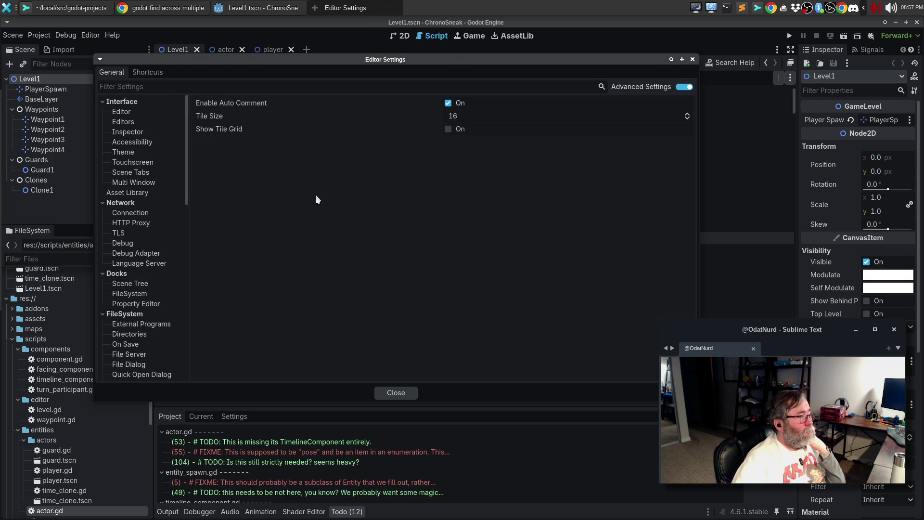
{"action": "left_click", "coordinate": [145, 73]}
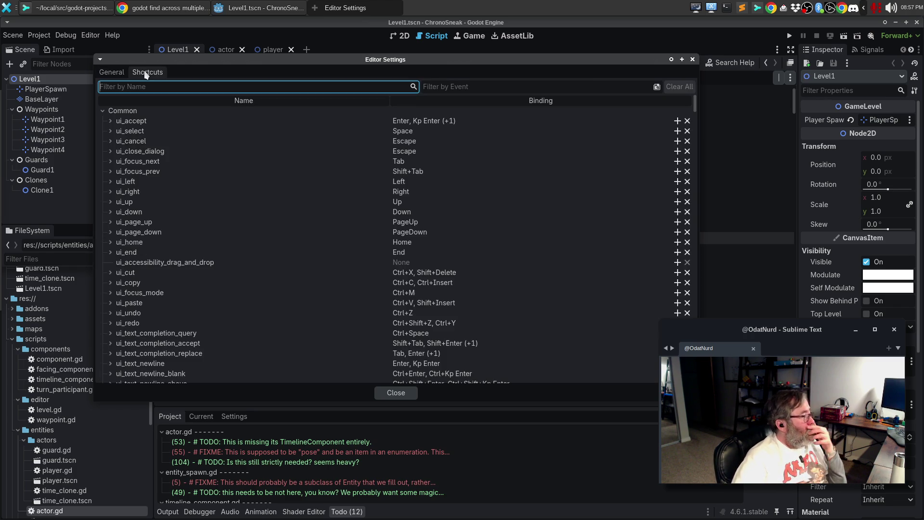
Revisit the Script Ide plugin settings under General.
{"action": "left_click", "coordinate": [112, 72]}
{"action": "scroll", "coordinate": [144, 260], "scroll_direction": "down", "scroll_amount": 15}
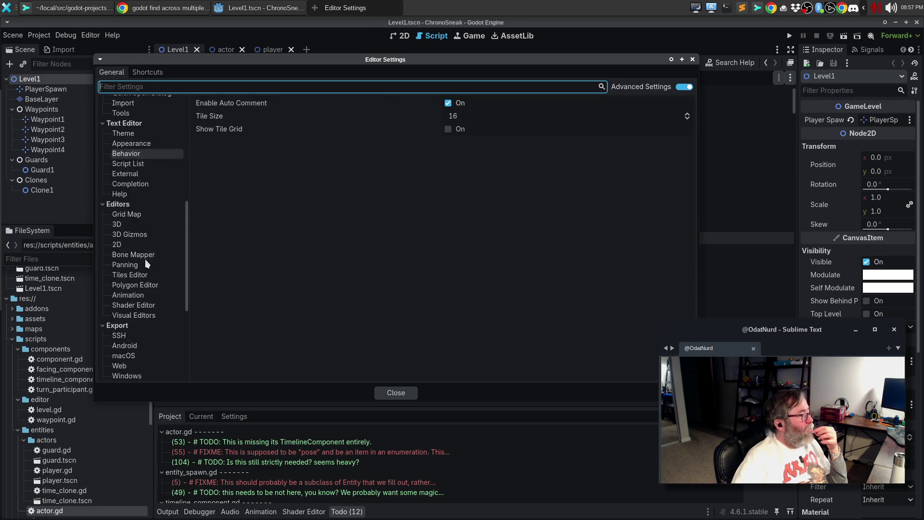
{"action": "left_click", "coordinate": [131, 353]}
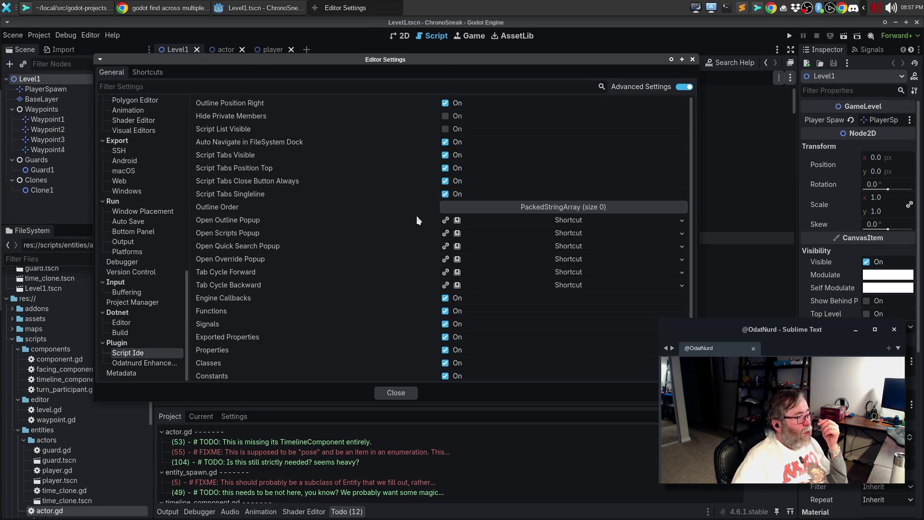
In Shortcuts, collapse the groups from Common through Docks, including Animation, Audio Bus and Debugger.
{"action": "left_click", "coordinate": [146, 72]}
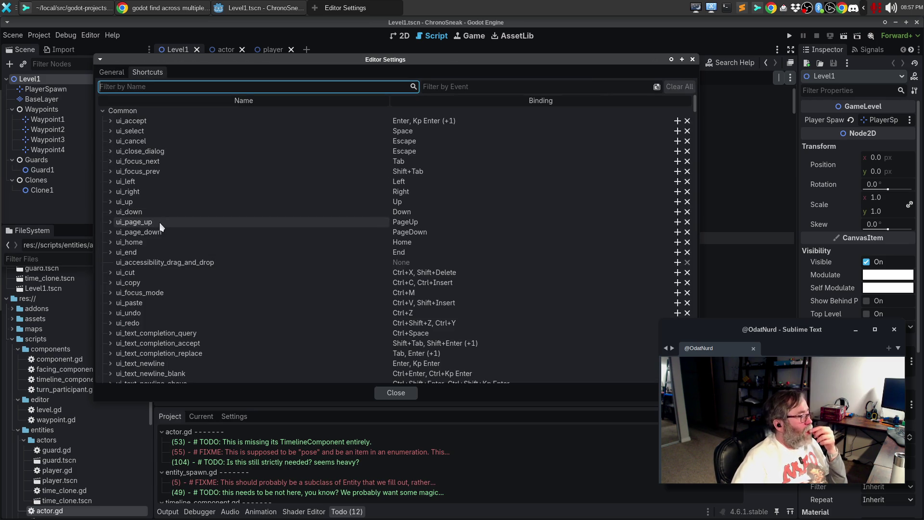
{"action": "left_click", "coordinate": [103, 111]}
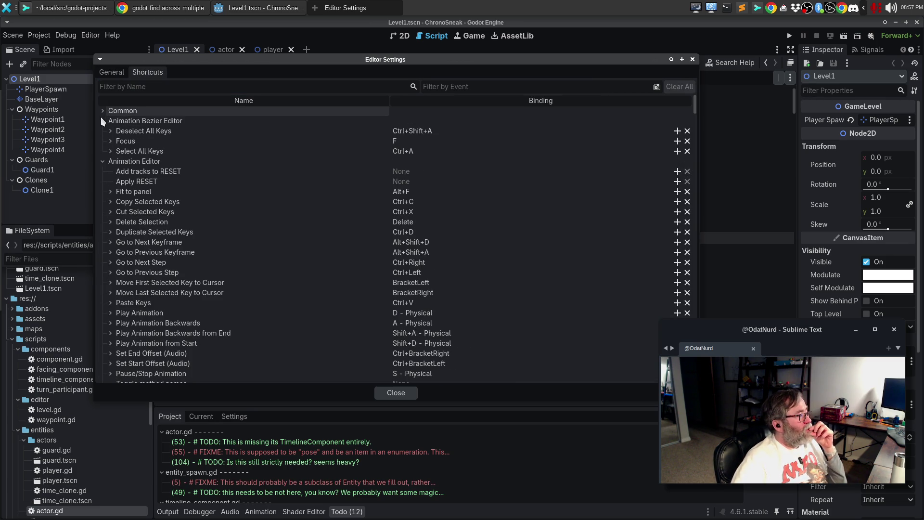
{"action": "left_click", "coordinate": [103, 120]}
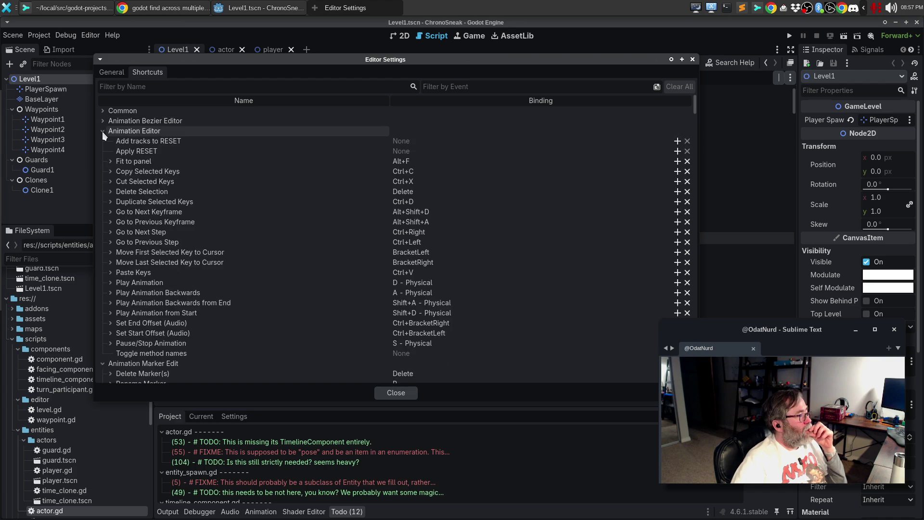
{"action": "left_click", "coordinate": [102, 131]}
{"action": "left_click", "coordinate": [102, 141]}
{"action": "left_click", "coordinate": [102, 151]}
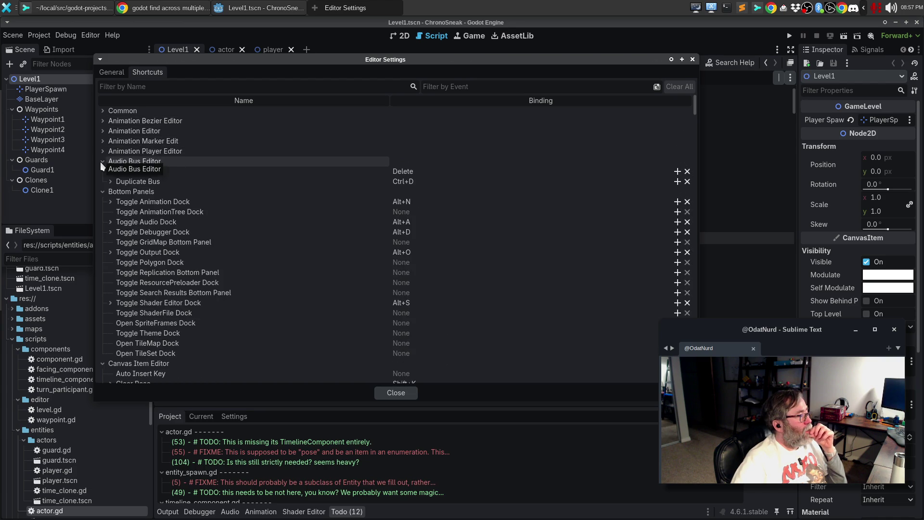
{"action": "left_click", "coordinate": [100, 160]}
{"action": "left_click", "coordinate": [102, 171]}
{"action": "left_click", "coordinate": [102, 182]}
{"action": "left_click", "coordinate": [102, 191]}
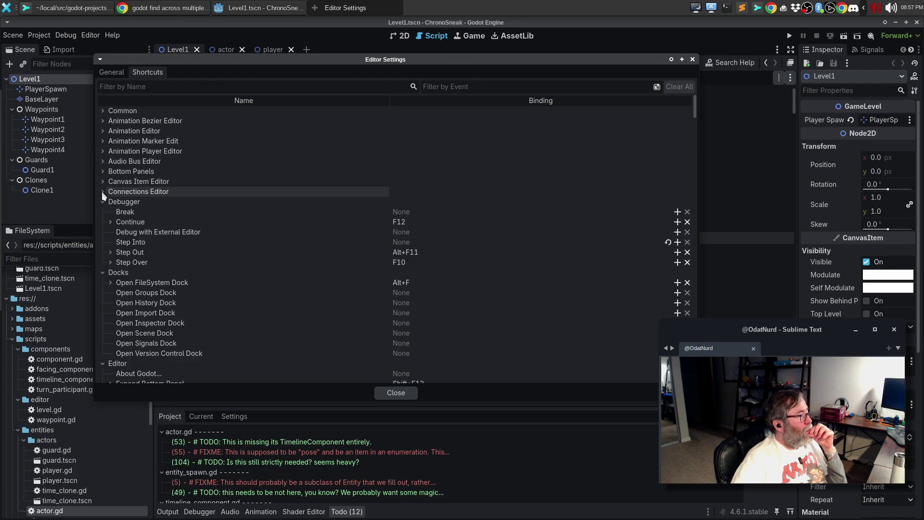
{"action": "left_click", "coordinate": [101, 201]}
{"action": "left_click", "coordinate": [101, 212]}
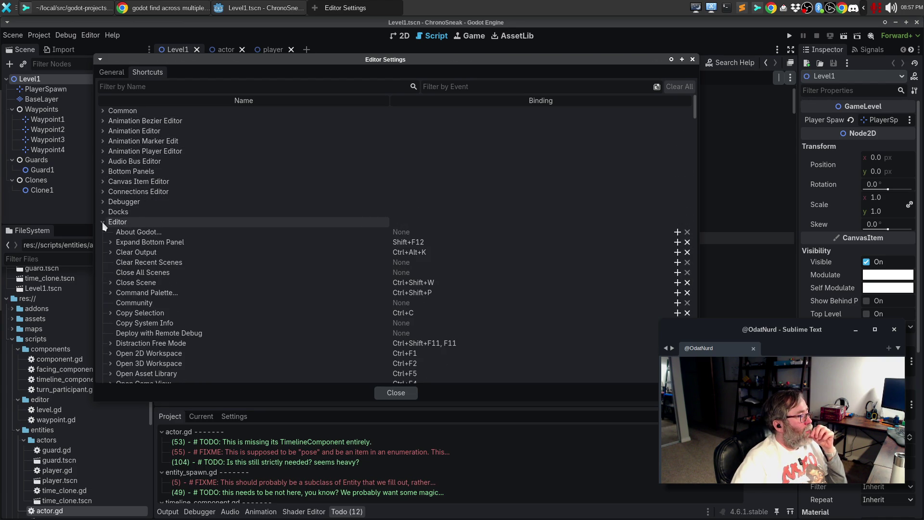
Collapse the Editor, FileSystem Dock, Grid Map, Groups Editor and Layout shortcut groups.
{"action": "scroll", "coordinate": [189, 226], "scroll_direction": "down", "scroll_amount": 15}
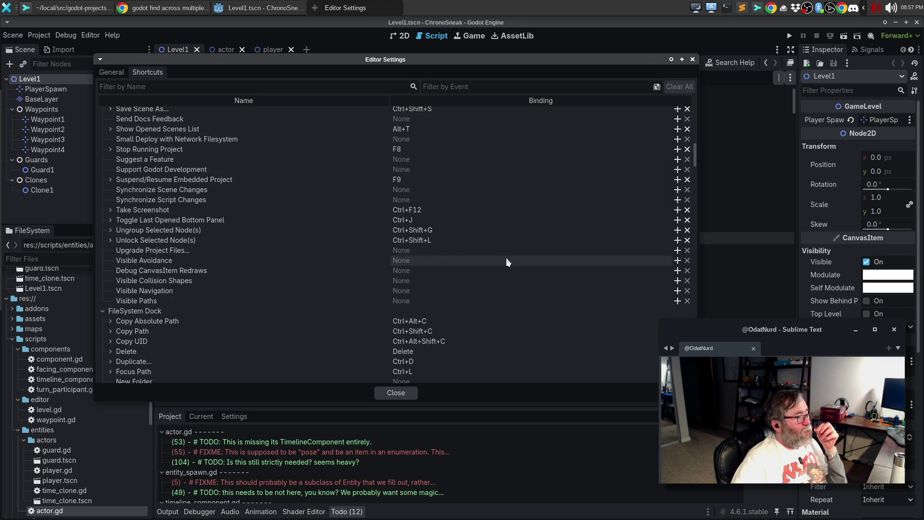
{"action": "scroll", "coordinate": [507, 258], "scroll_direction": "up", "scroll_amount": 10}
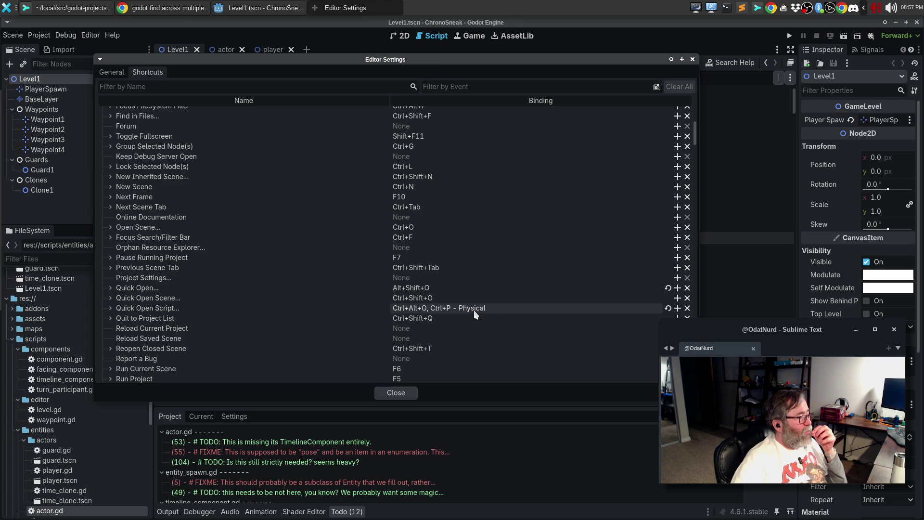
{"action": "scroll", "coordinate": [475, 304], "scroll_direction": "up", "scroll_amount": 5}
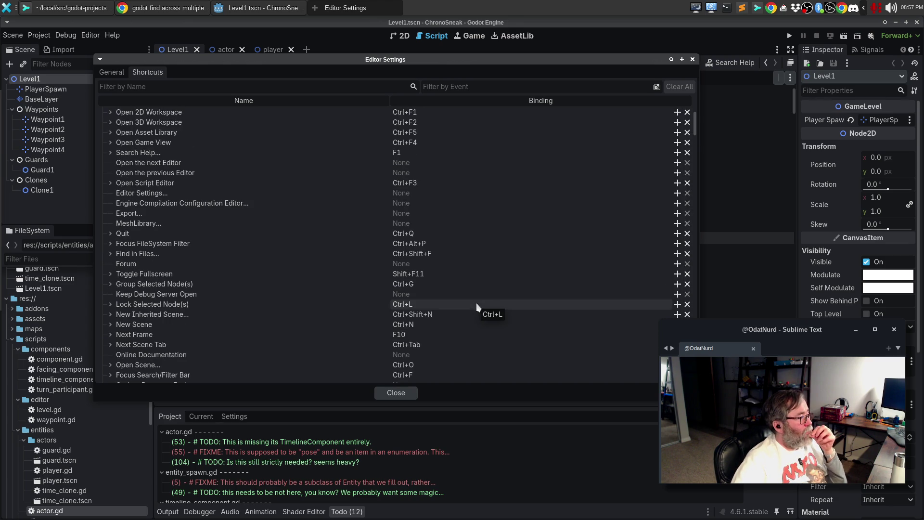
{"action": "scroll", "coordinate": [477, 299], "scroll_direction": "up", "scroll_amount": 5}
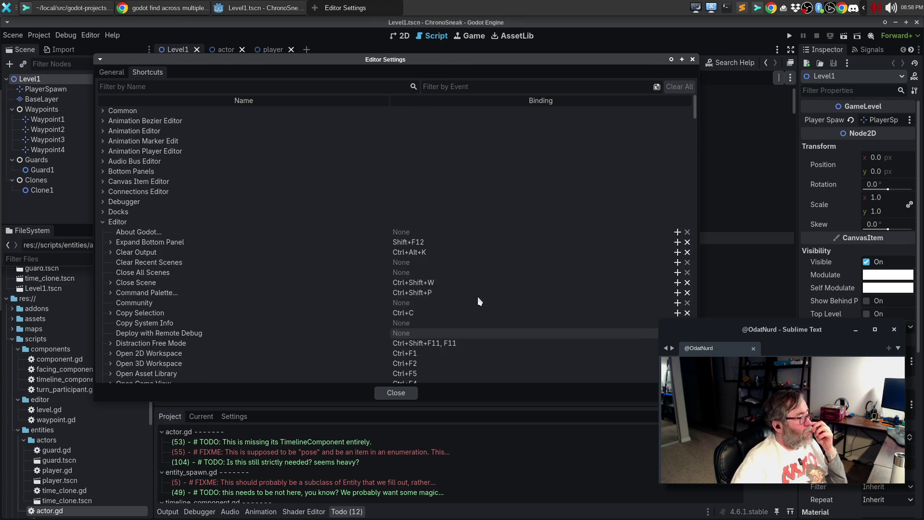
{"action": "left_click", "coordinate": [103, 223]}
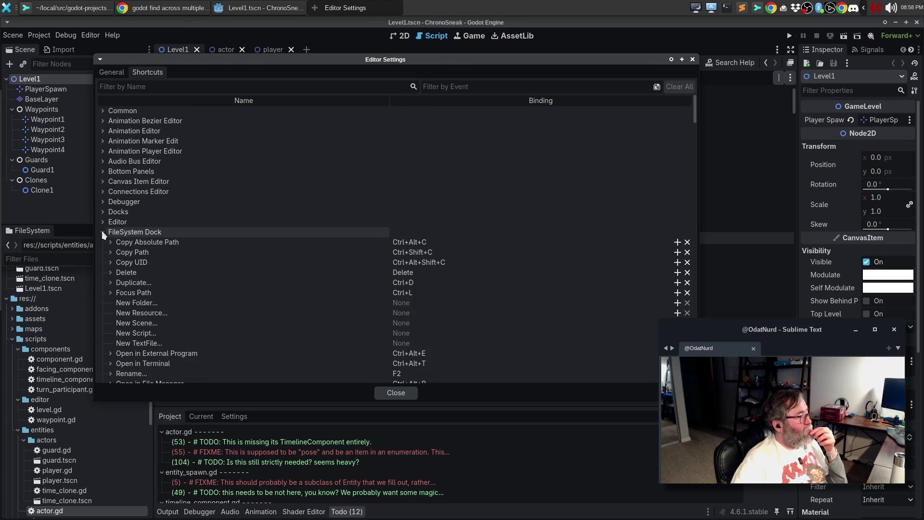
{"action": "left_click", "coordinate": [103, 232]}
{"action": "left_click", "coordinate": [102, 240]}
{"action": "left_click", "coordinate": [102, 252]}
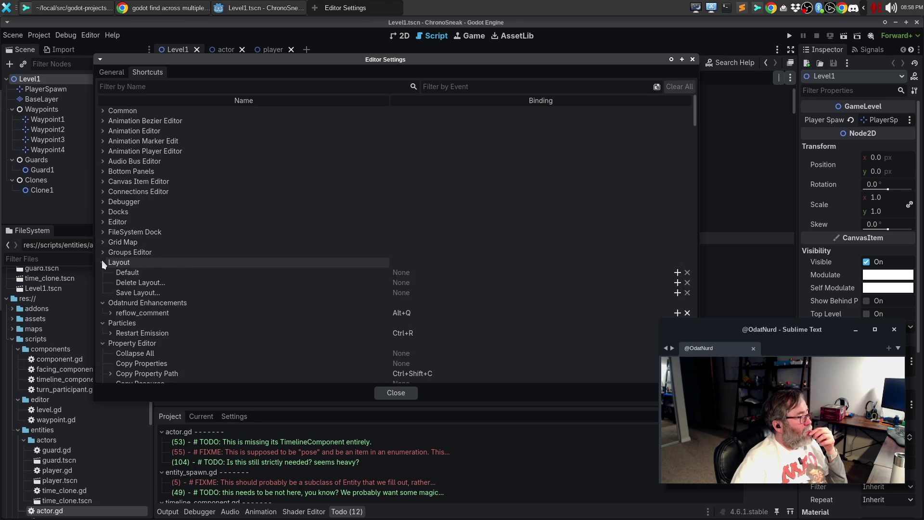
{"action": "left_click", "coordinate": [102, 262]}
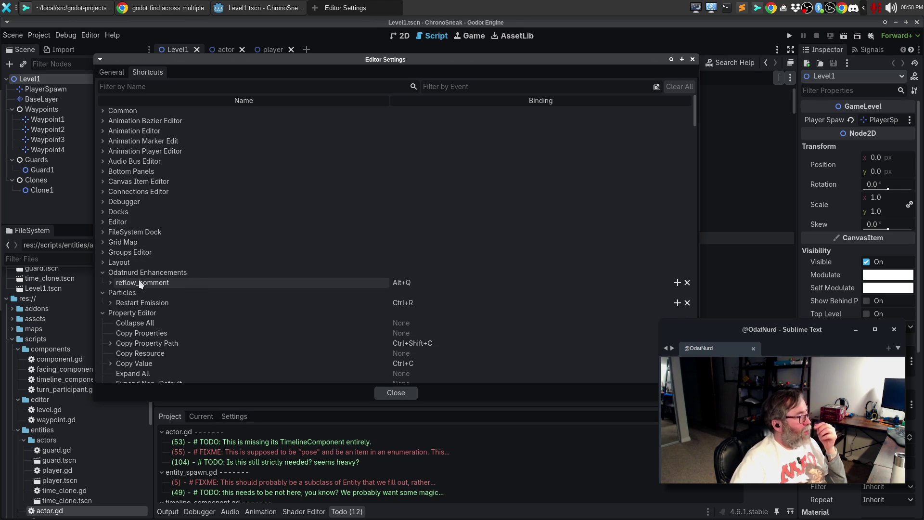
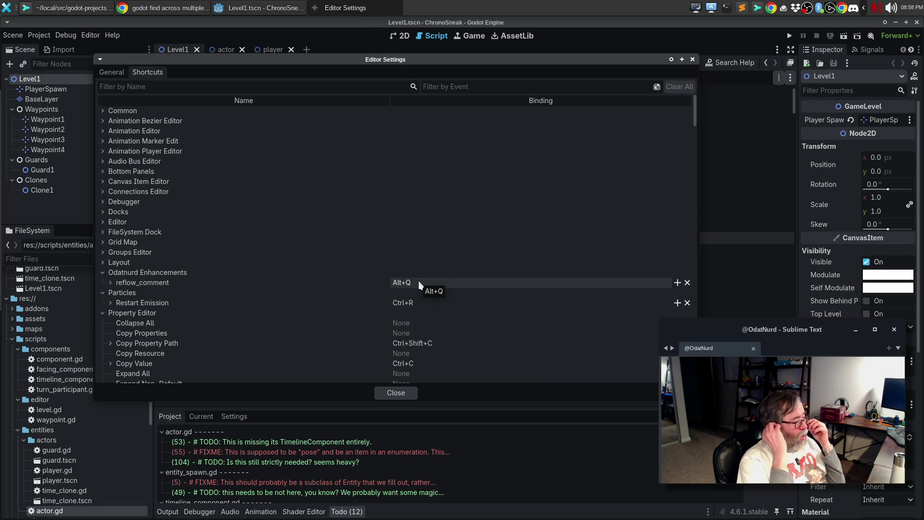
Close Editor Settings, look over the pose FIXME in actor.gd, and bring up the script finder.
{"action": "left_click", "coordinate": [693, 60]}
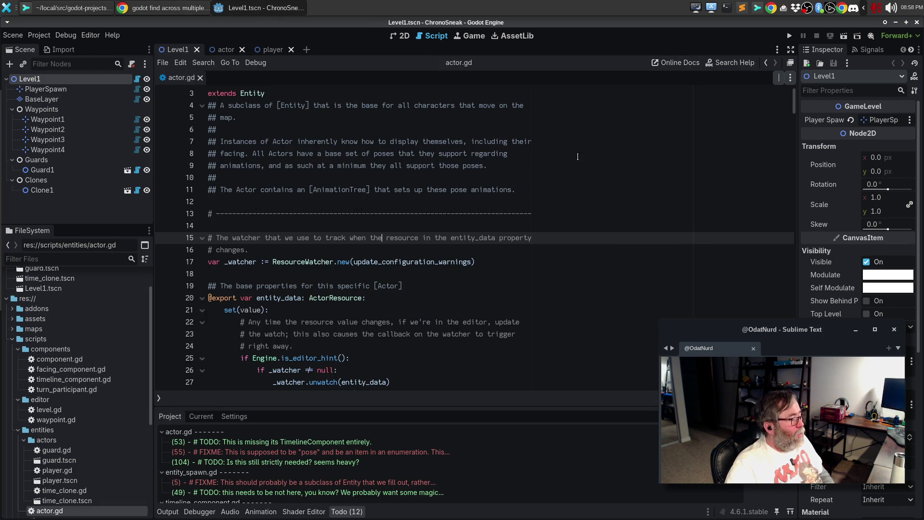
{"action": "left_click", "coordinate": [535, 230]}
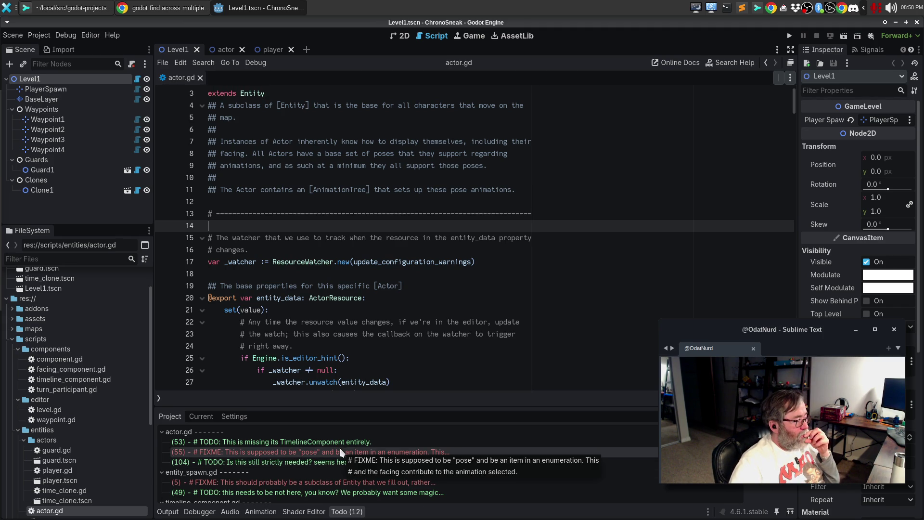
{"action": "left_click", "coordinate": [323, 449]}
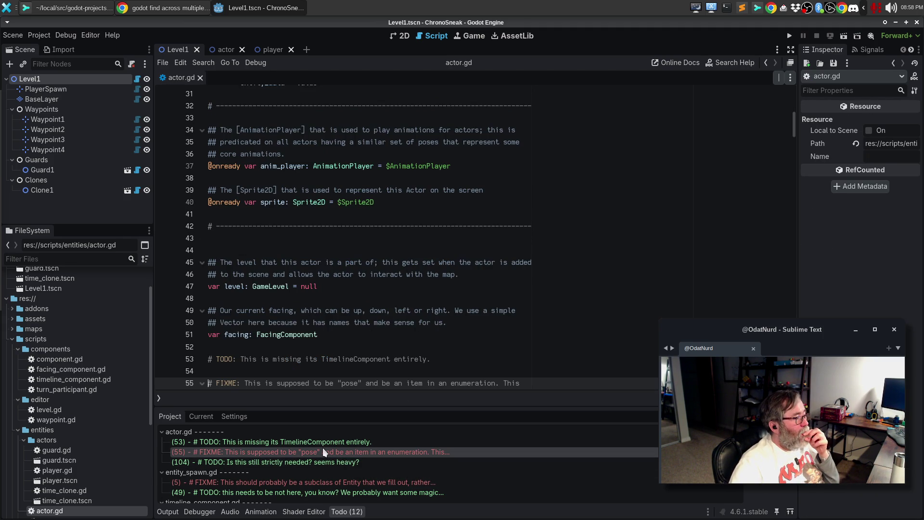
{"action": "left_click", "coordinate": [340, 286]}
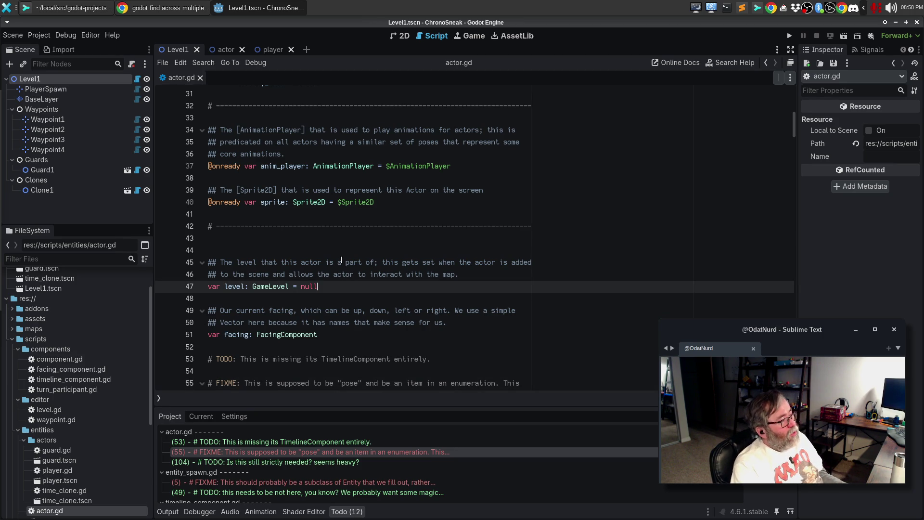
{"action": "key", "text": "ctrl+alt+o"}
Open facing_component.gd and copy its Facing enum block, lines 8–29.
{"action": "type", "text": "facing"}
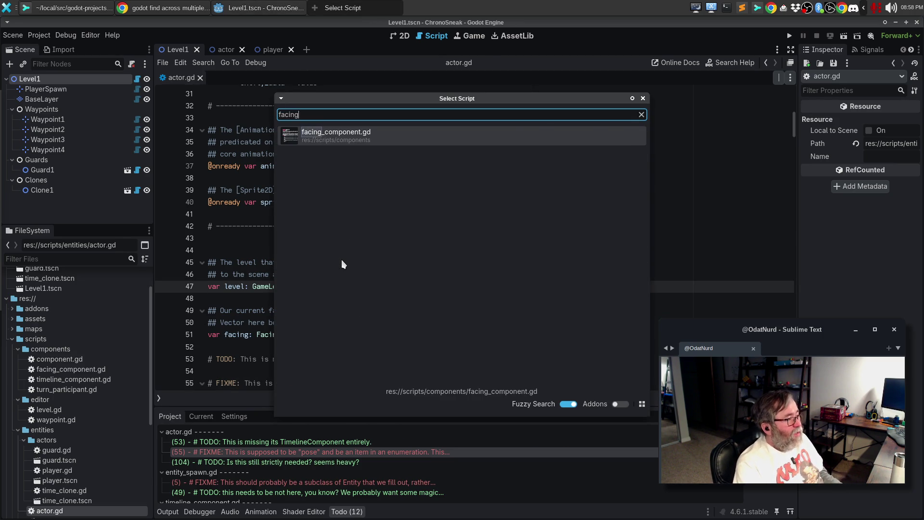
{"action": "key", "text": "Return"}
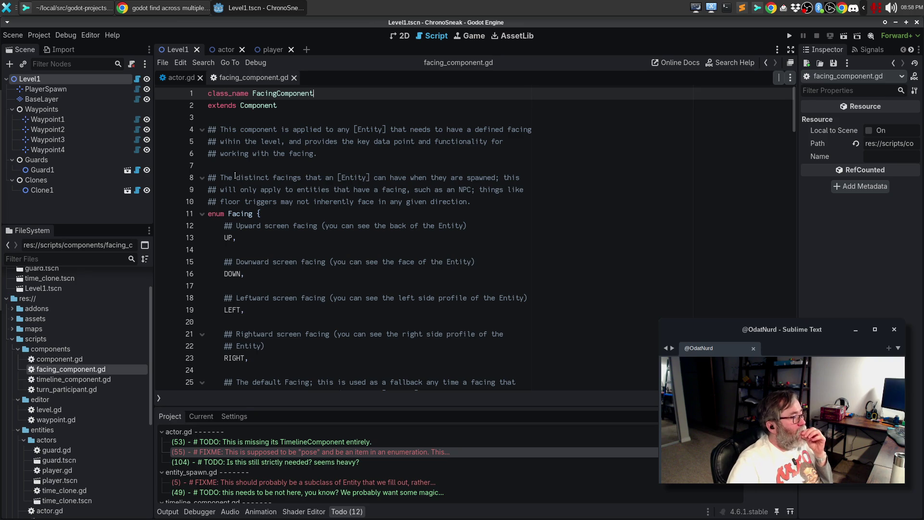
{"action": "triple_click", "coordinate": [239, 179]}
{"action": "left_click_drag", "start_coordinate": [238, 180], "coordinate": [245, 284]}
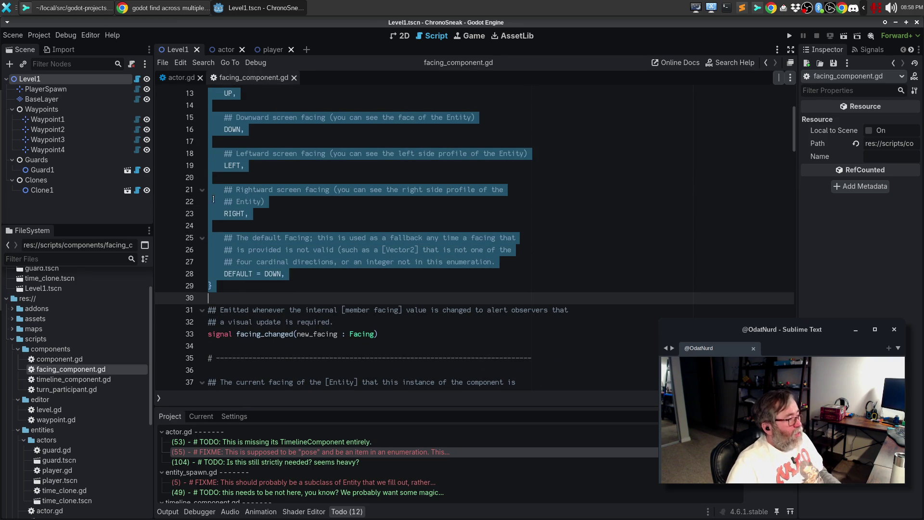
{"action": "scroll", "coordinate": [306, 159], "scroll_direction": "up", "scroll_amount": 4}
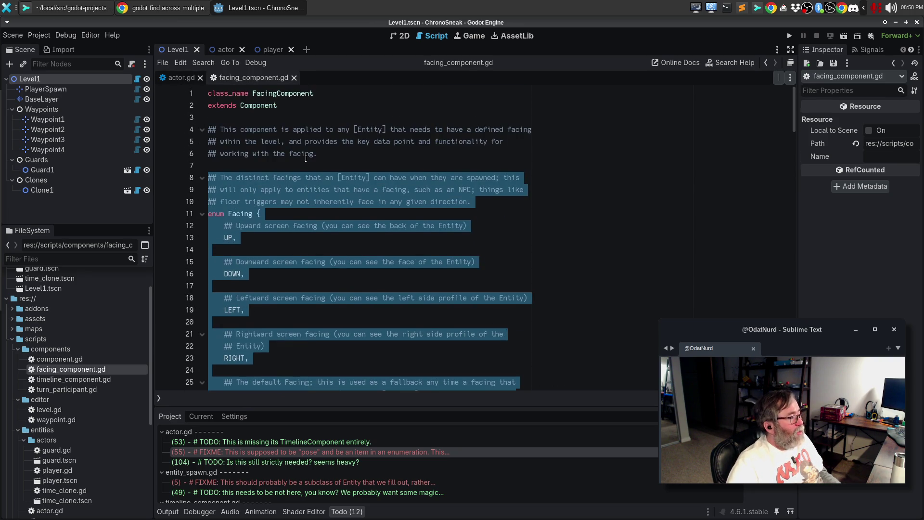
Paste the copied Facing enum into actor.gd at line 12.
{"action": "left_click", "coordinate": [181, 77]}
{"action": "scroll", "coordinate": [251, 146], "scroll_direction": "up", "scroll_amount": 10}
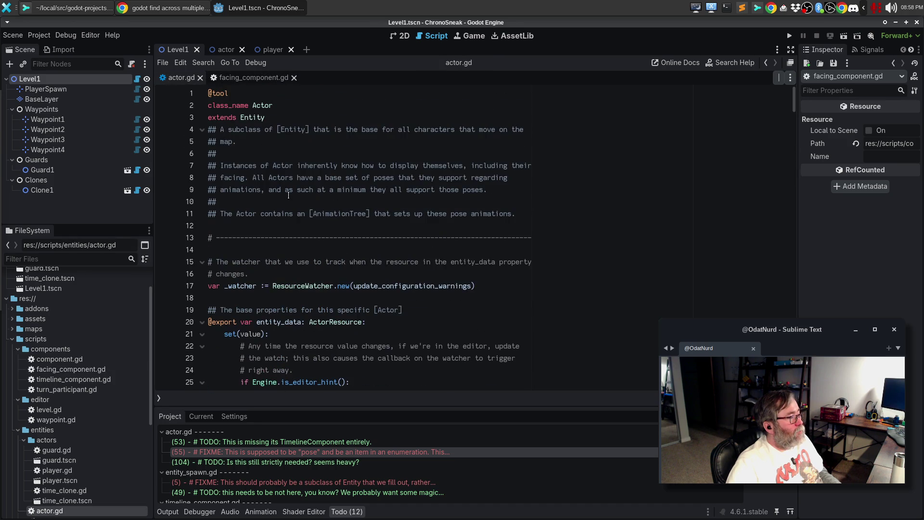
{"action": "left_click", "coordinate": [258, 228]}
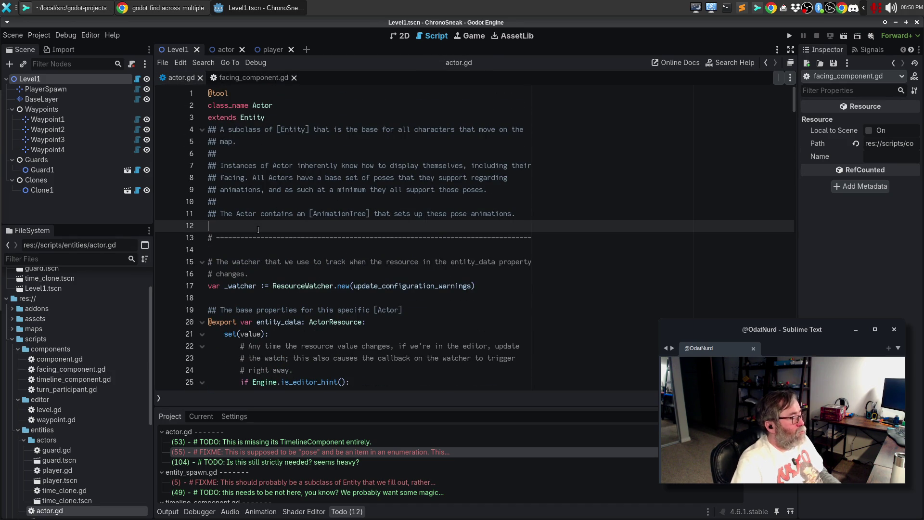
{"action": "key", "text": "Return"}
{"action": "type", "text": "## The distinct facings that an [Entity] can have when they are spawned; this ## will only apply to entities that have a facing, such as an NPC; things like ## floor triggers may not inherently face in any given direction. enum Facing { \t## Upward screen facing (you can see the back of the Entity) \tUP,  \t## Downward screen facing (you can see the face of the Entity) \tDOWN,  \t## Leftward screen facing (you can see the left side profile of the Entity) \tLEFT,  \t## Rightward screen facing (you can see the right side profile of the \t## Entity) \tRIGHT,  \t## The default Facing; this is used as a fallback any time a facing that \t## is provided is not valid (such as a [Vector2] that is not one of the \t## four cardinal directions, or an integer not in this enumeration. \tDEFAULT = DOWN, }"}
{"action": "scroll", "coordinate": [393, 233], "scroll_direction": "down", "scroll_amount": 2}
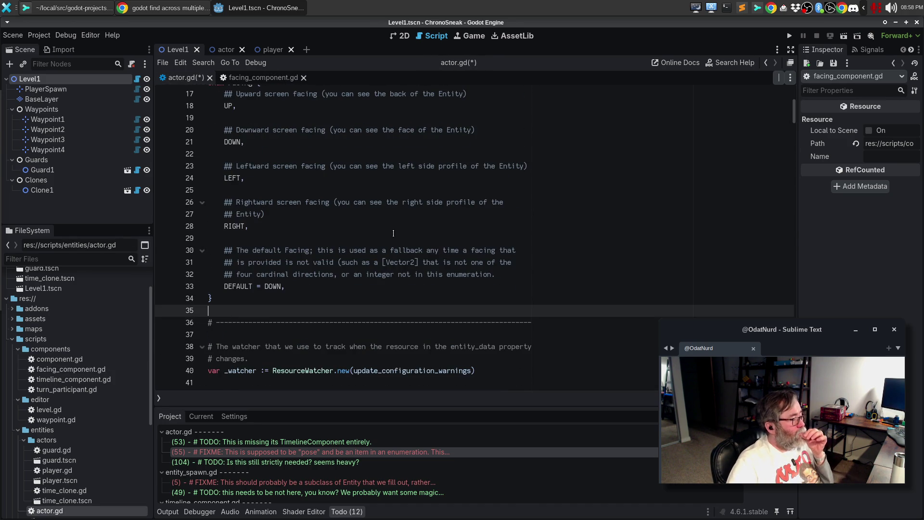
{"action": "scroll", "coordinate": [258, 183], "scroll_direction": "up", "scroll_amount": 3}
Rename the pasted enum from Facing to Pose.
{"action": "double_click", "coordinate": [238, 192]}
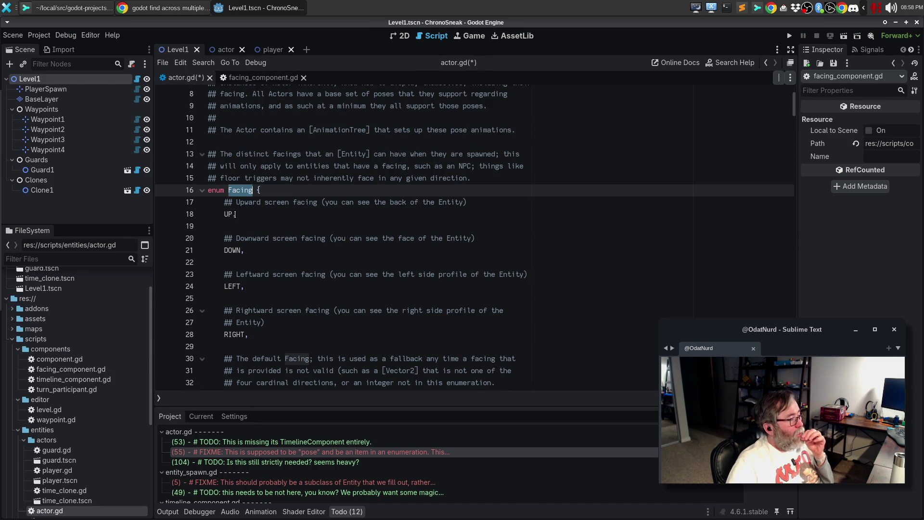
{"action": "type", "text": "Pose"}
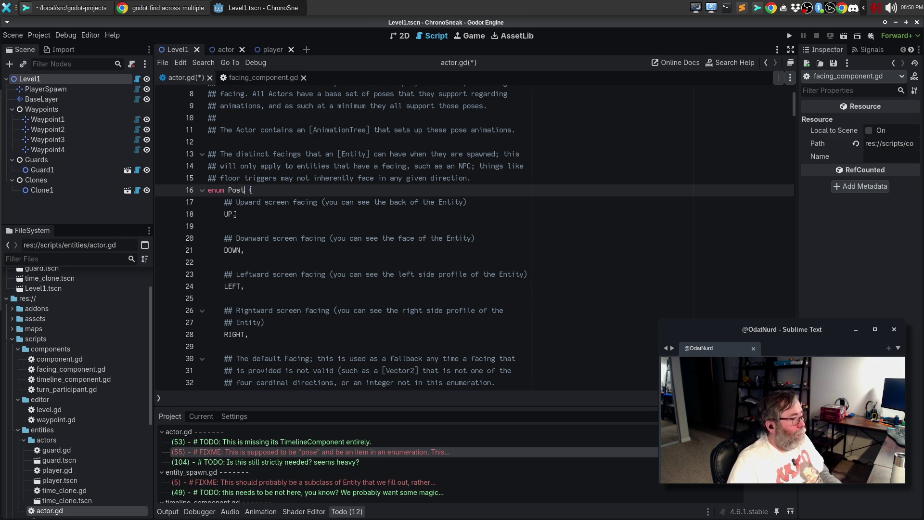
{"action": "scroll", "coordinate": [358, 277], "scroll_direction": "down", "scroll_amount": 3}
{"action": "scroll", "coordinate": [358, 277], "scroll_direction": "down", "scroll_amount": 3}
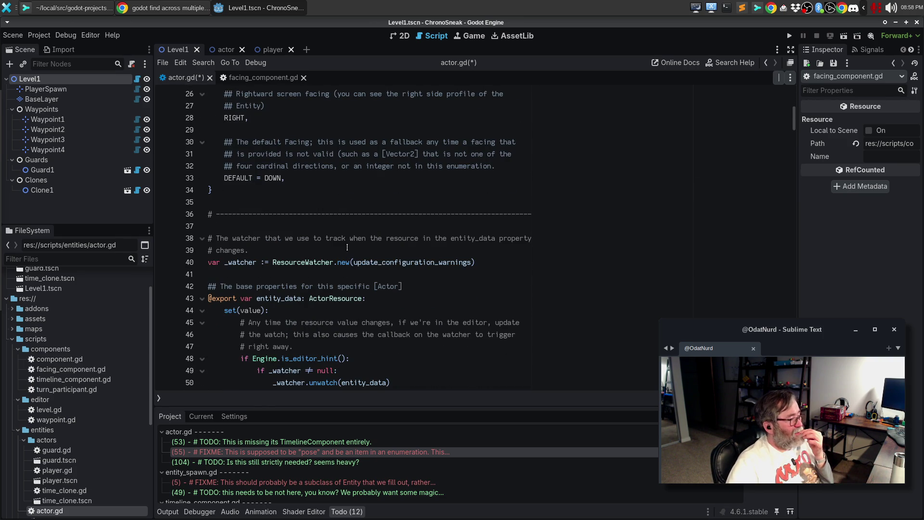
{"action": "scroll", "coordinate": [347, 247], "scroll_direction": "down", "scroll_amount": 4}
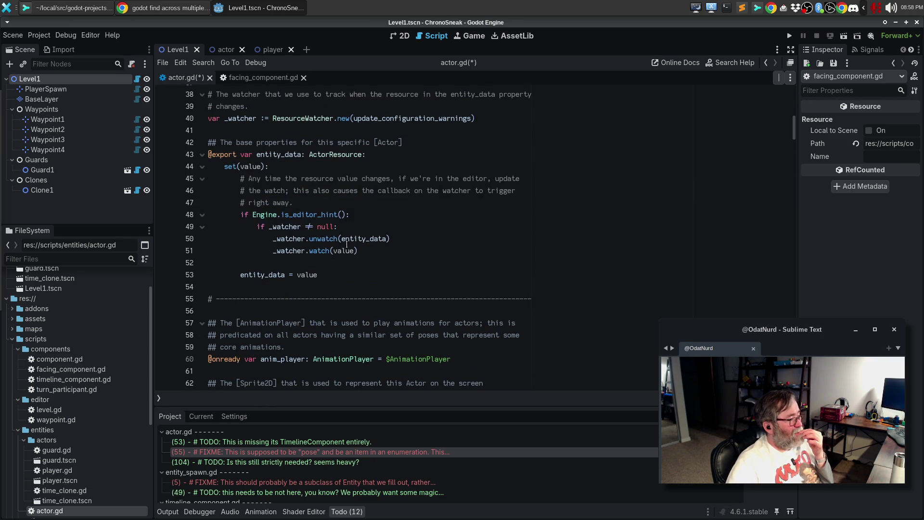
Review the TODO at line 53 and the pose FIXME at line 55, then save actor.gd.
{"action": "double_click", "coordinate": [270, 455]}
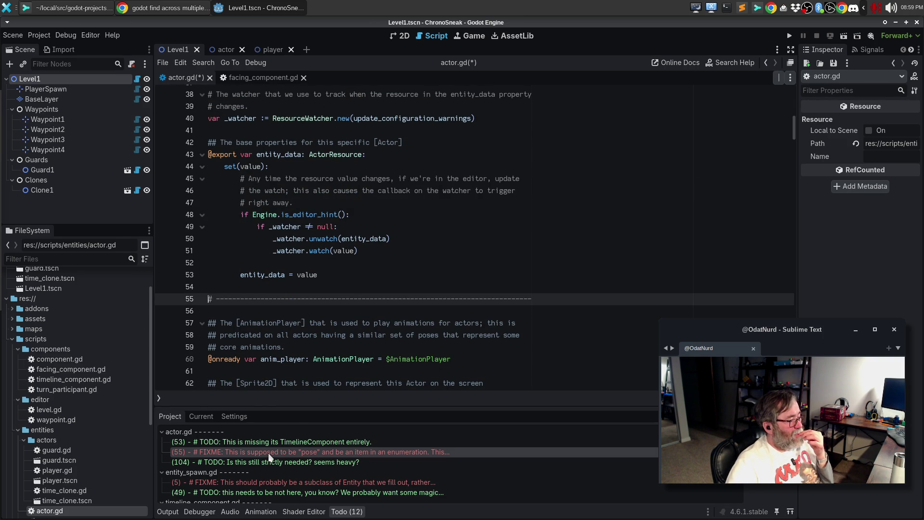
{"action": "double_click", "coordinate": [322, 441]}
{"action": "double_click", "coordinate": [318, 453]}
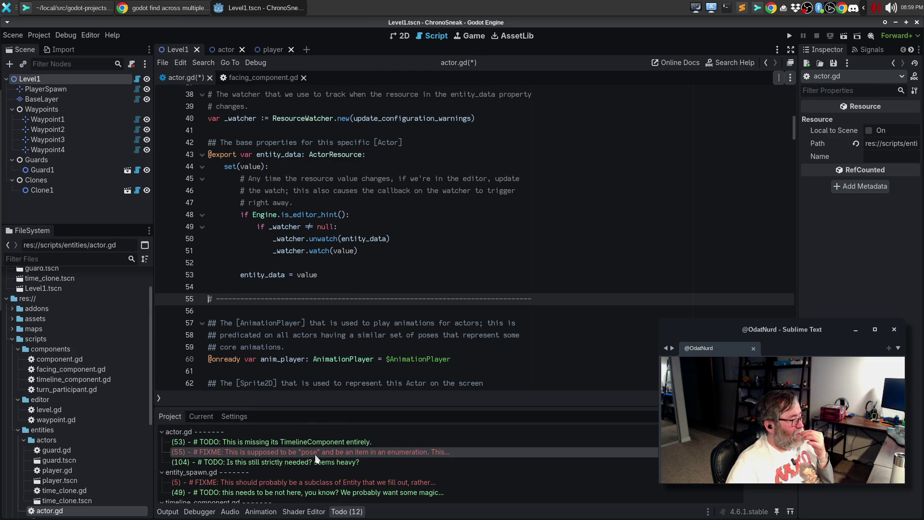
{"action": "left_click", "coordinate": [330, 310]}
{"action": "key", "text": "ctrl+s"}
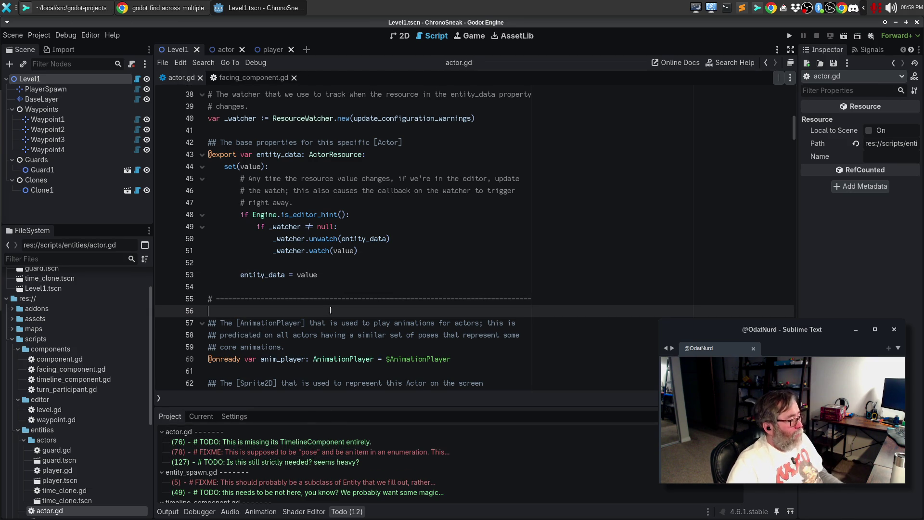
From the pose FIXME at line 78, step through every use of current_state.
{"action": "double_click", "coordinate": [368, 453]}
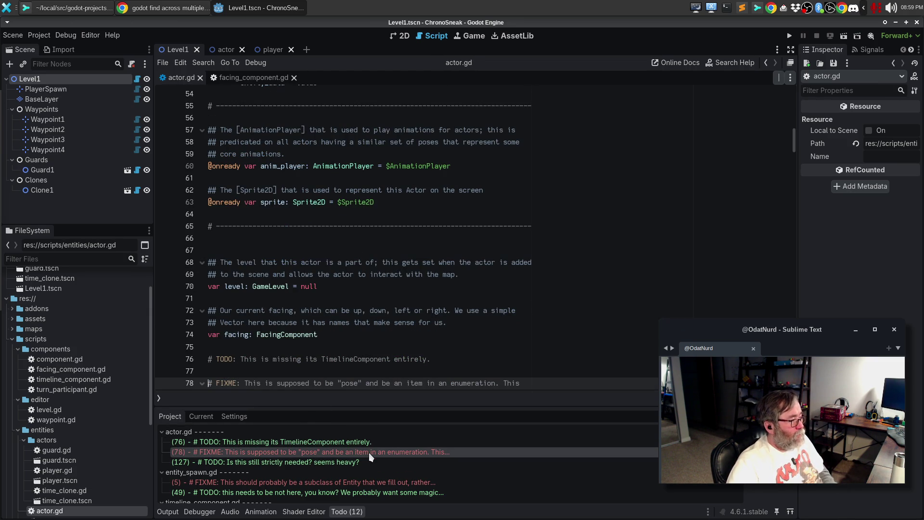
{"action": "scroll", "coordinate": [475, 314], "scroll_direction": "down", "scroll_amount": 3}
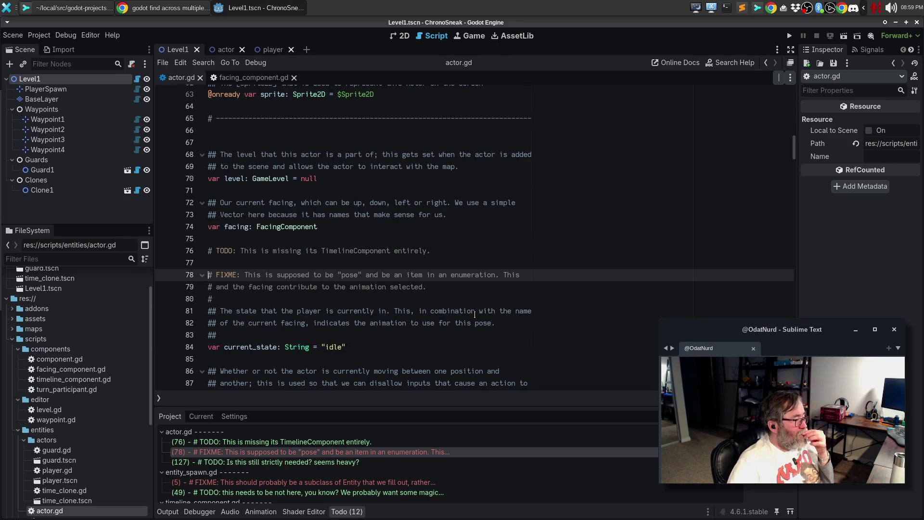
{"action": "left_click", "coordinate": [258, 347]}
{"action": "double_click", "coordinate": [258, 347]}
{"action": "key", "text": "F3"}
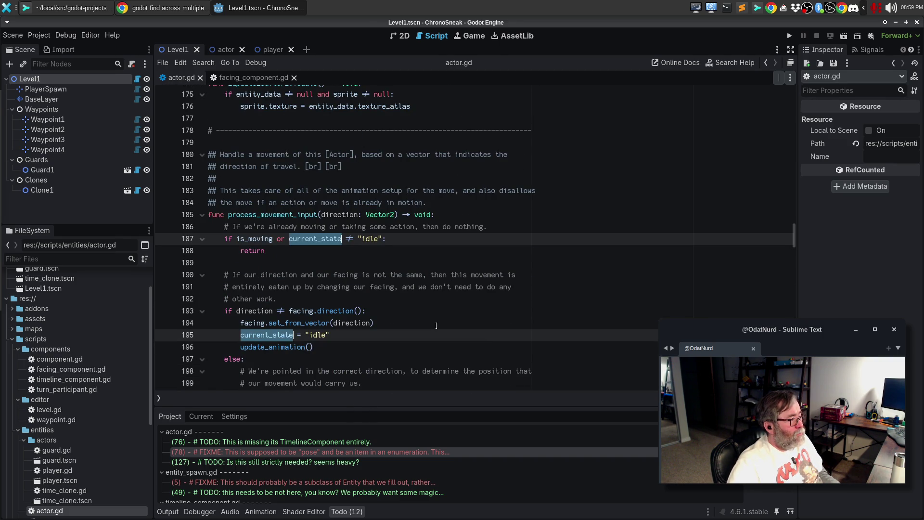
{"action": "key", "text": "F3"}
{"action": "key", "text": "F3"}
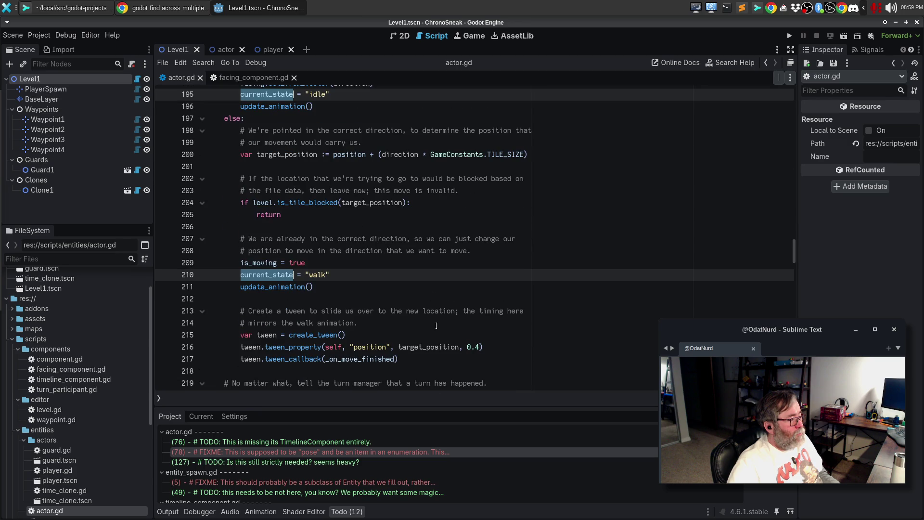
{"action": "key", "text": "F3"}
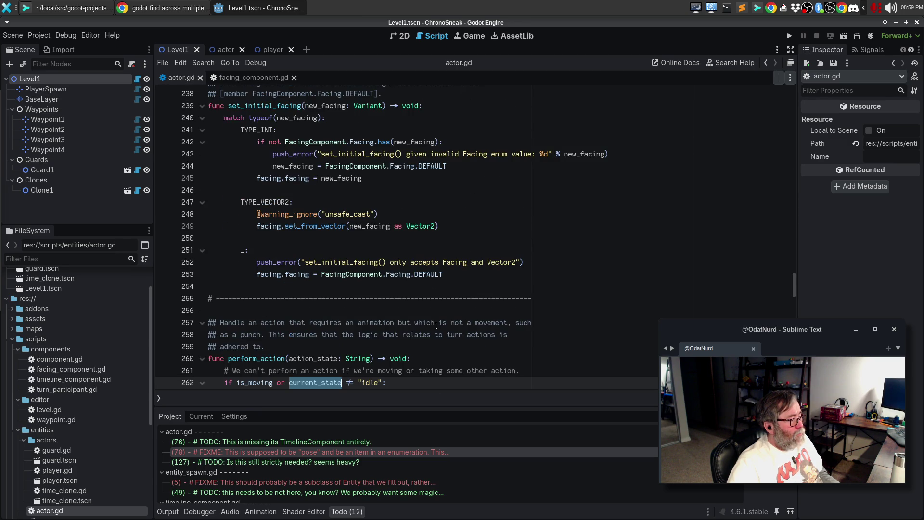
{"action": "key", "text": "F3"}
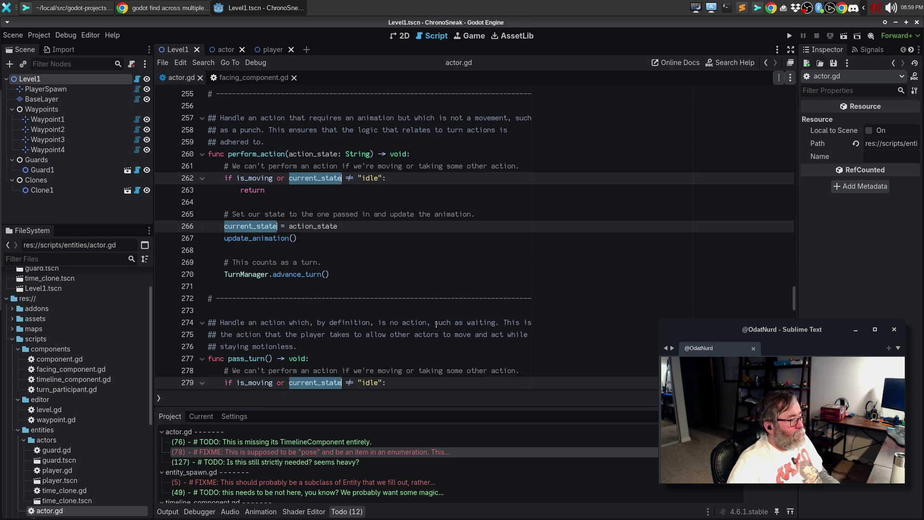
{"action": "key", "text": "F3"}
{"action": "key", "text": "F3"}
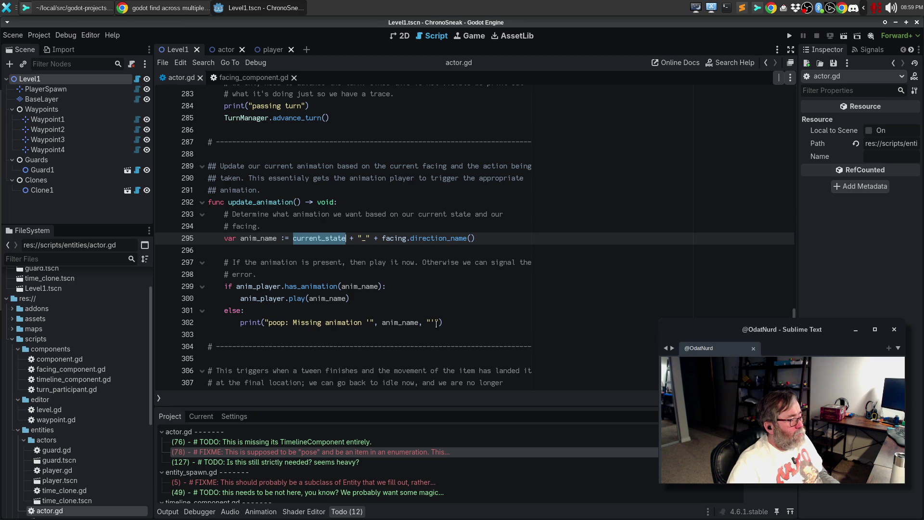
{"action": "key", "text": "F3"}
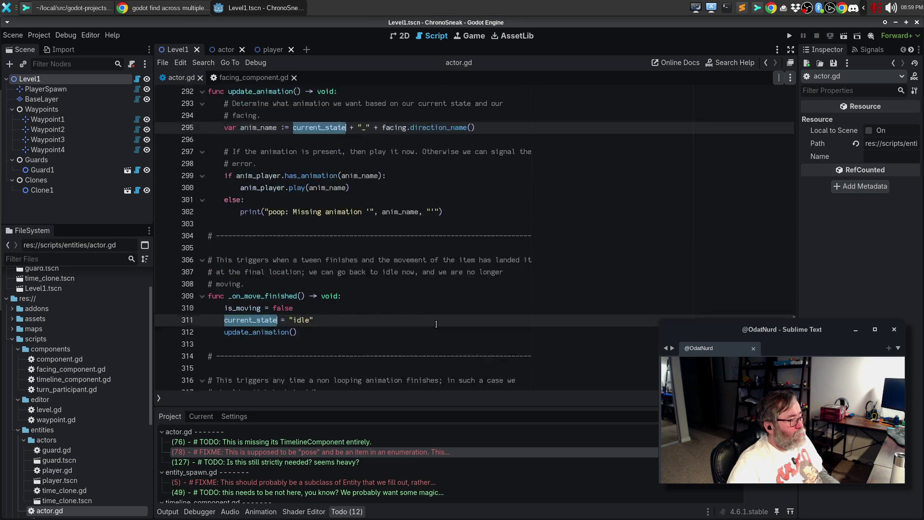
{"action": "key", "text": "F3"}
{"action": "key", "text": "F3"}
{"action": "key", "text": "F3"}
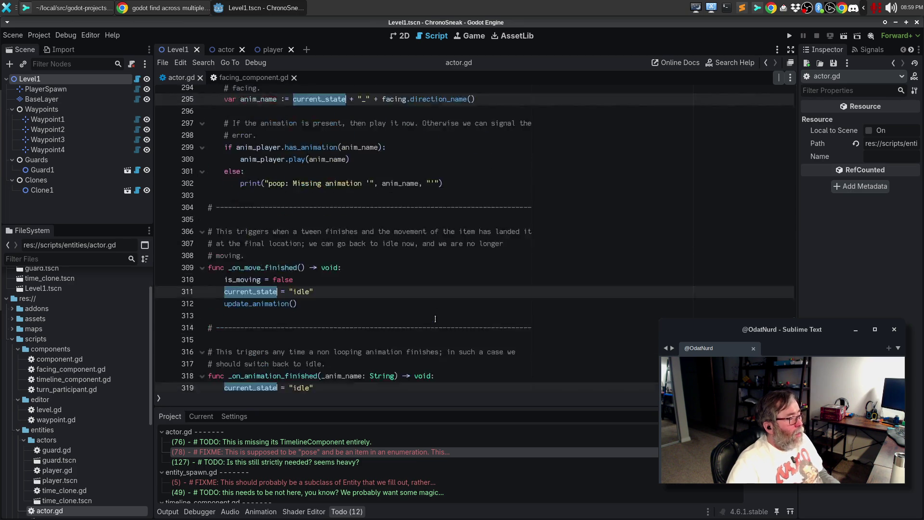
Clear the search and switch to the actor scene.
{"action": "left_click", "coordinate": [387, 188]}
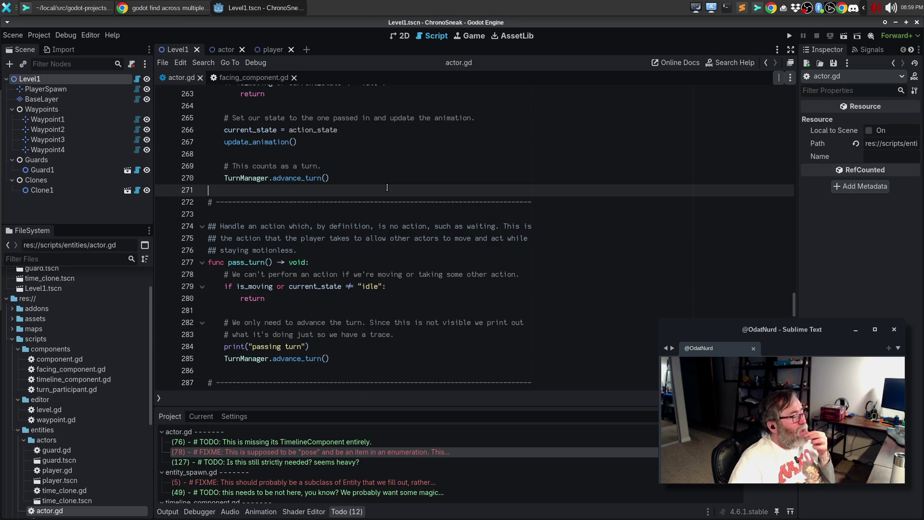
{"action": "scroll", "coordinate": [415, 243], "scroll_direction": "up", "scroll_amount": 20}
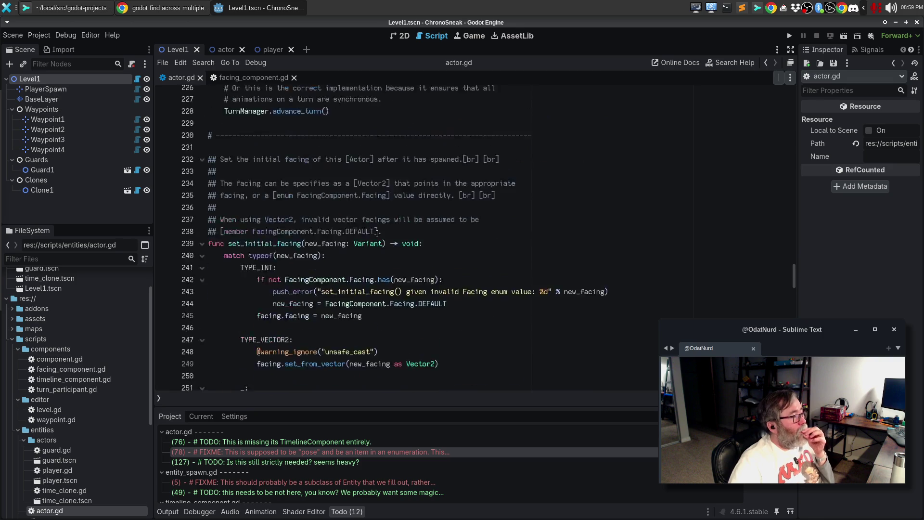
{"action": "scroll", "coordinate": [377, 234], "scroll_direction": "up", "scroll_amount": 7}
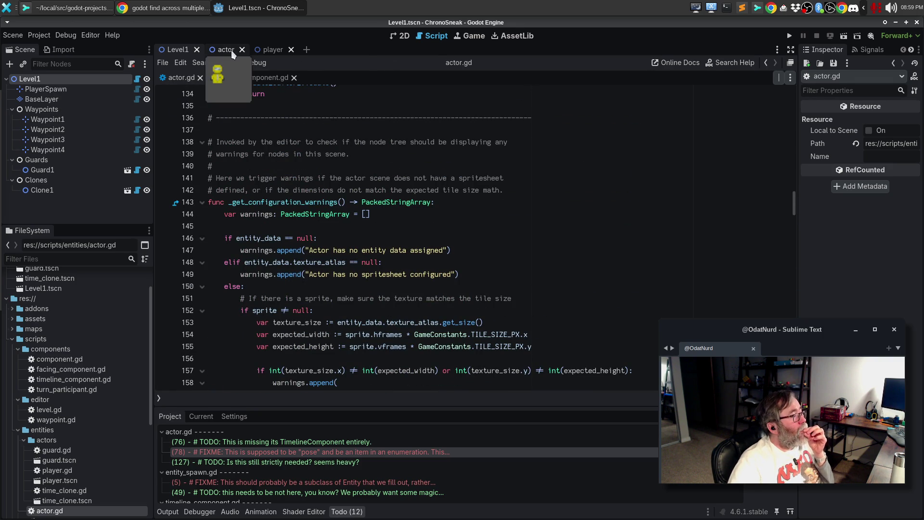
{"action": "left_click", "coordinate": [215, 51]}
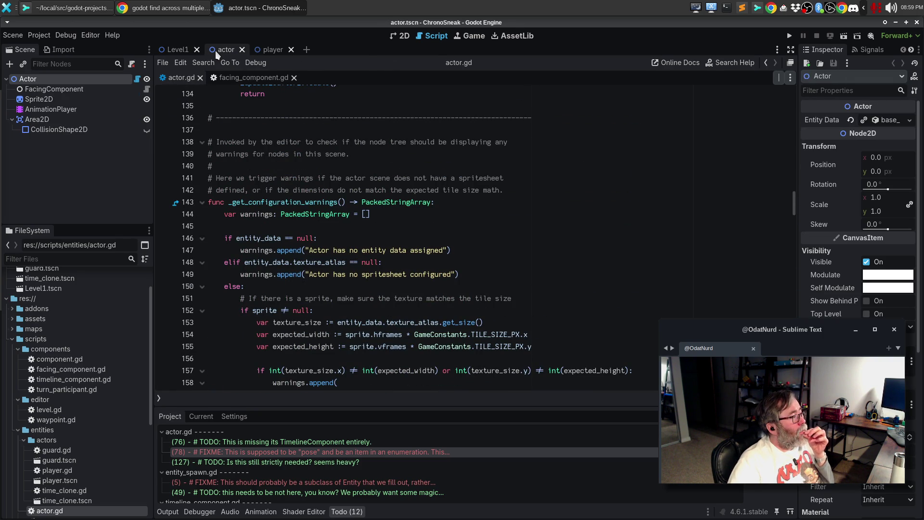
Select the AnimationPlayer and browse its idle, jump, punch, run and walk animations.
{"action": "left_click", "coordinate": [51, 108]}
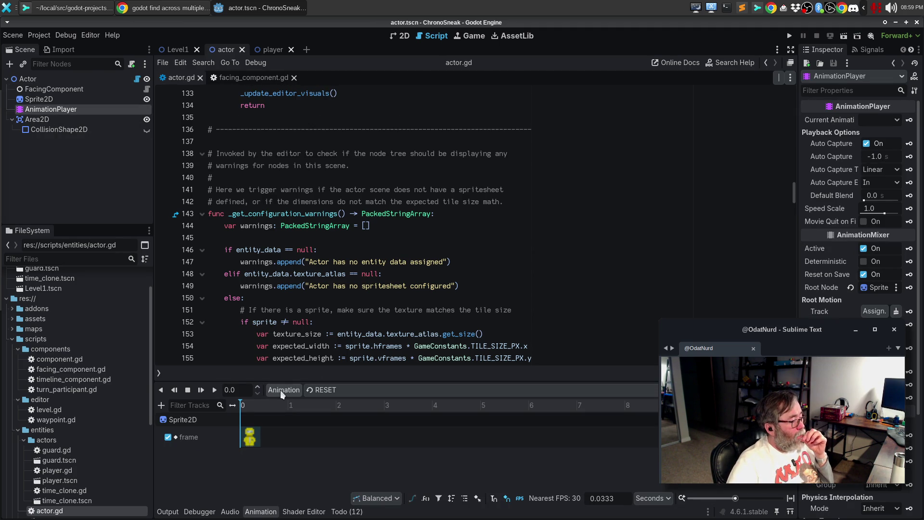
{"action": "left_click", "coordinate": [386, 394]}
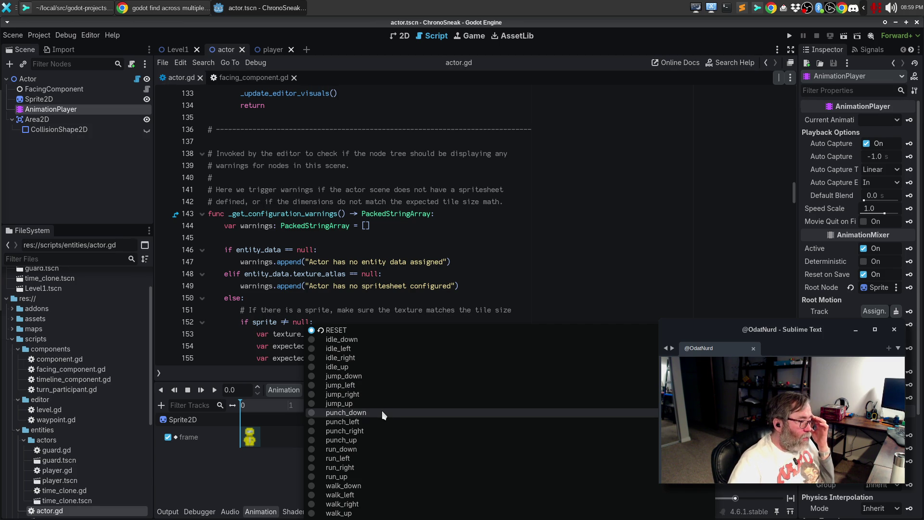
{"action": "left_click", "coordinate": [363, 220]}
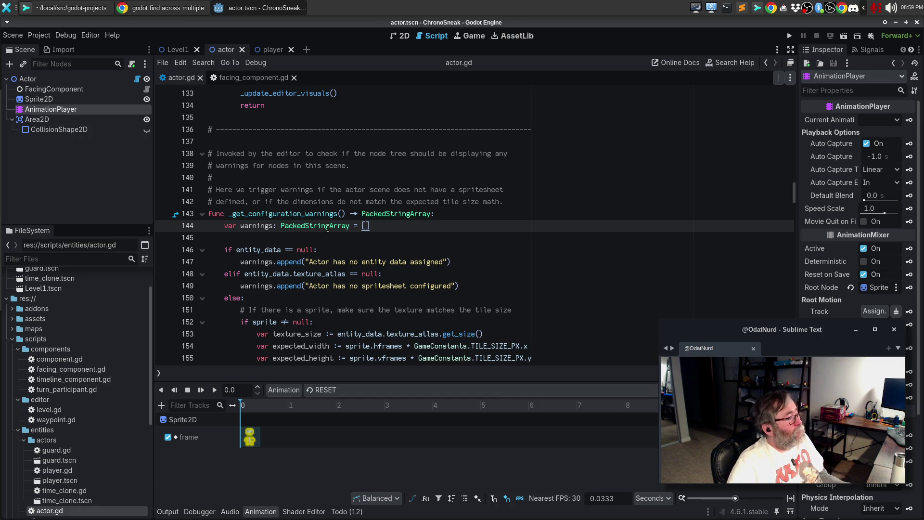
{"action": "scroll", "coordinate": [335, 227], "scroll_direction": "up", "scroll_amount": 6}
{"action": "scroll", "coordinate": [336, 227], "scroll_direction": "up", "scroll_amount": 20}
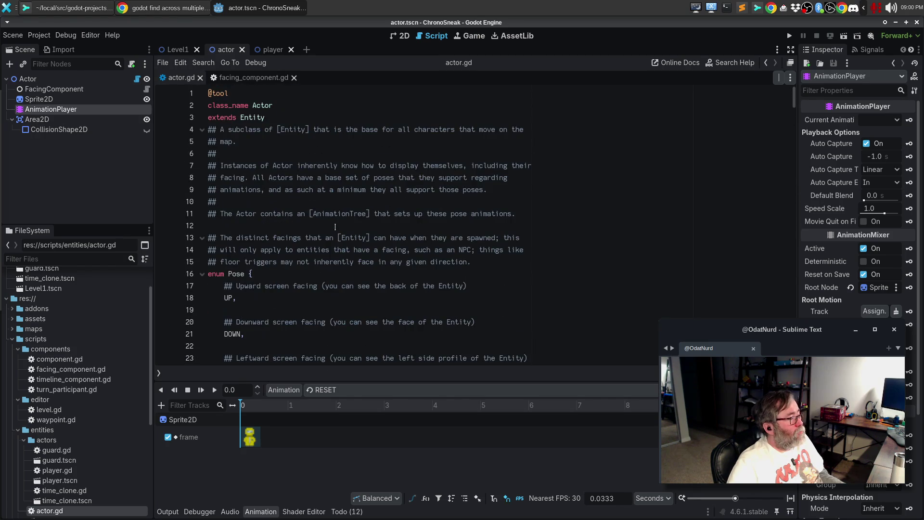
Add IDLE, JUMP, PUNCH, RUN and WALK entries at the top of the Pose enum.
{"action": "left_click", "coordinate": [296, 276]}
{"action": "key", "text": "Return"}
{"action": "type", "text": "IDLE,"}
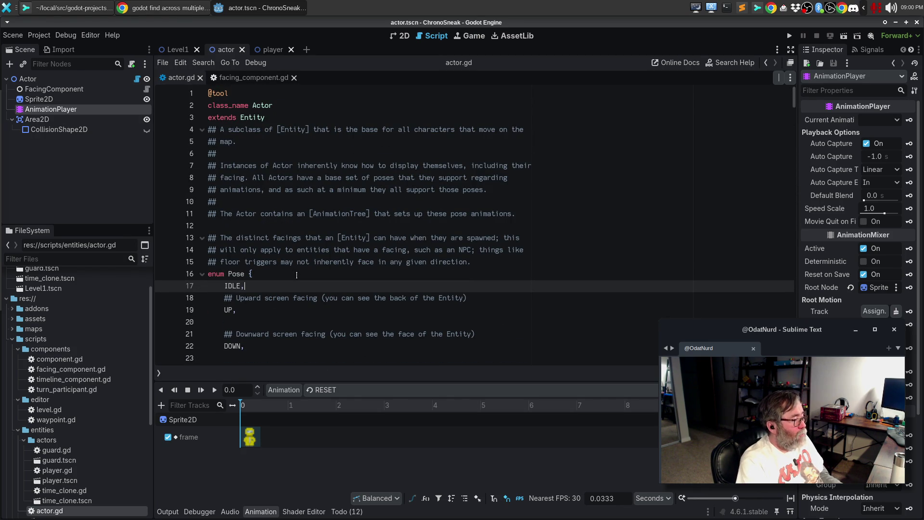
{"action": "key", "text": "Return"}
{"action": "type", "text": "JUMP,"}
{"action": "key", "text": "Return"}
{"action": "type", "text": "PUNCH,"}
{"action": "key", "text": "Return"}
{"action": "type", "text": "RUN,"}
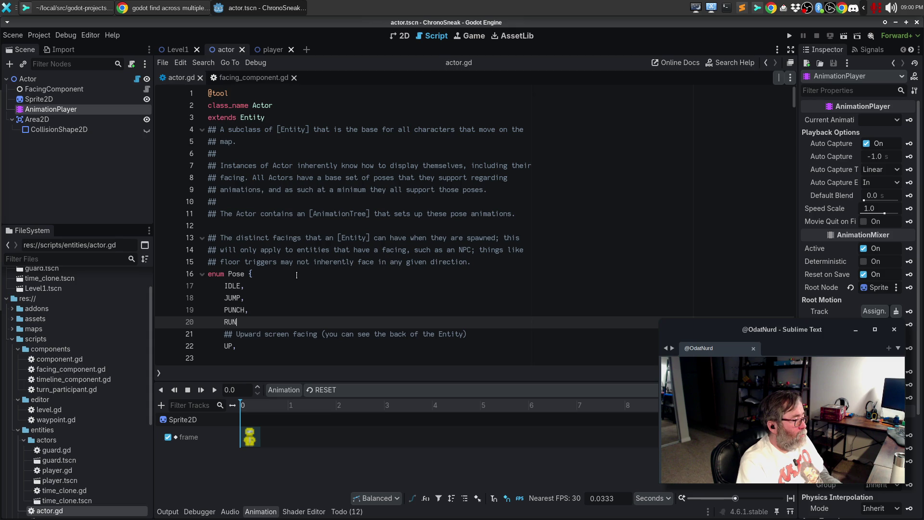
{"action": "key", "text": "Return"}
{"action": "type", "text": "WALK"}
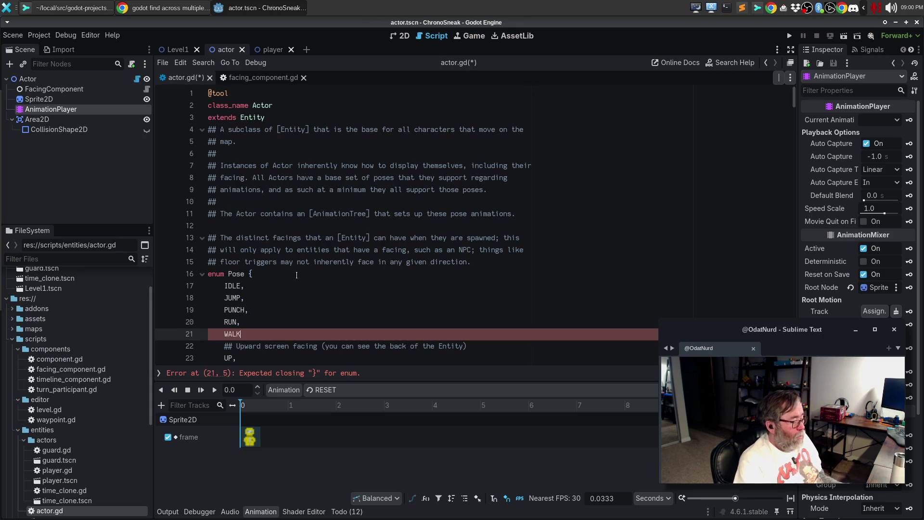
{"action": "type", "text": ","}
{"action": "key", "text": "Return"}
Reorder the poses to IDLE, WALK, RUN, PUNCH, JUMP.
{"action": "key", "text": "Up"}
{"action": "key", "text": "alt+Up"}
{"action": "key", "text": "alt+Up"}
{"action": "key", "text": "alt+Up"}
{"action": "key", "text": "Down"}
{"action": "key", "text": "Down"}
{"action": "key", "text": "Down"}
{"action": "key", "text": "alt+Up"}
{"action": "key", "text": "alt+Up"}
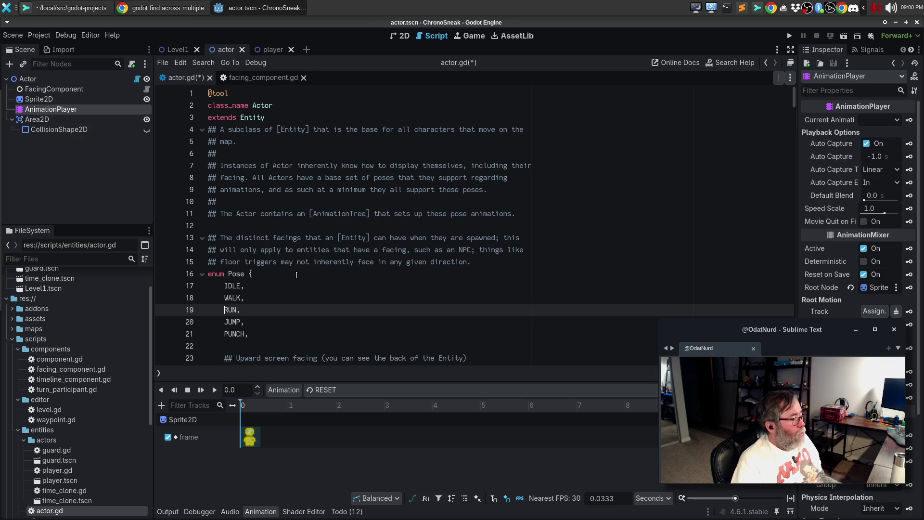
{"action": "key", "text": "Down"}
{"action": "key", "text": "Down"}
{"action": "key", "text": "alt+Up"}
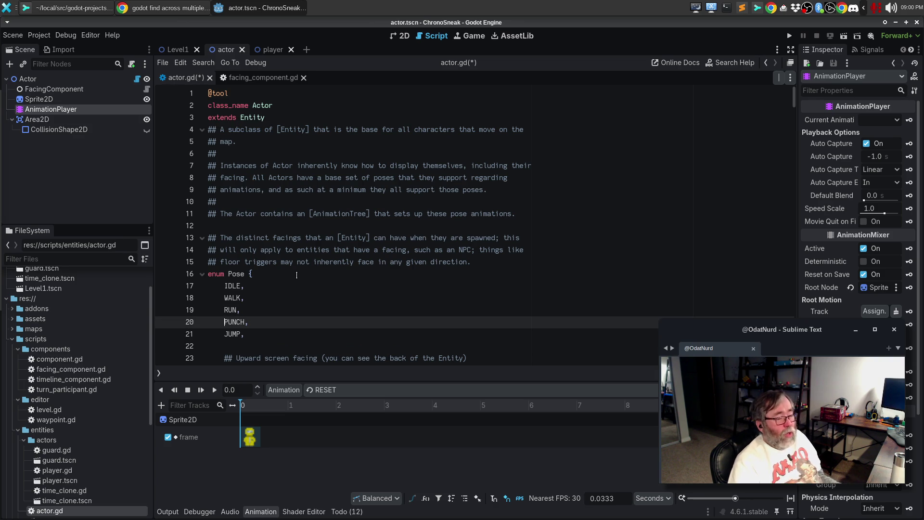
{"action": "key", "text": "Down"}
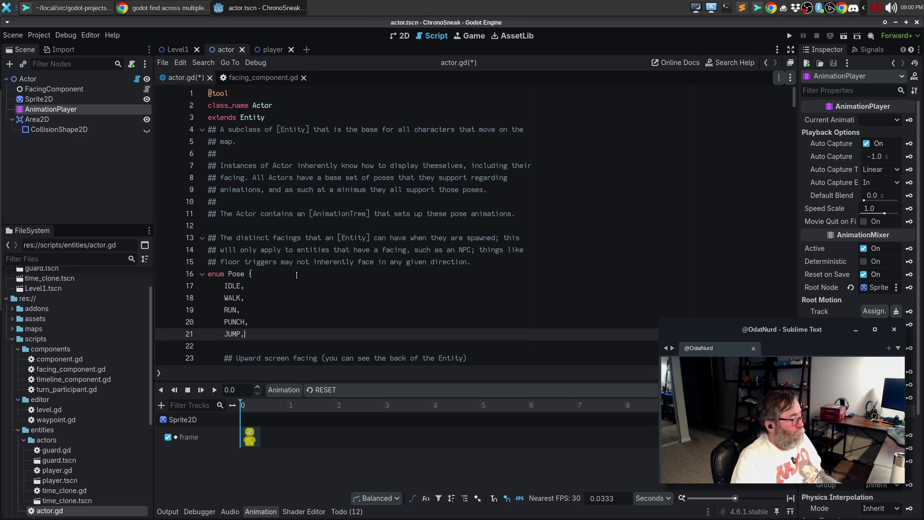
{"action": "scroll", "coordinate": [340, 235], "scroll_direction": "down", "scroll_amount": 4}
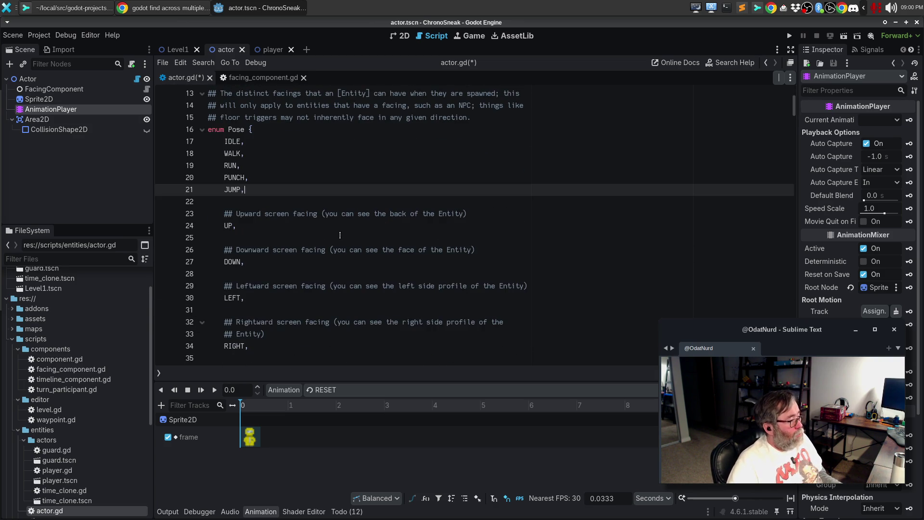
{"action": "scroll", "coordinate": [268, 321], "scroll_direction": "down", "scroll_amount": 4}
{"action": "scroll", "coordinate": [278, 263], "scroll_direction": "up", "scroll_amount": 6}
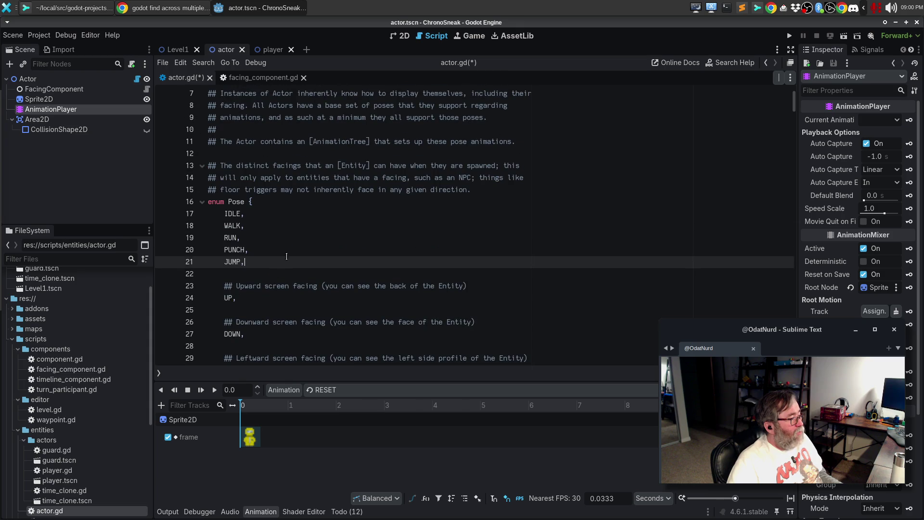
Add a DEFAULT=IDLE entry after JUMP.
{"action": "key", "text": "Return"}
{"action": "key", "text": "Return"}
{"action": "type", "text": "DEF"}
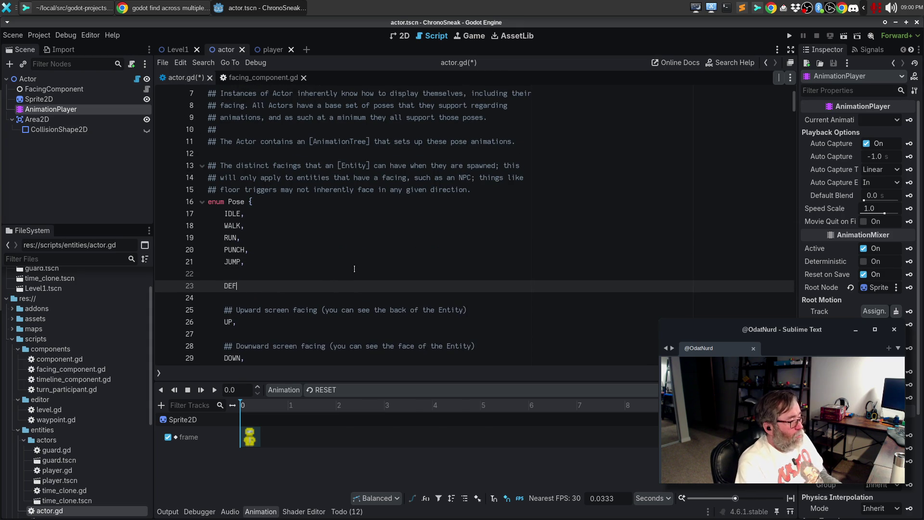
{"action": "type", "text": "AULT=IDLE,"}
{"action": "key", "text": "Escape"}
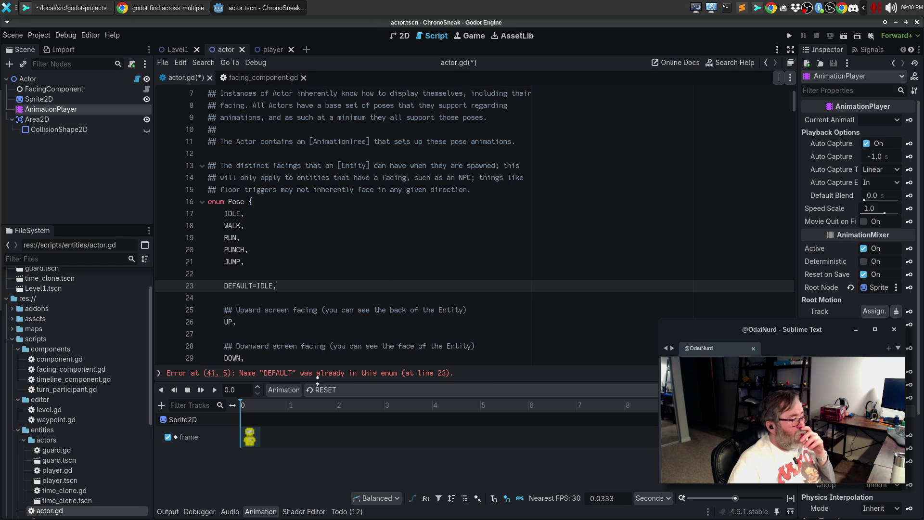
Jump to the conflicting DEFAULT = DOWN at line 41 and collapse the Animation panel.
{"action": "double_click", "coordinate": [284, 374]}
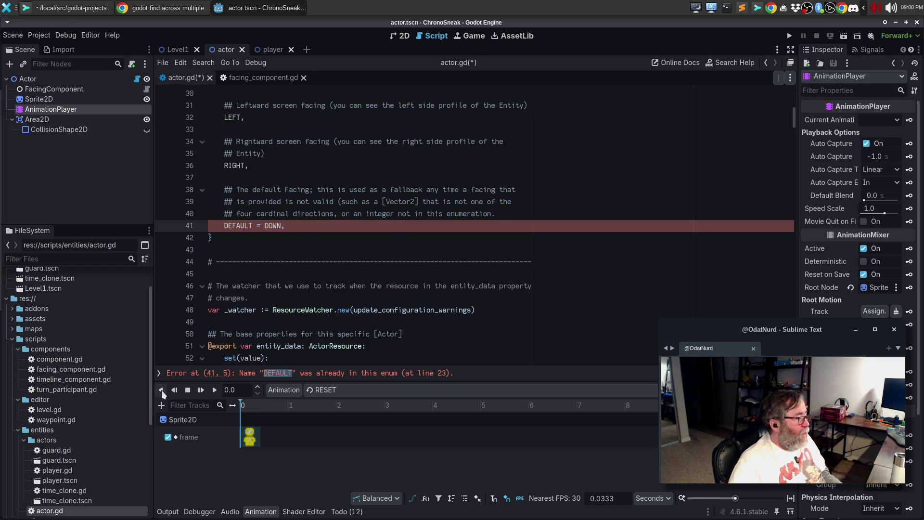
{"action": "left_click", "coordinate": [260, 511]}
{"action": "scroll", "coordinate": [432, 329], "scroll_direction": "up", "scroll_amount": 9}
{"action": "scroll", "coordinate": [432, 329], "scroll_direction": "up", "scroll_amount": 1}
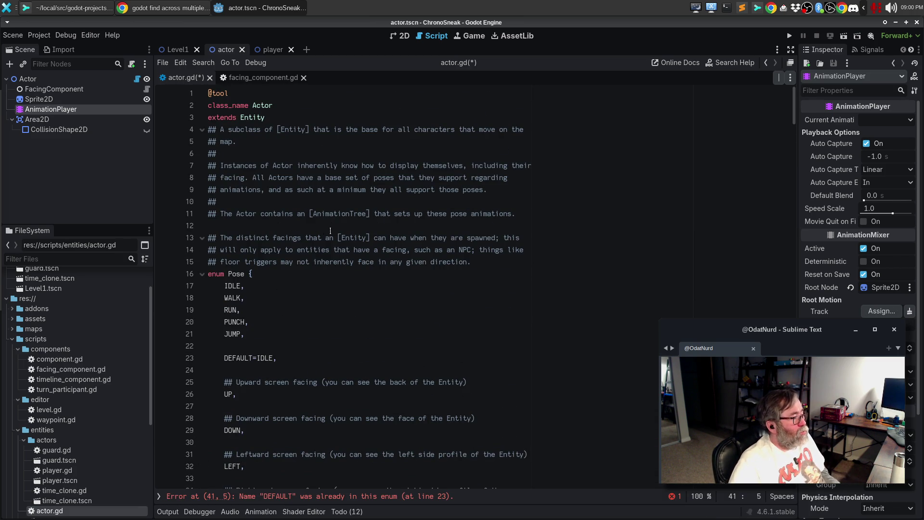
{"action": "left_click_drag", "start_coordinate": [323, 230], "coordinate": [271, 236]}
Write the doc line 'The distinct poses that an [Actor] can have; the base [class AnimationPlayer]'.
{"action": "key", "text": "Up"}
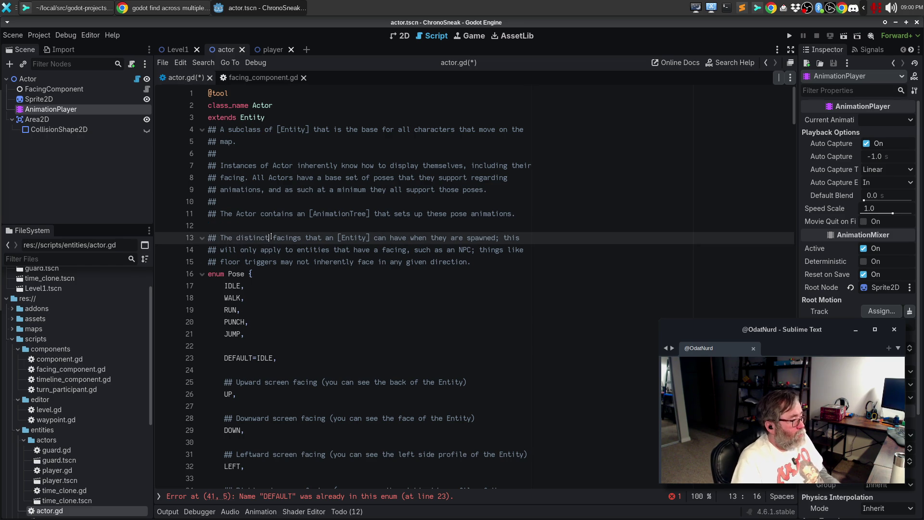
{"action": "key", "text": "Return"}
{"action": "type", "text": "## THe"}
{"action": "key", "text": "BackSpace"}
{"action": "key", "text": "BackSpace"}
{"action": "type", "text": "he dis"}
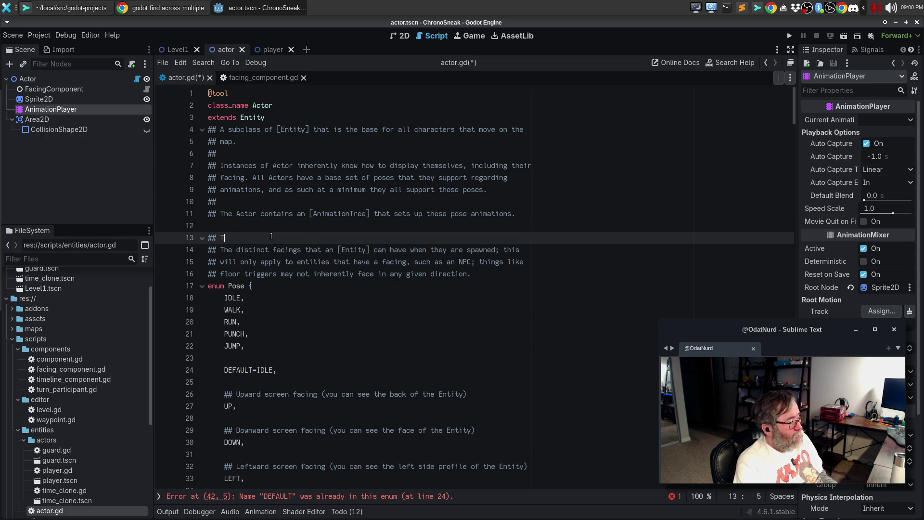
{"action": "type", "text": "tinct "}
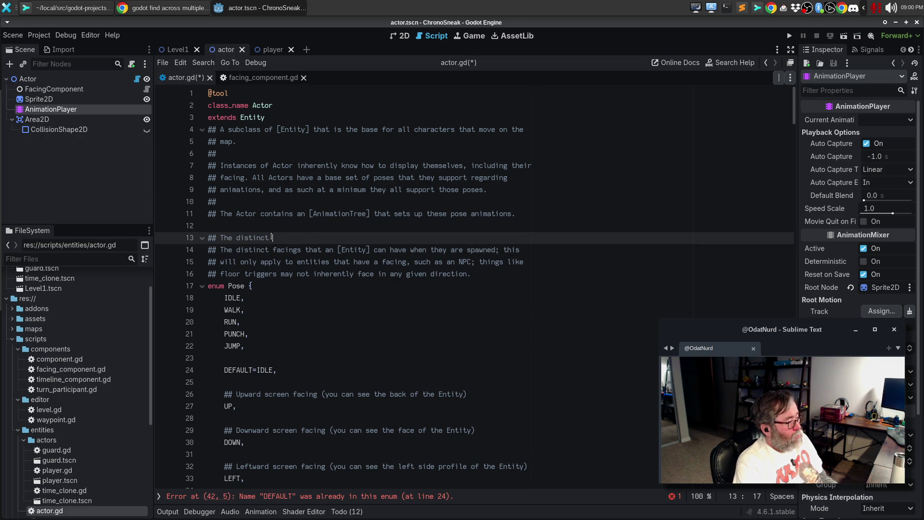
{"action": "type", "text": "poses t"}
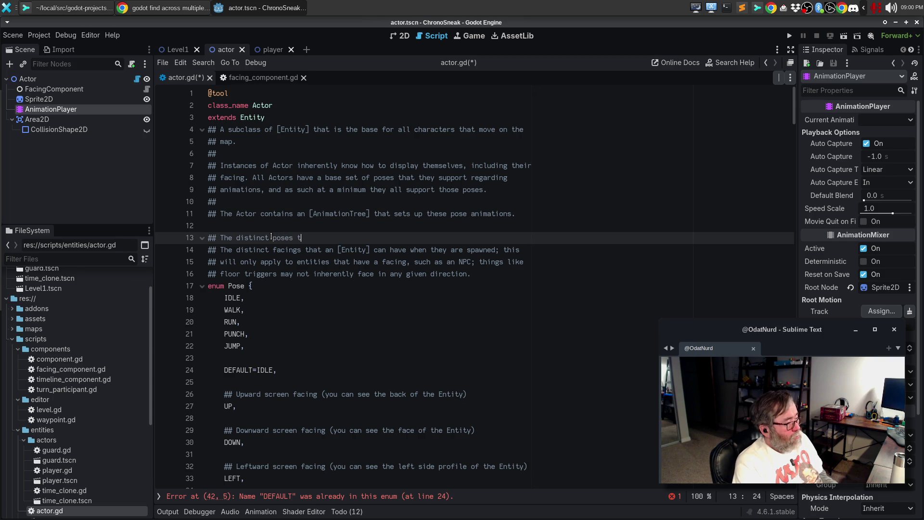
{"action": "type", "text": "hat an ["}
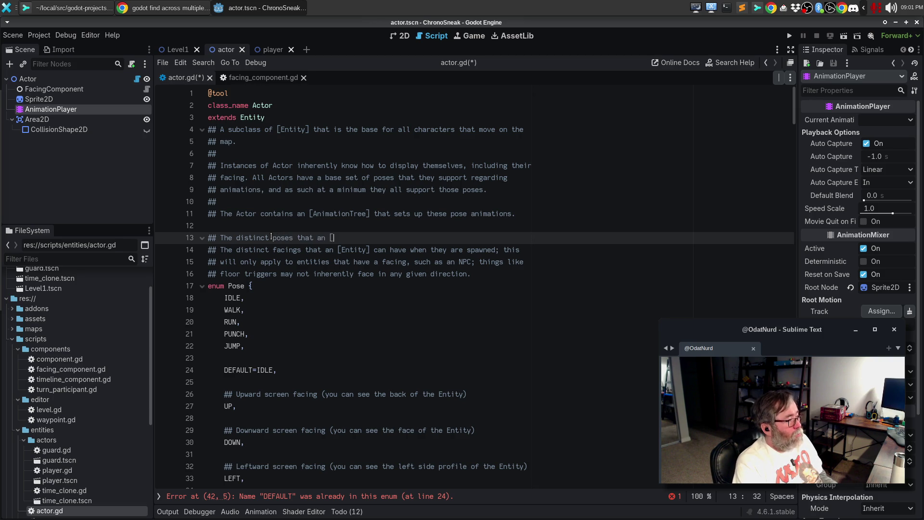
{"action": "type", "text": "Actor]"}
{"action": "type", "text": "["}
{"action": "key", "text": "BackSpace"}
{"action": "type", "text": "can have"}
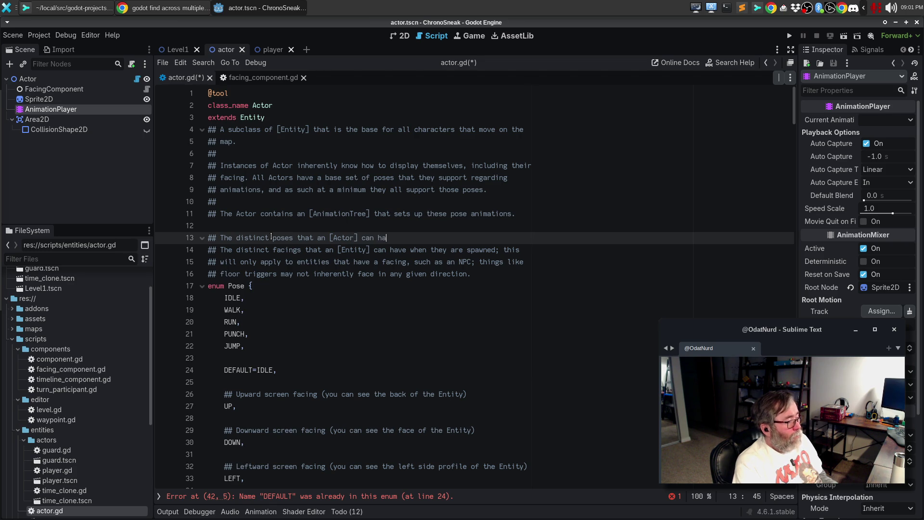
{"action": "key", "text": "BackSpace"}
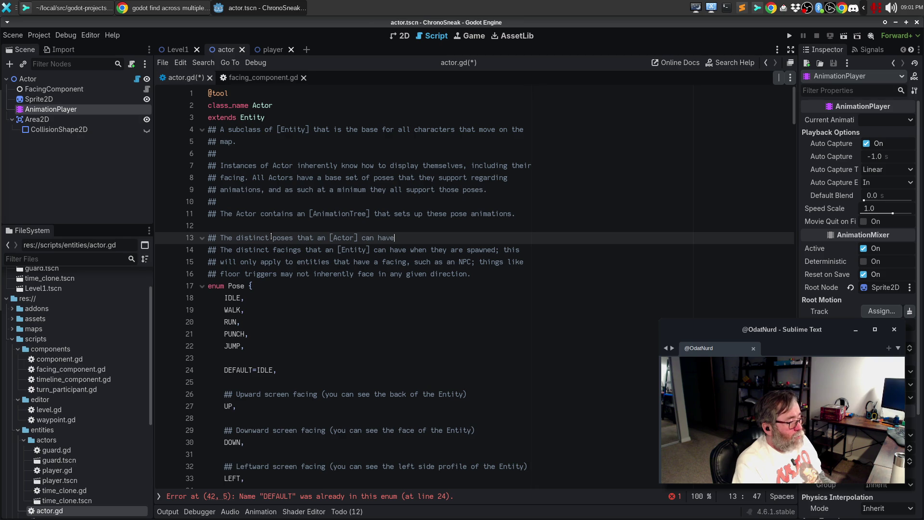
{"action": "type", "text": "; the"}
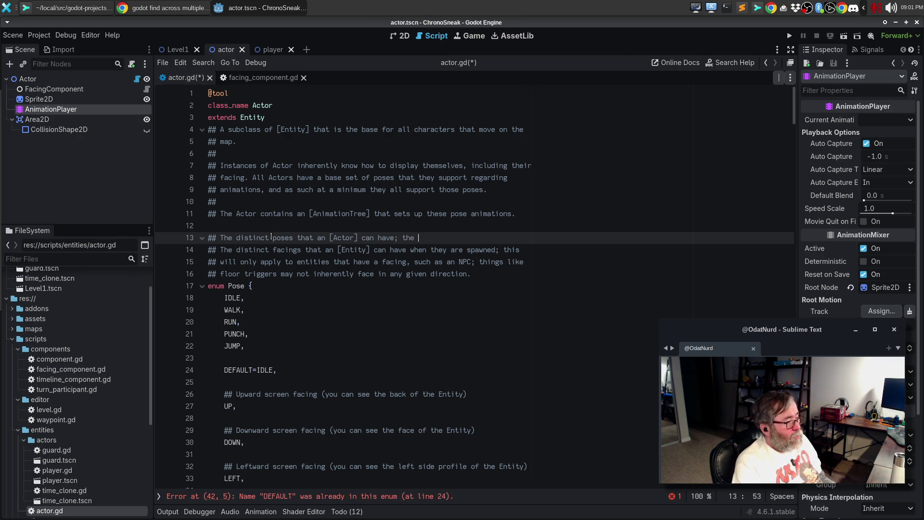
{"action": "type", "text": "bnase"}
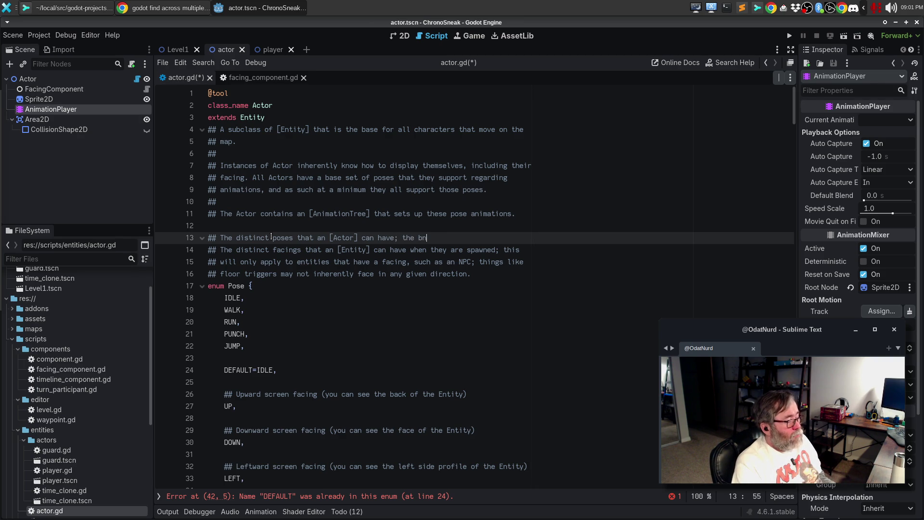
{"action": "key", "text": "BackSpace"}
{"action": "key", "text": "BackSpace"}
{"action": "key", "text": "BackSpace"}
{"action": "type", "text": "ase animation"}
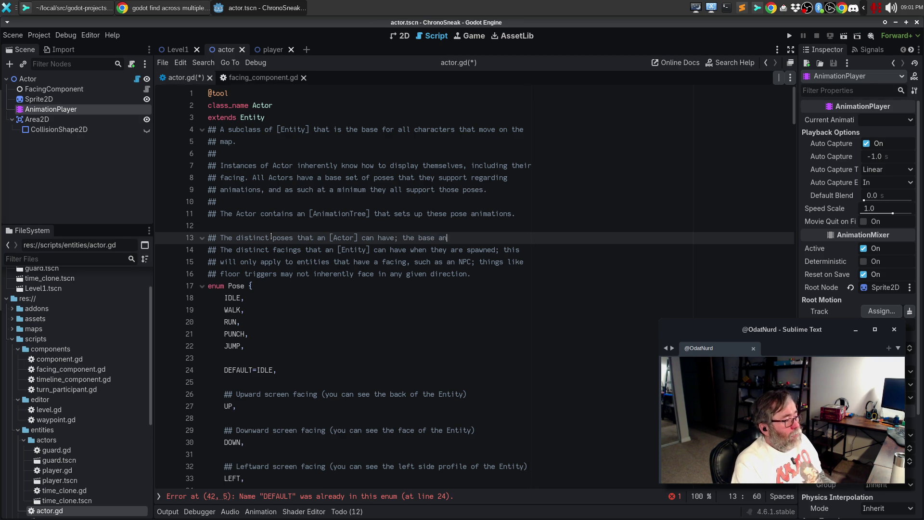
{"action": "key", "text": "ctrl+BackSpace"}
{"action": "type", "text": "[class Animation"}
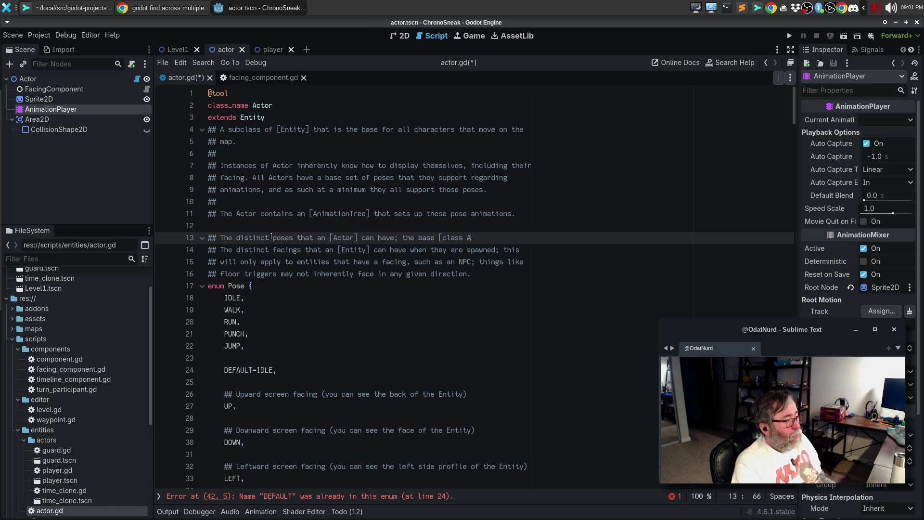
{"action": "type", "text": "Player]"}
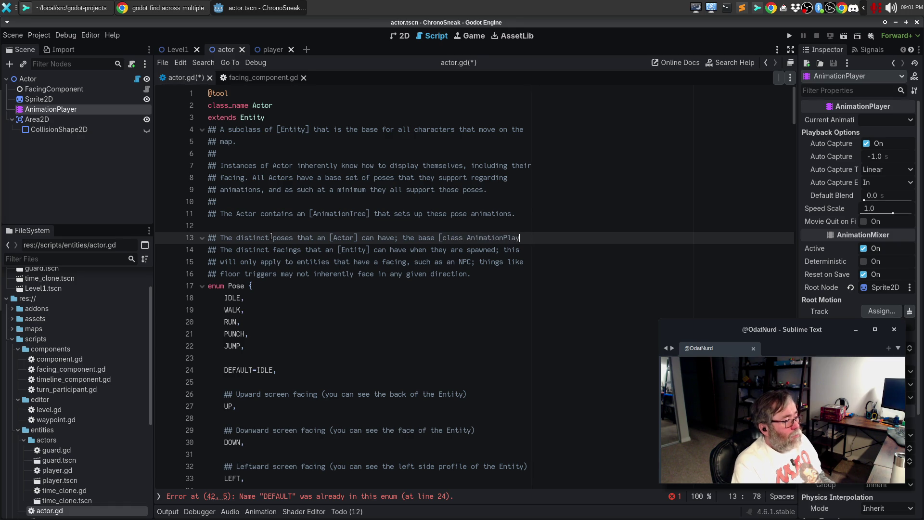
Continue it with 'in every actor has animations for each of these poses' and select the old facing lines.
{"action": "key", "text": "Return"}
{"action": "type", "text": "## in the "}
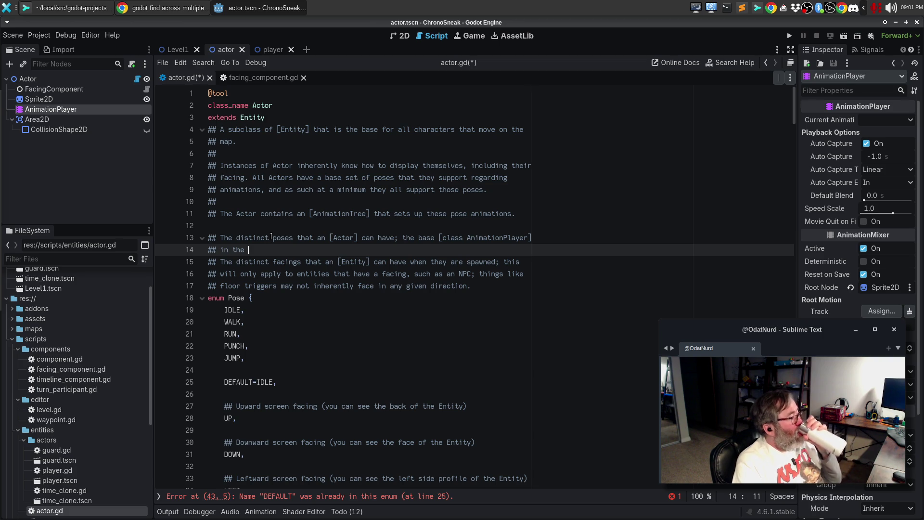
{"action": "type", "text": "actor"}
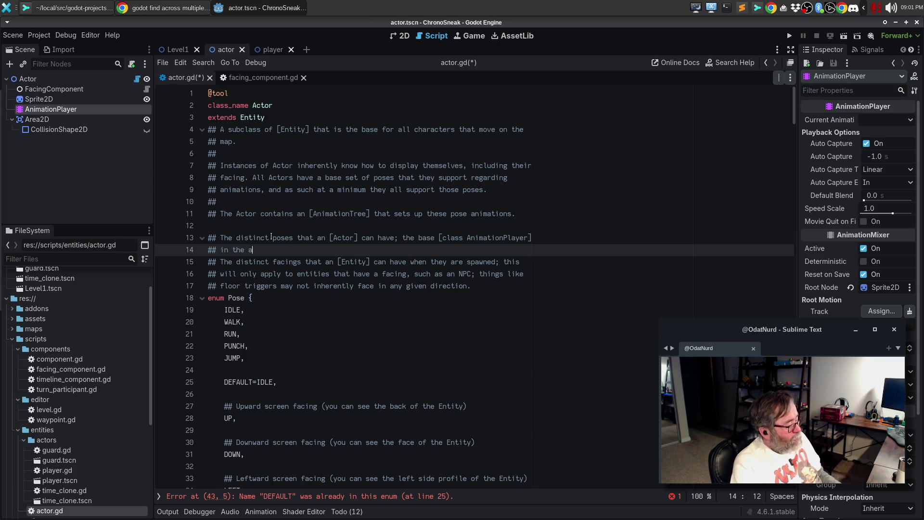
{"action": "key", "text": "ctrl+BackSpace"}
{"action": "key", "text": "ctrl+BackSpace"}
{"action": "type", "text": "every as"}
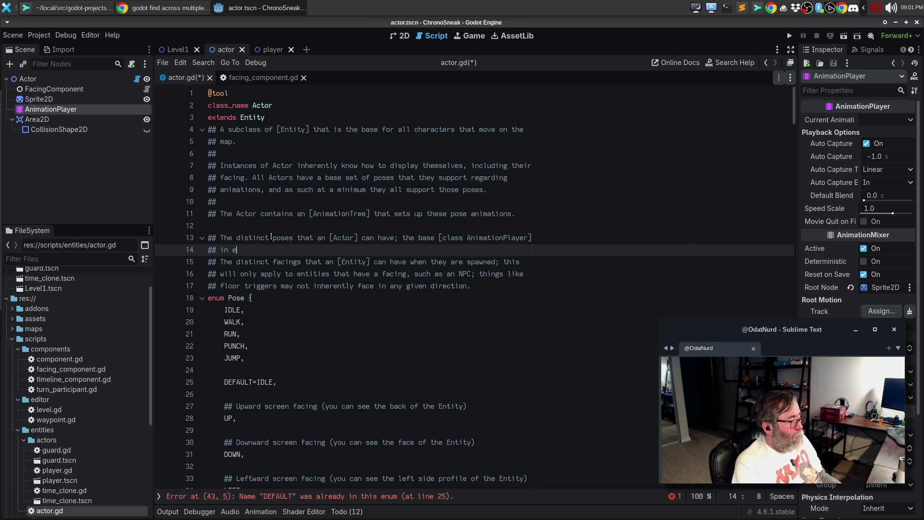
{"action": "key", "text": "BackSpace"}
{"action": "type", "text": "c"}
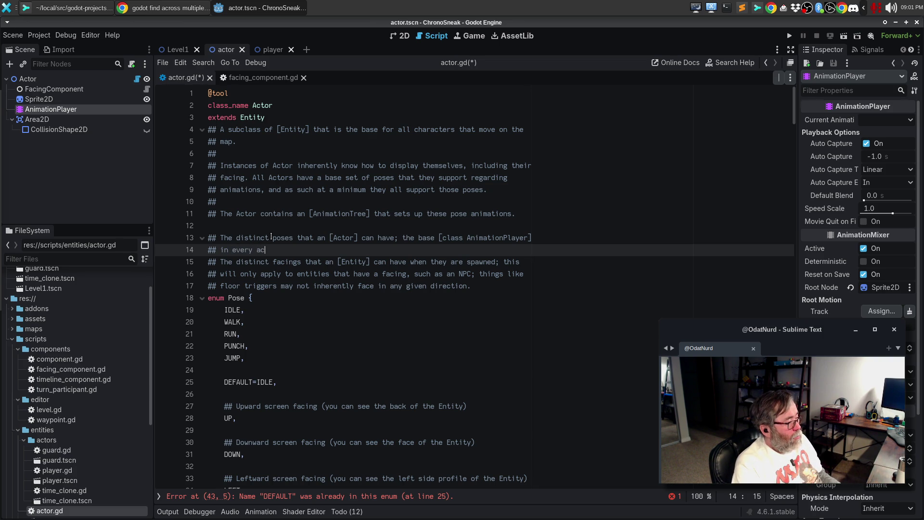
{"action": "type", "text": "tor has animations to p"}
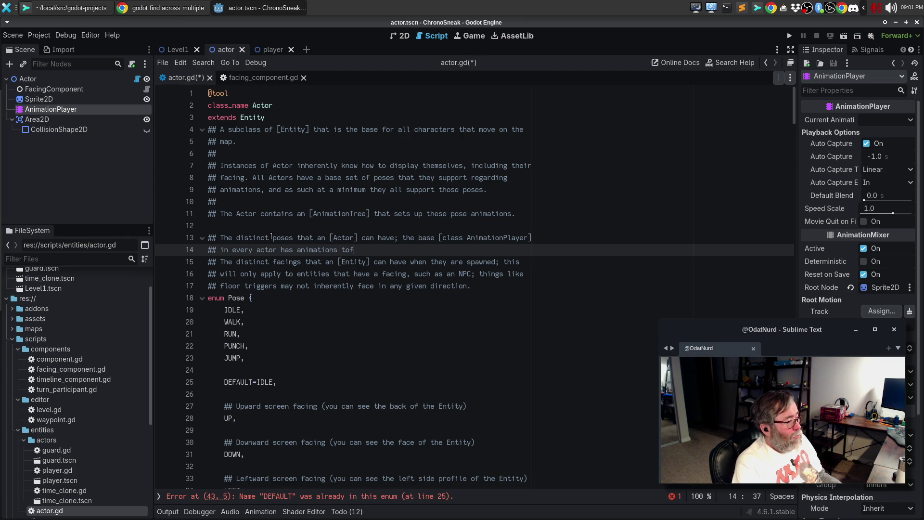
{"action": "key", "text": "BackSpace"}
{"action": "key", "text": "BackSpace"}
{"action": "type", "text": "for each of these poses."}
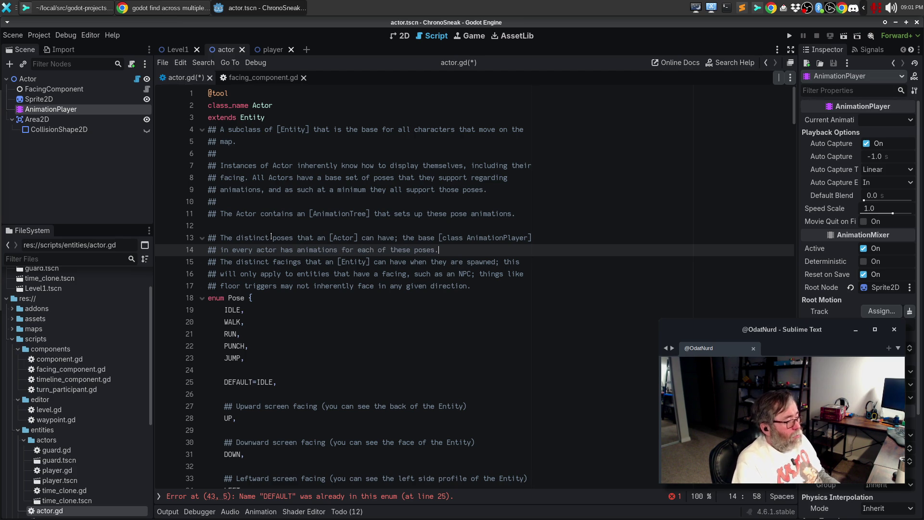
{"action": "key", "text": "Right"}
{"action": "key", "text": "shift+Down"}
{"action": "key", "text": "shift+Down"}
{"action": "key", "text": "shift+Down"}
Delete the old facing comment and add '## Idle state; just standing in place waiting' to IDLE.
{"action": "key", "text": "Delete"}
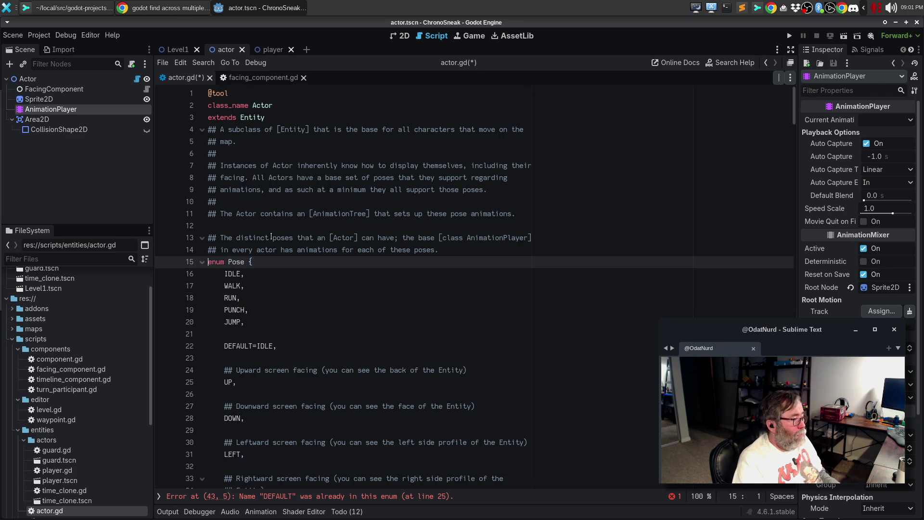
{"action": "key", "text": "Return"}
{"action": "type", "text": "## "}
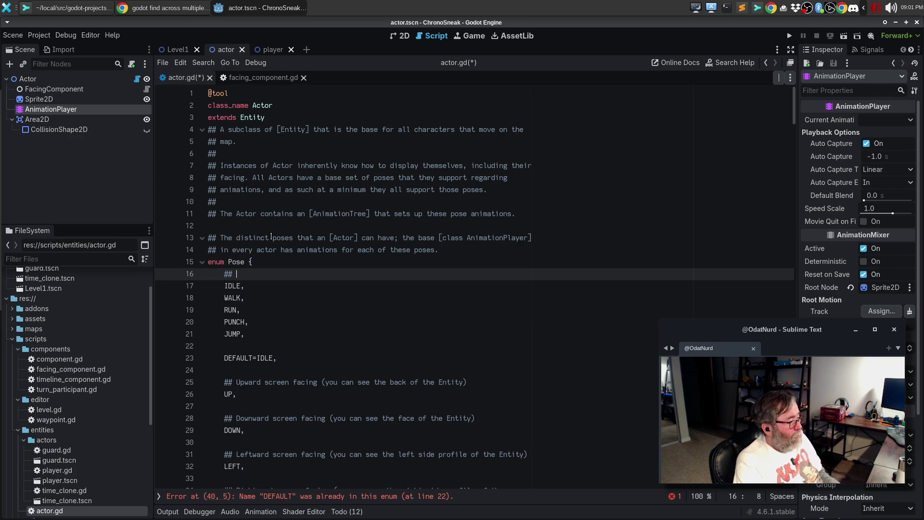
{"action": "type", "text": "Id"}
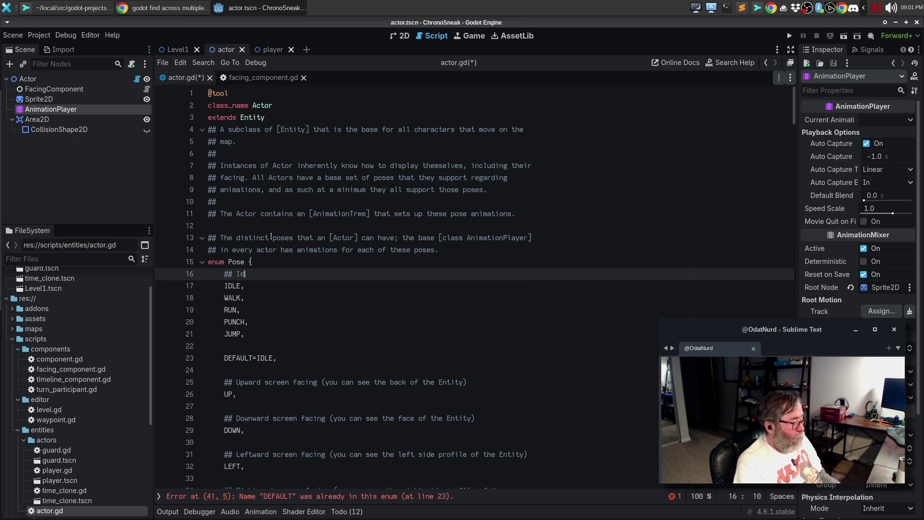
{"action": "type", "text": "le state"}
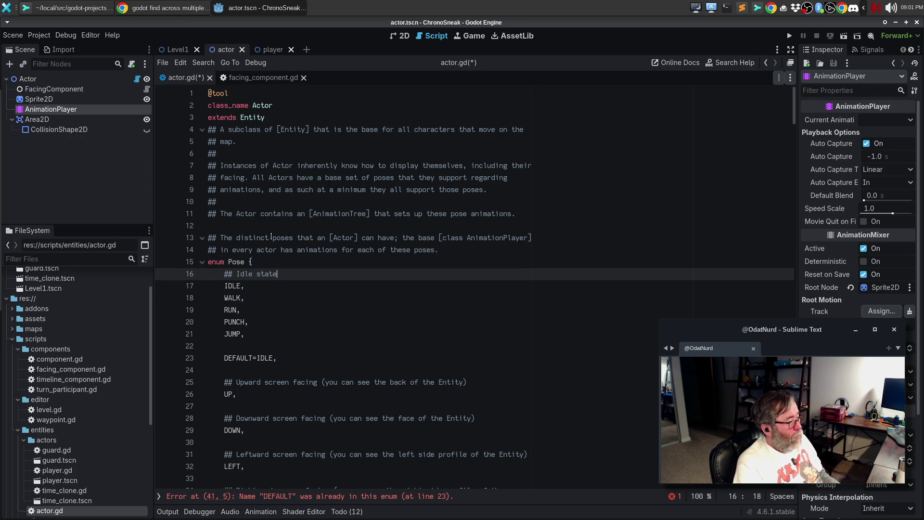
{"action": "key", "text": "BackSpace"}
{"action": "key", "text": "BackSpace"}
{"action": "key", "text": "BackSpace"}
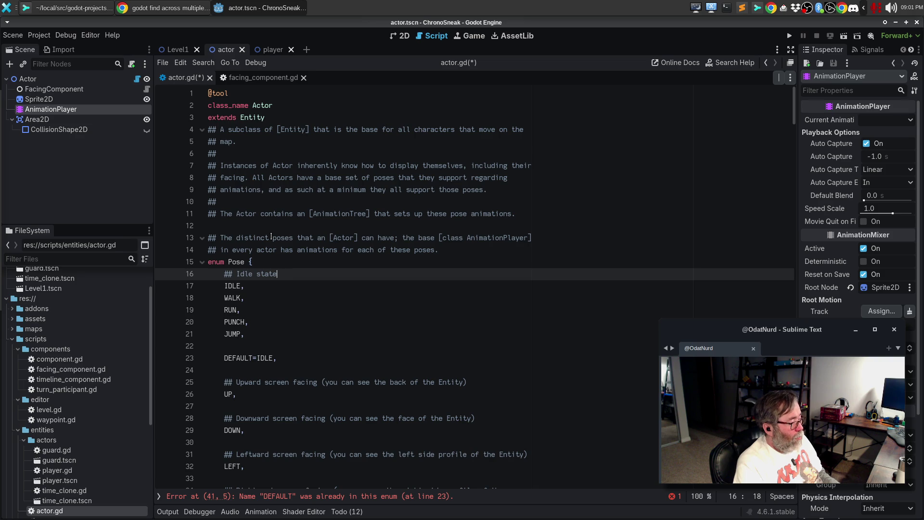
{"action": "type", "text": "; j"}
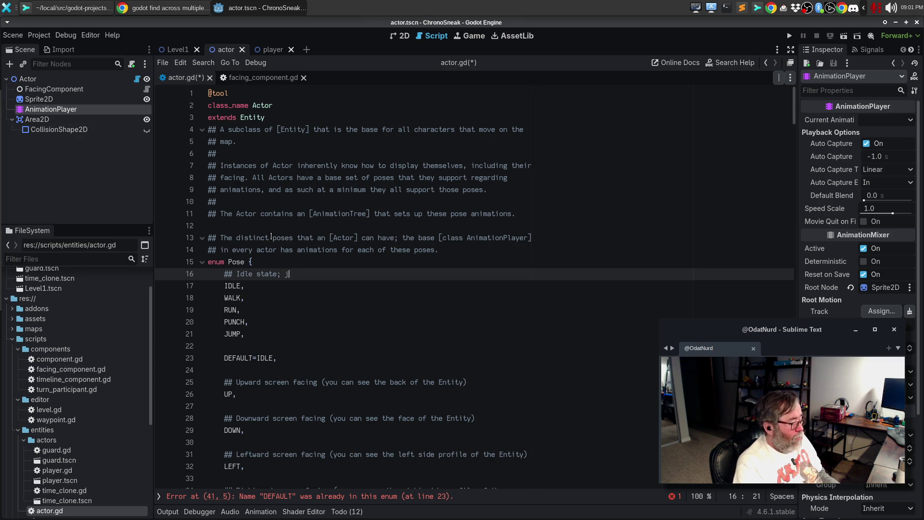
{"action": "type", "text": "ust standing. bouncing"}
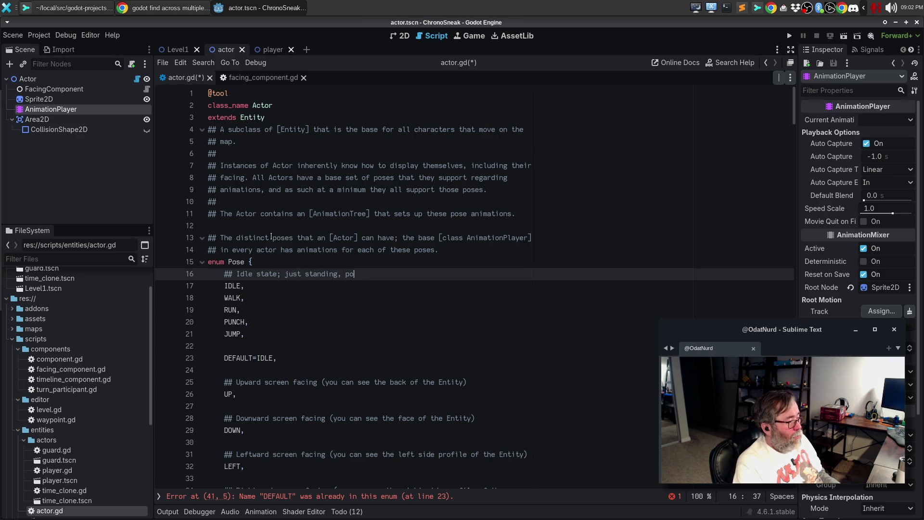
{"action": "key", "text": "ctrl+BackSpace"}
{"action": "type", "text": "bouncing"}
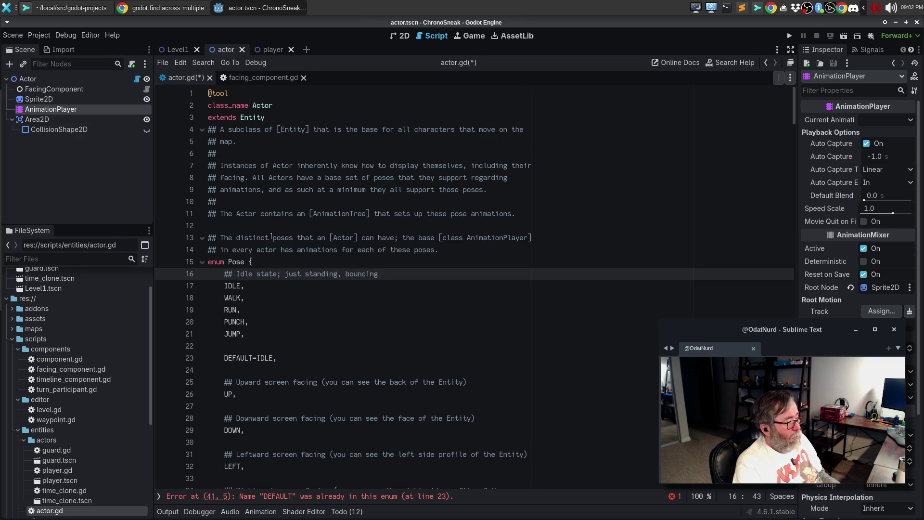
{"action": "key", "text": "ctrl+BackSpace"}
{"action": "key", "text": "ctrl+BackSpace"}
{"action": "type", "text": "standing im place"}
{"action": "key", "text": "BackSpace"}
{"action": "key", "text": "BackSpace"}
{"action": "key", "text": "BackSpace"}
{"action": "type", "text": "n place waiting"}
Add the comment '## Walk state; walking between one point and another' to WALK.
{"action": "key", "text": "Down"}
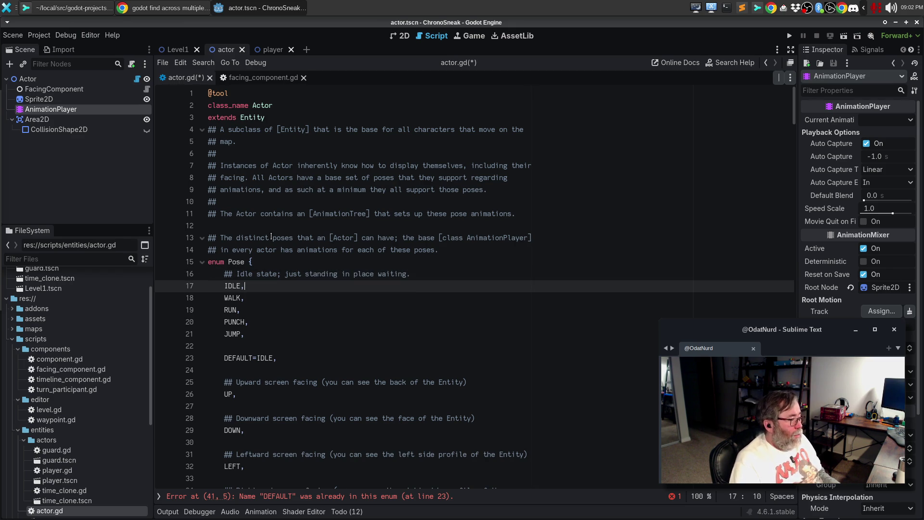
{"action": "key", "text": "Return"}
{"action": "key", "text": "Return"}
{"action": "type", "text": "#"}
{"action": "key", "text": "BackSpace"}
{"action": "type", "text": "# Walking"}
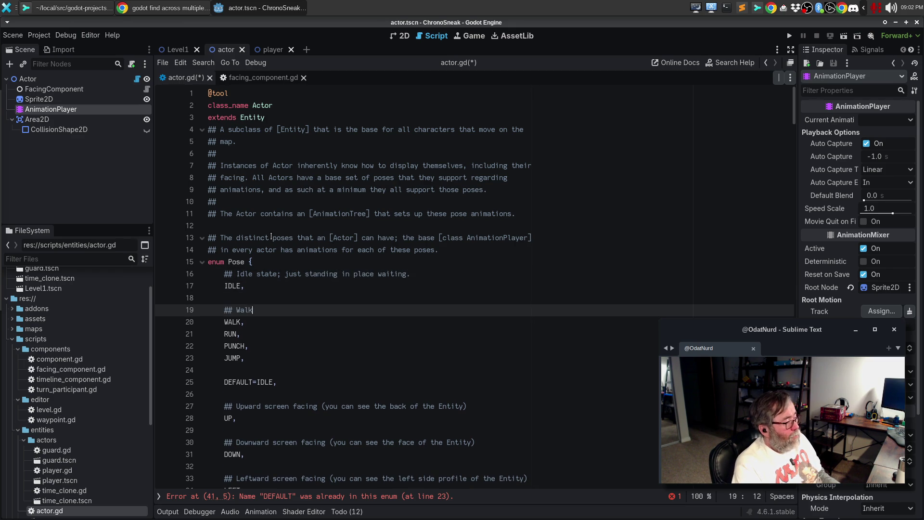
{"action": "key", "text": "BackSpace"}
{"action": "key", "text": "BackSpace"}
{"action": "key", "text": "BackSpace"}
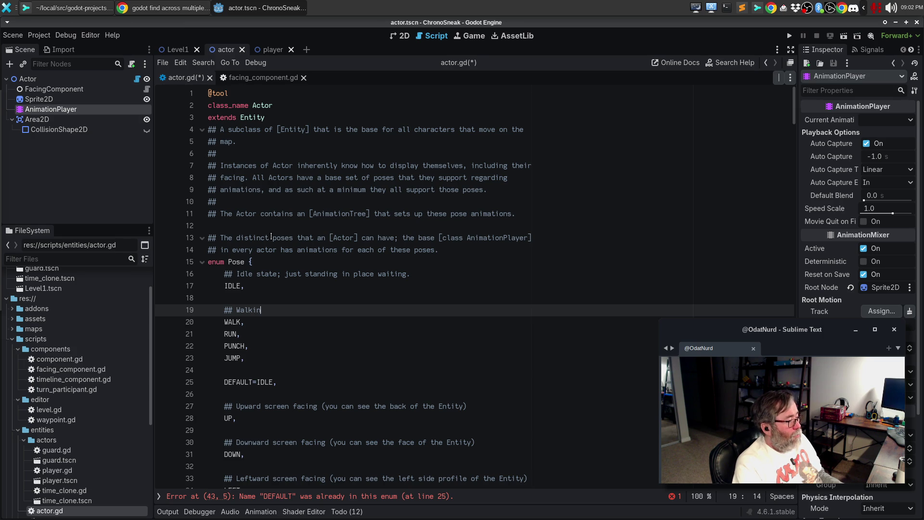
{"action": "type", "text": "Walk state; walking betw"}
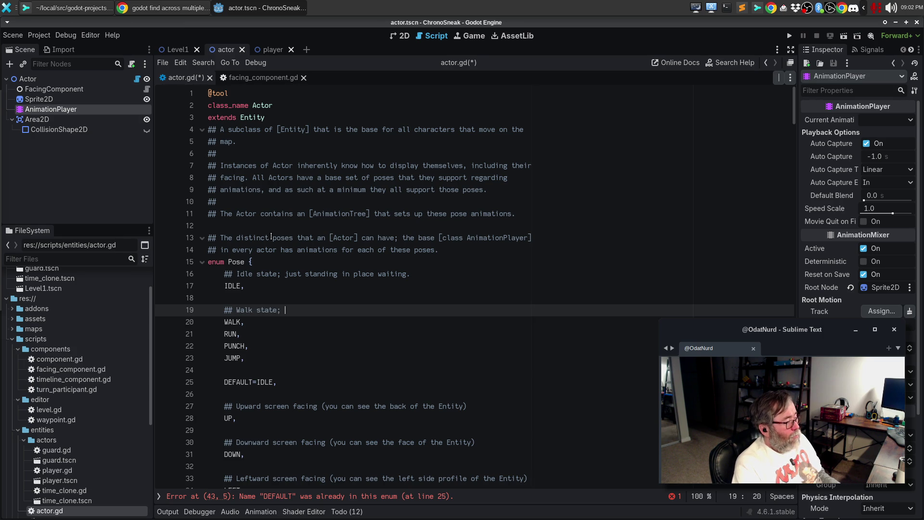
{"action": "type", "text": "een "}
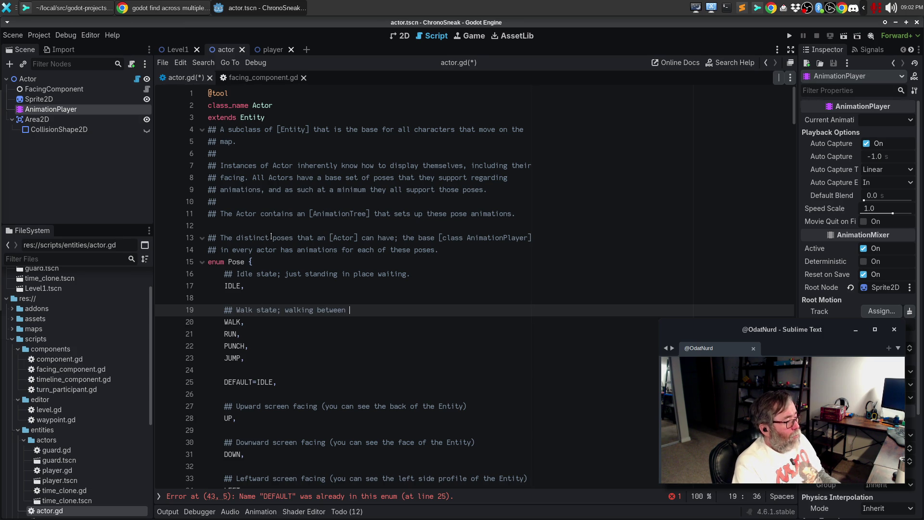
{"action": "type", "text": "one point and another"}
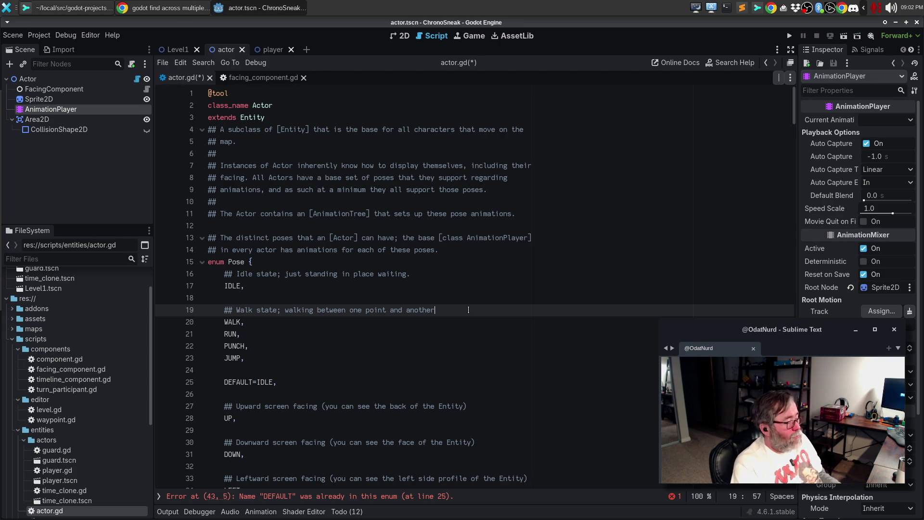
Add the RUN comment '## Running state; as walking, but the actor moves faster.'.
{"action": "type", "text": "."}
{"action": "key", "text": "Down"}
{"action": "key", "text": "Return"}
{"action": "key", "text": "Return"}
{"action": "type", "text": "## Running state"}
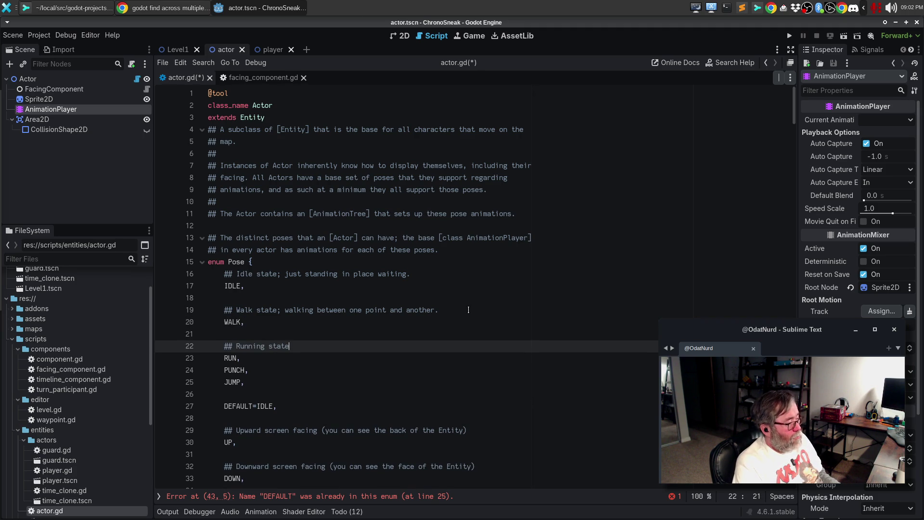
{"action": "type", "text": "; as walking, but the actor moves faster."}
Write the PUNCH comment 'Punching state (aka Interaction)'.
{"action": "key", "text": "Down"}
{"action": "key", "text": "Return"}
{"action": "key", "text": "Return"}
{"action": "type", "text": "##"}
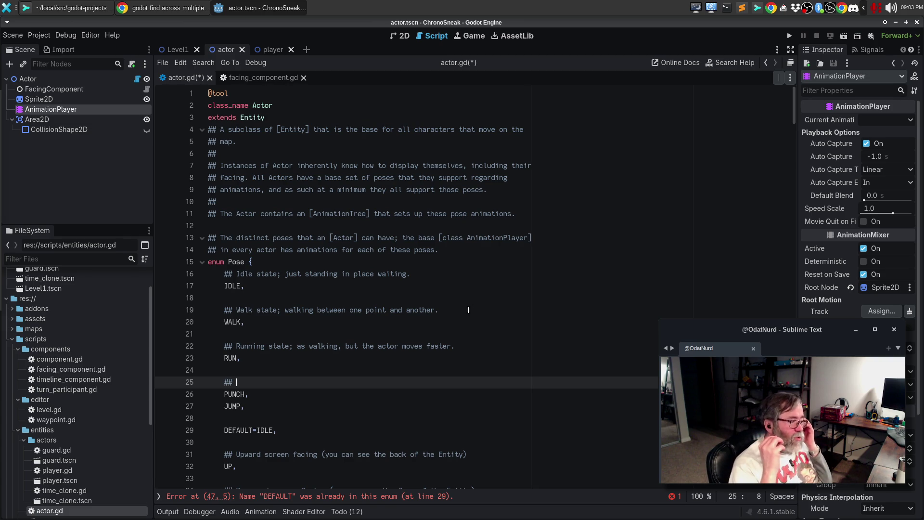
{"action": "left_click", "coordinate": [367, 259]}
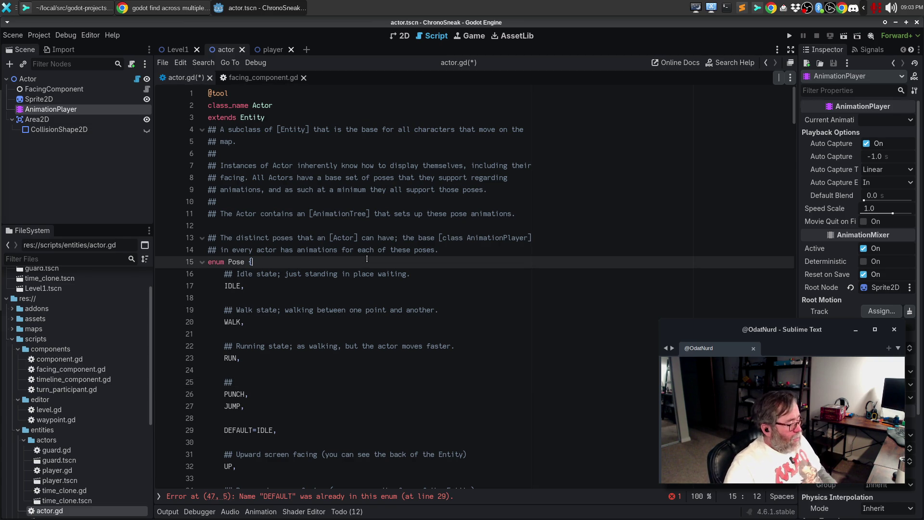
{"action": "scroll", "coordinate": [292, 342], "scroll_direction": "down", "scroll_amount": 1}
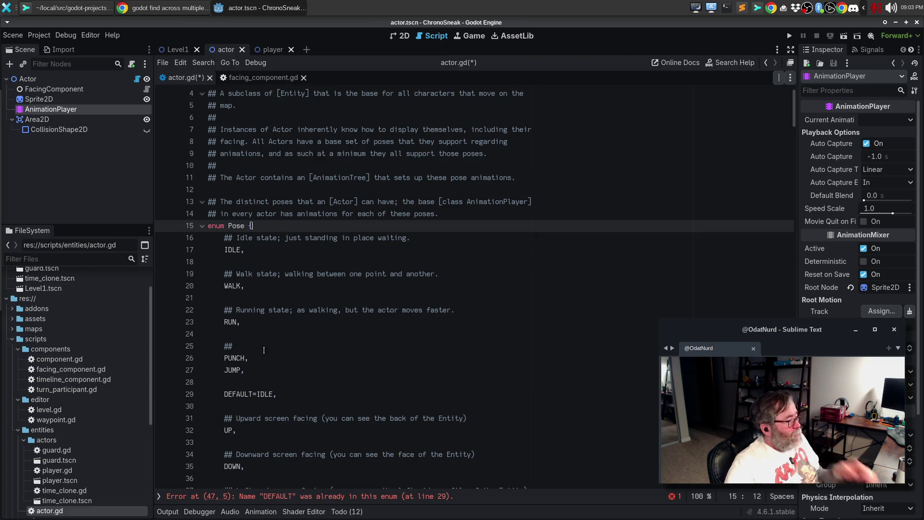
{"action": "left_click", "coordinate": [264, 350]}
{"action": "type", "text": "Punc"}
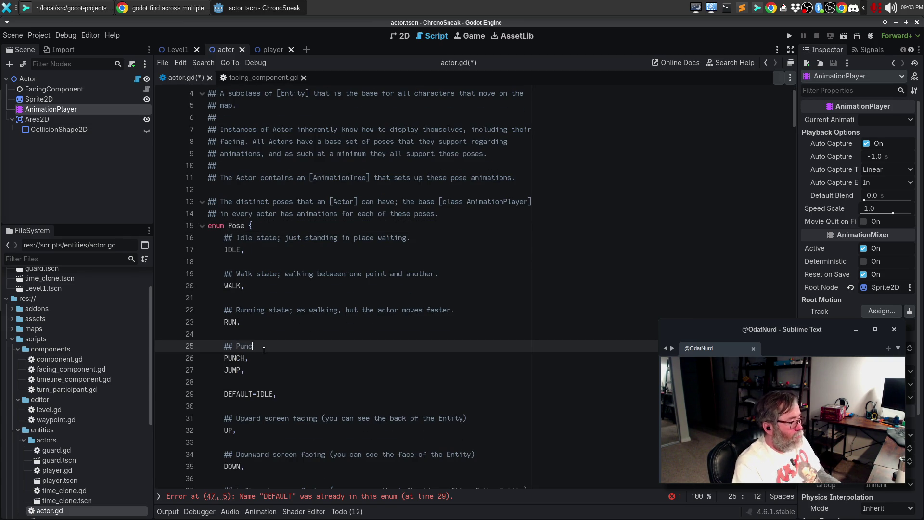
{"action": "type", "text": "hing as"}
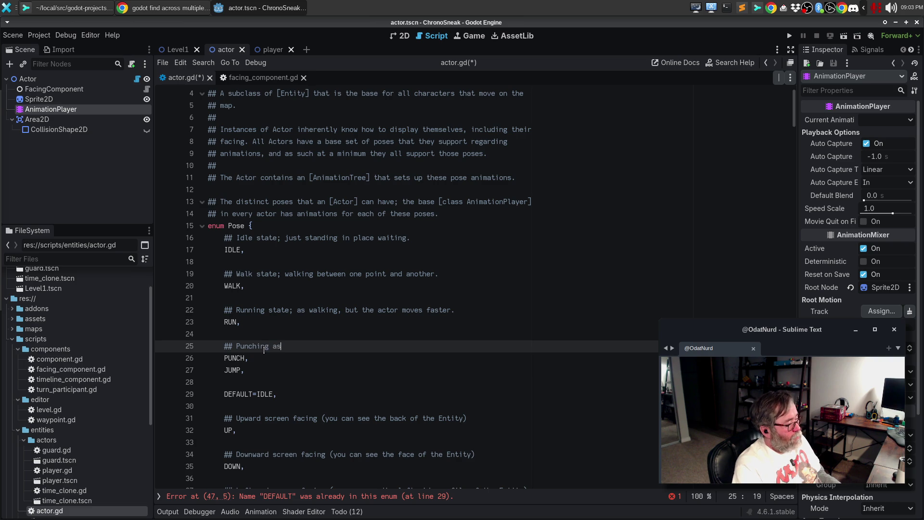
{"action": "key", "text": "BackSpace"}
{"action": "key", "text": "BackSpace"}
{"action": "type", "text": "state (aka I"}
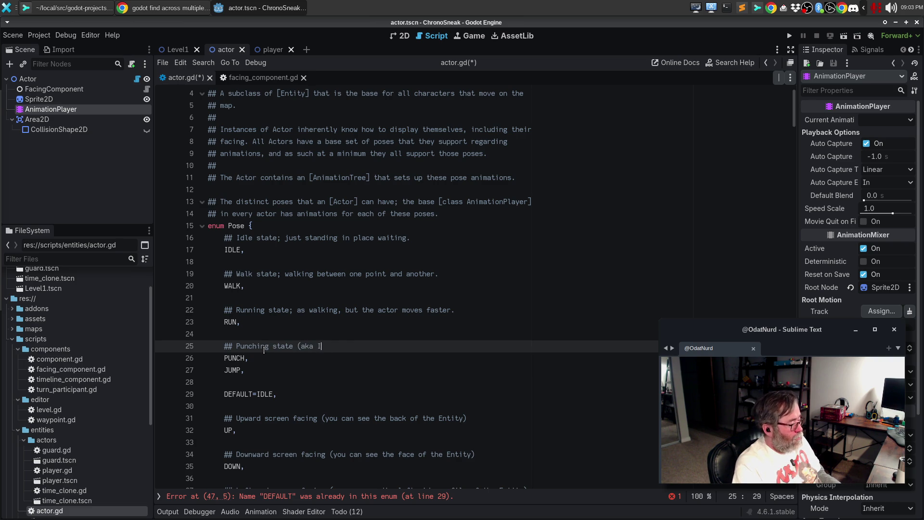
{"action": "type", "text": "nteraction),"}
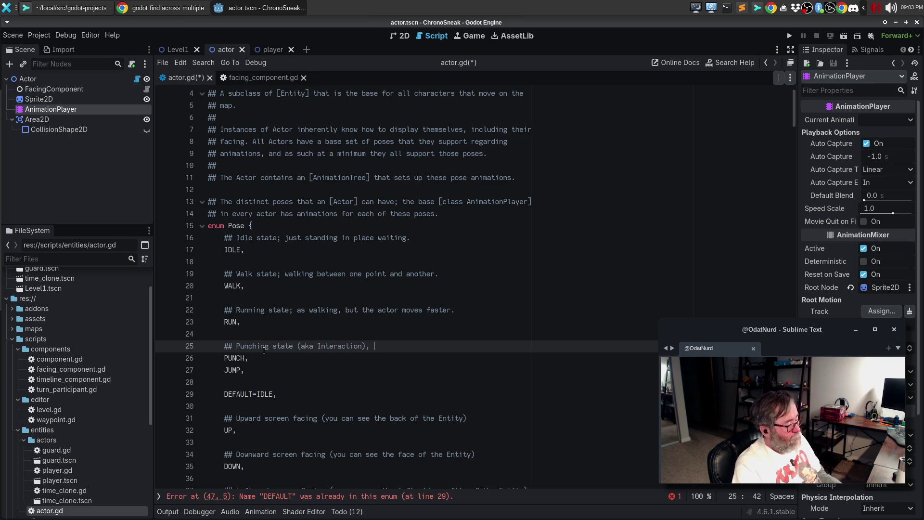
Draft the JUMP comment, revising it to '## Jumping state; jumping briefly into the air'.
{"action": "key", "text": "Down"}
{"action": "key", "text": "Return"}
{"action": "key", "text": "Return"}
{"action": "type", "text": "## Jumping state; the a"}
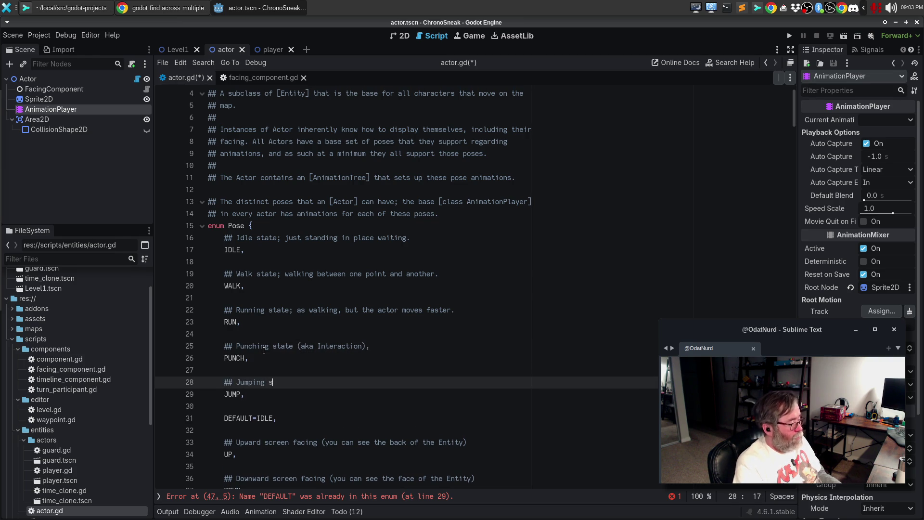
{"action": "type", "text": "ctor is"}
{"action": "key", "text": "ctrl+BackSpace"}
{"action": "key", "text": "ctrl+BackSpace"}
{"action": "type", "text": "post j"}
{"action": "key", "text": "BackSpace"}
{"action": "type", "text": "jumps the "}
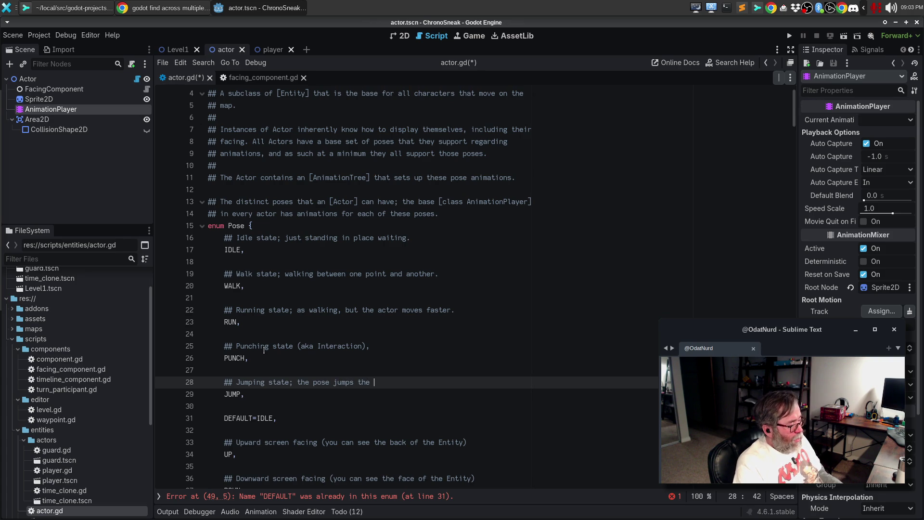
{"action": "type", "text": "ac"}
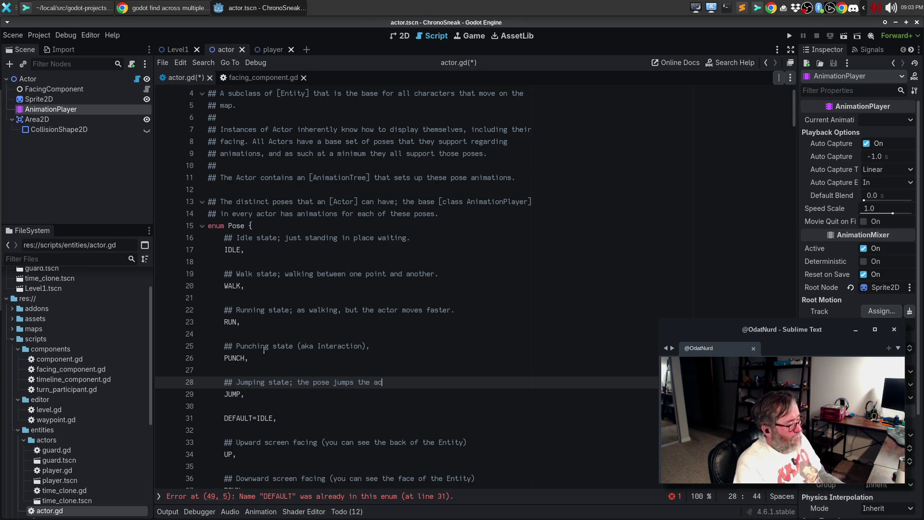
{"action": "key", "text": "BackSpace"}
{"action": "key", "text": "BackSpace"}
{"action": "type", "text": "Actor"}
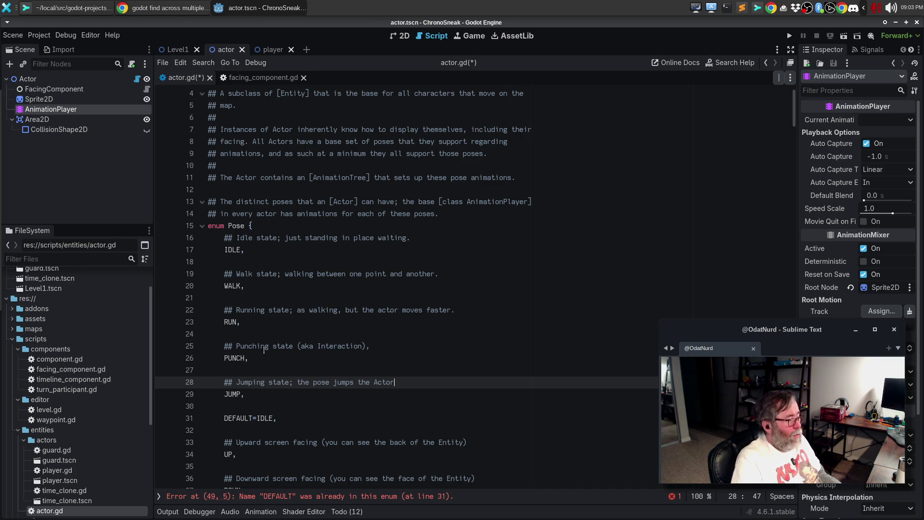
{"action": "type", "text": " in"}
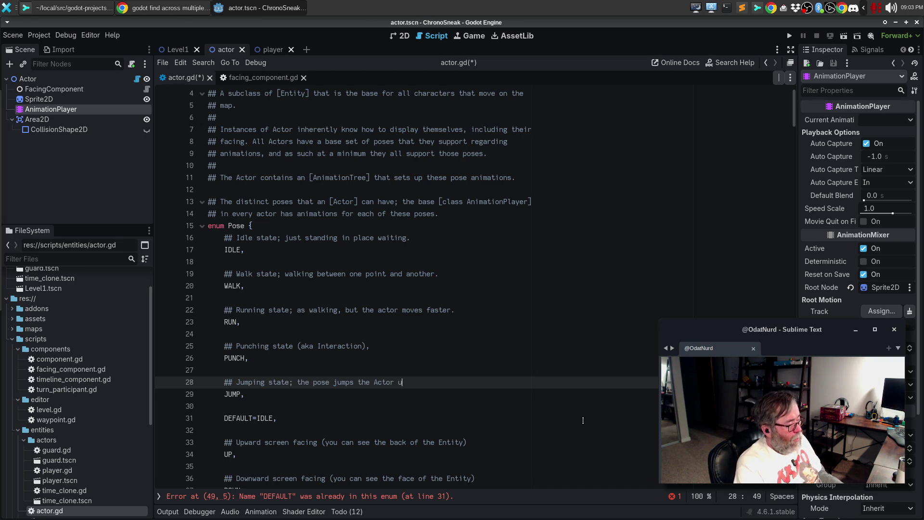
{"action": "type", "text": " place; animation is needed to"}
{"action": "key", "text": "BackSpace"}
{"action": "key", "text": "BackSpace"}
{"action": "key", "text": "BackSpace"}
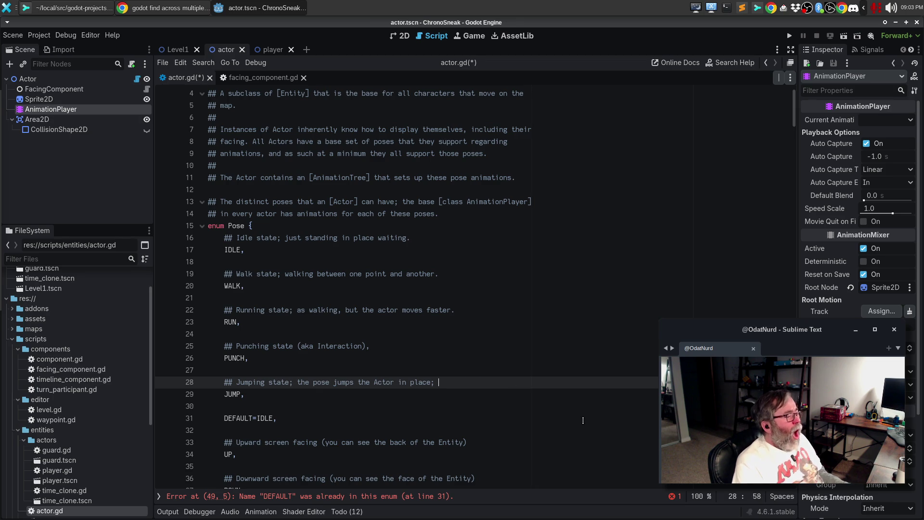
{"action": "key", "text": "BackSpace"}
{"action": "key", "text": "BackSpace"}
{"action": "key", "text": "BackSpace"}
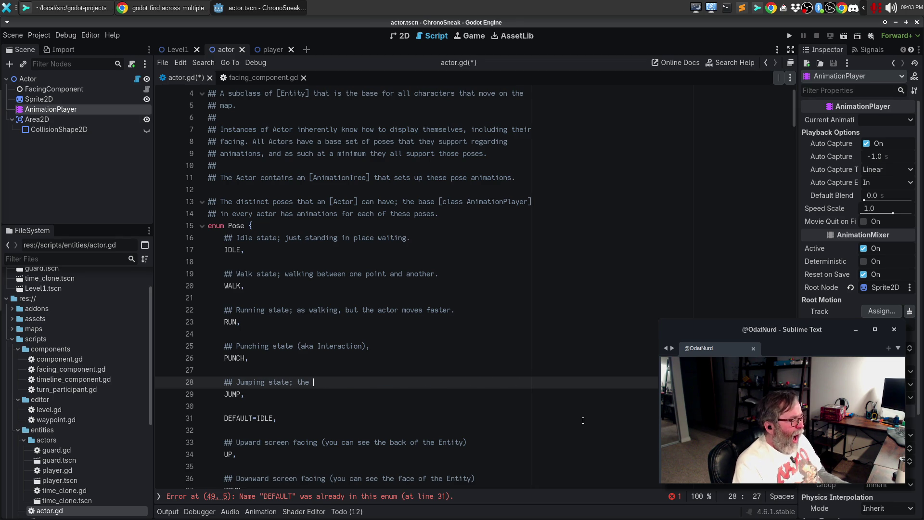
{"action": "key", "text": "BackSpace"}
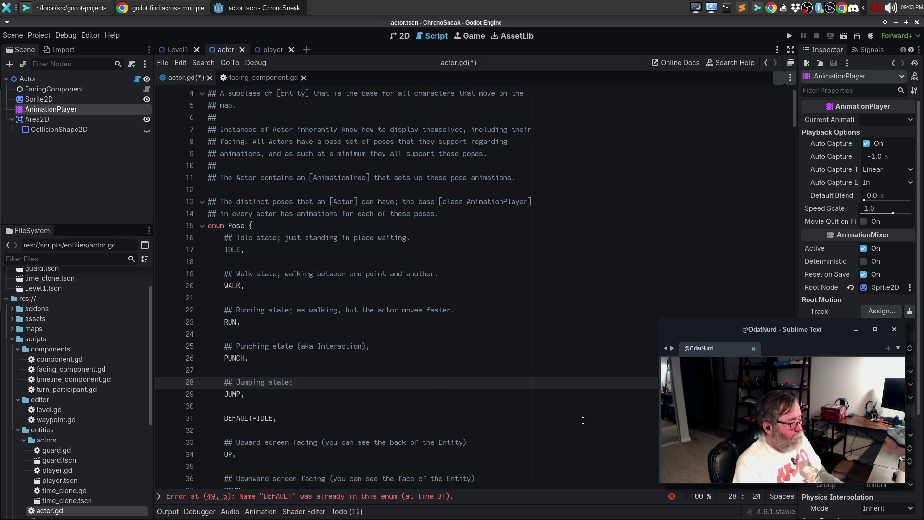
{"action": "type", "text": "jumping "}
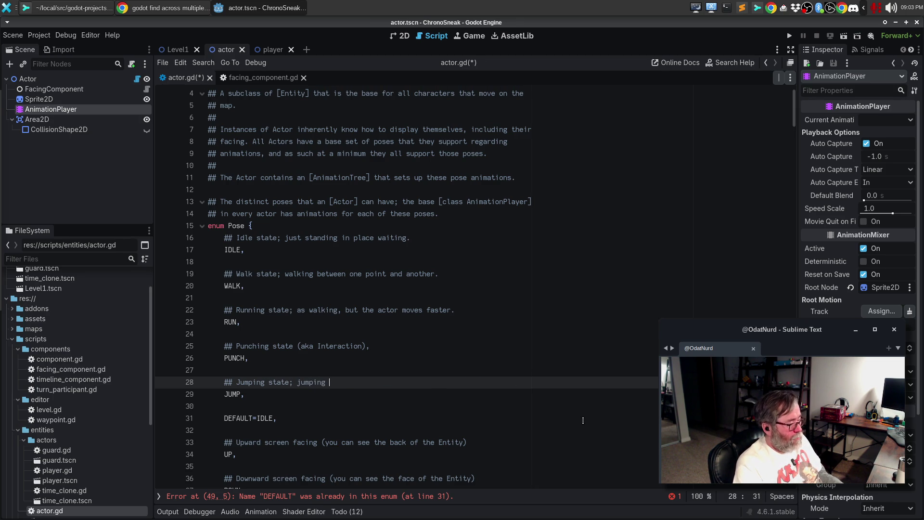
{"action": "type", "text": "briefly into the air"}
Cut the copied UP/DOWN/LEFT/RIGHT facing entries out of the Pose enum.
{"action": "scroll", "coordinate": [583, 420], "scroll_direction": "down", "scroll_amount": 7}
{"action": "mouse_move", "coordinate": [209, 263]}
{"action": "left_mouse_down"}
{"action": "mouse_move", "coordinate": [276, 299]}
{"action": "mouse_move", "coordinate": [349, 309]}
{"action": "mouse_move", "coordinate": [341, 284]}
{"action": "left_mouse_up"}
{"action": "scroll", "coordinate": [349, 308], "scroll_direction": "down", "scroll_amount": 1}
{"action": "key", "text": "ctrl+x"}
Move the default comment above DEFAULT=IDLE and delete the leftover DEFAULT = DOWN lines.
{"action": "mouse_move", "coordinate": [496, 190]}
{"action": "left_mouse_down"}
{"action": "mouse_move", "coordinate": [443, 177]}
{"action": "mouse_move", "coordinate": [149, 164]}
{"action": "left_mouse_up"}
{"action": "key", "text": "alt+Up"}
{"action": "key", "text": "alt+Up"}
{"action": "key", "text": "alt+Up"}
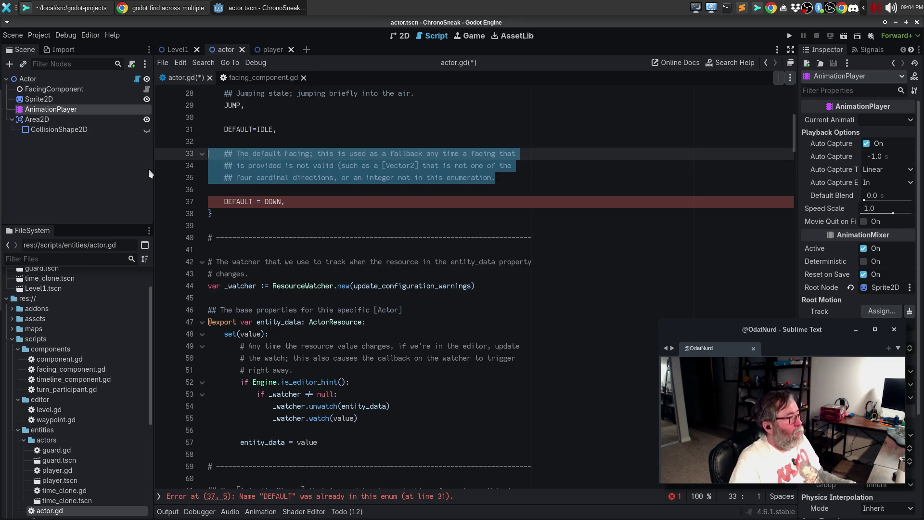
{"action": "mouse_move", "coordinate": [286, 201]}
{"action": "left_mouse_down"}
{"action": "mouse_move", "coordinate": [224, 198]}
{"action": "mouse_move", "coordinate": [159, 179]}
{"action": "left_mouse_up"}
{"action": "key", "text": "BackSpace"}
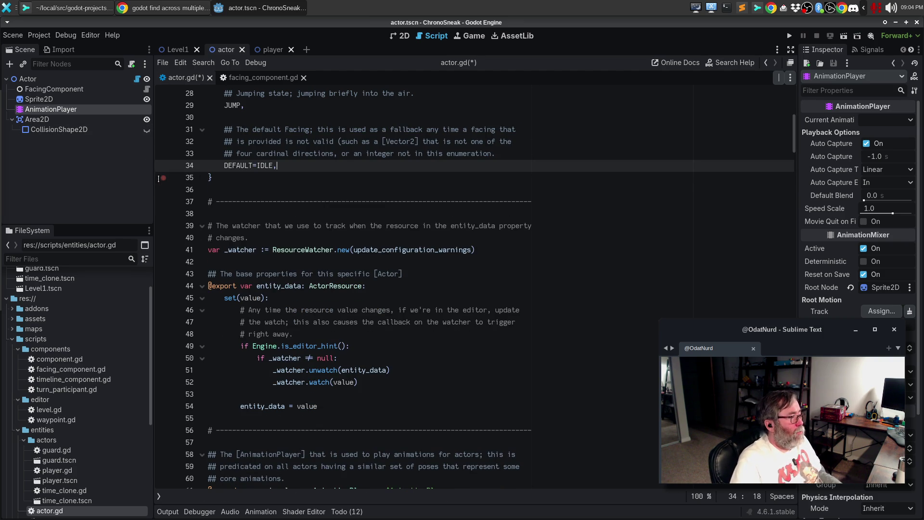
{"action": "key", "text": "BackSpace"}
{"action": "scroll", "coordinate": [383, 182], "scroll_direction": "up", "scroll_amount": 3}
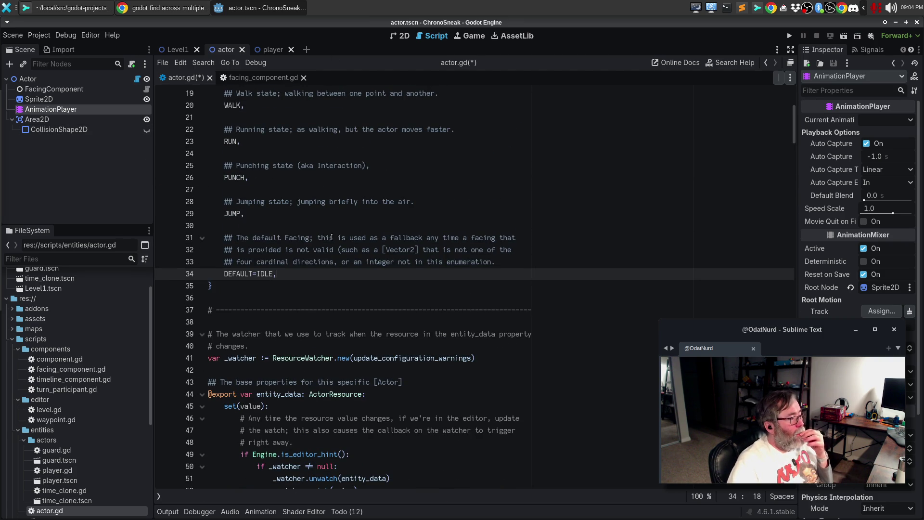
In the default comment, replace 'Facing' with 'Pose' and the later 'facing' with 'post'.
{"action": "double_click", "coordinate": [297, 237]}
{"action": "scroll", "coordinate": [446, 229], "scroll_direction": "up", "scroll_amount": 6}
{"action": "scroll", "coordinate": [446, 229], "scroll_direction": "down", "scroll_amount": 4}
{"action": "type", "text": "Pose"}
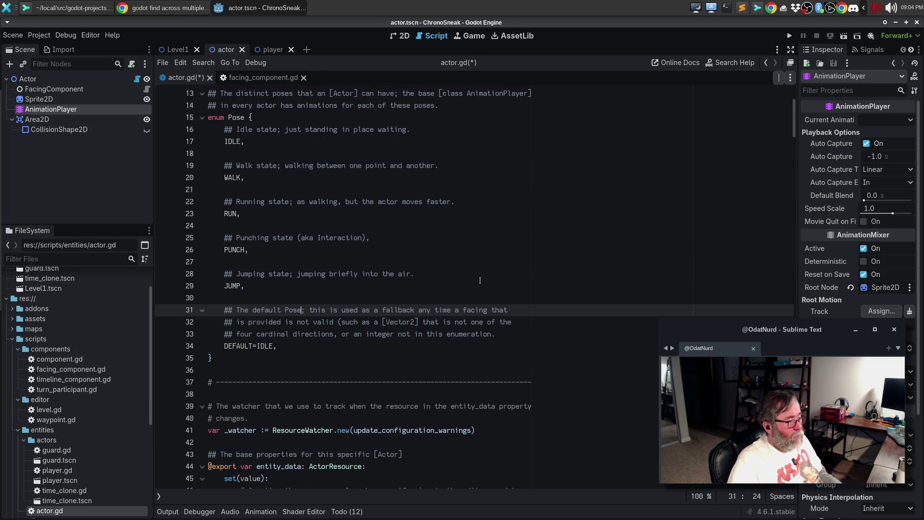
{"action": "double_click", "coordinate": [484, 311]}
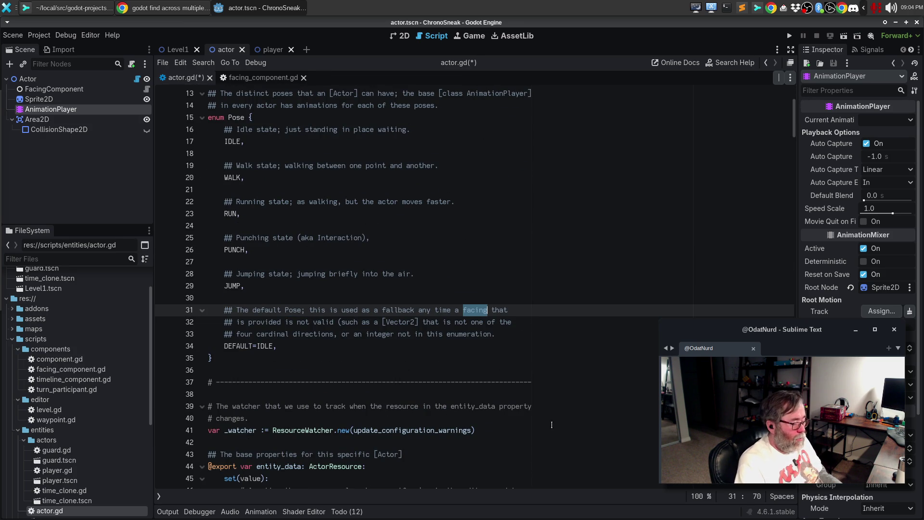
{"action": "type", "text": "post"}
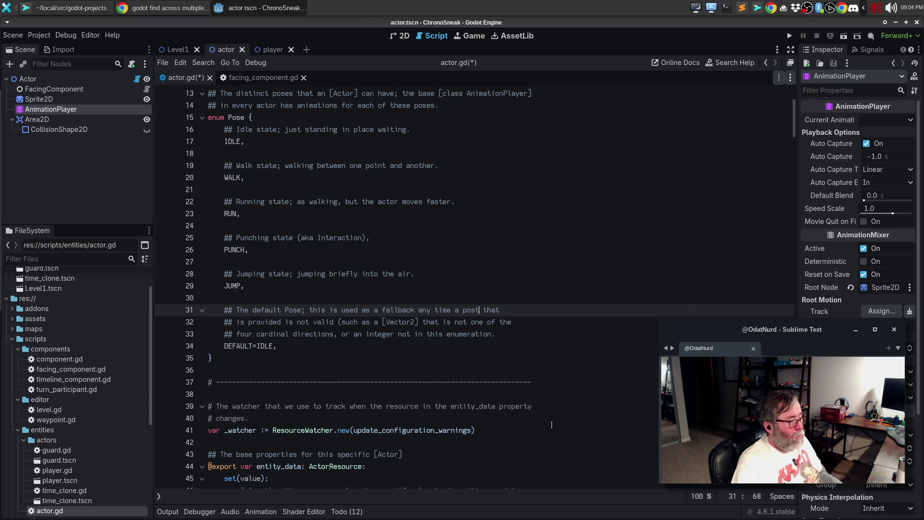
Move the caret along the comment's second line around the parenthetical.
{"action": "key", "text": "Down"}
{"action": "key", "text": "ctrl+Left"}
{"action": "key", "text": "ctrl+Left"}
{"action": "key", "text": "ctrl+Left"}
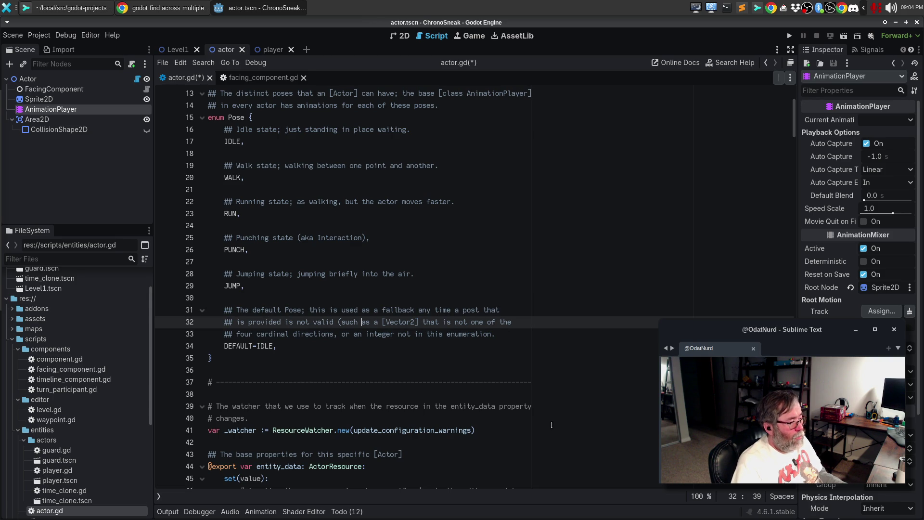
{"action": "key", "text": "Left"}
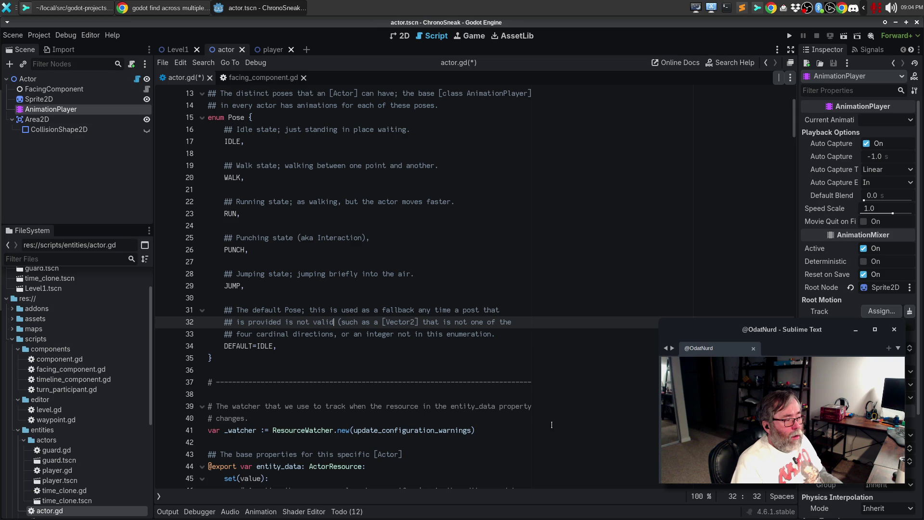
{"action": "key", "text": "shift+Right"}
{"action": "key", "text": "shift+Right"}
{"action": "key", "text": "shift+Right"}
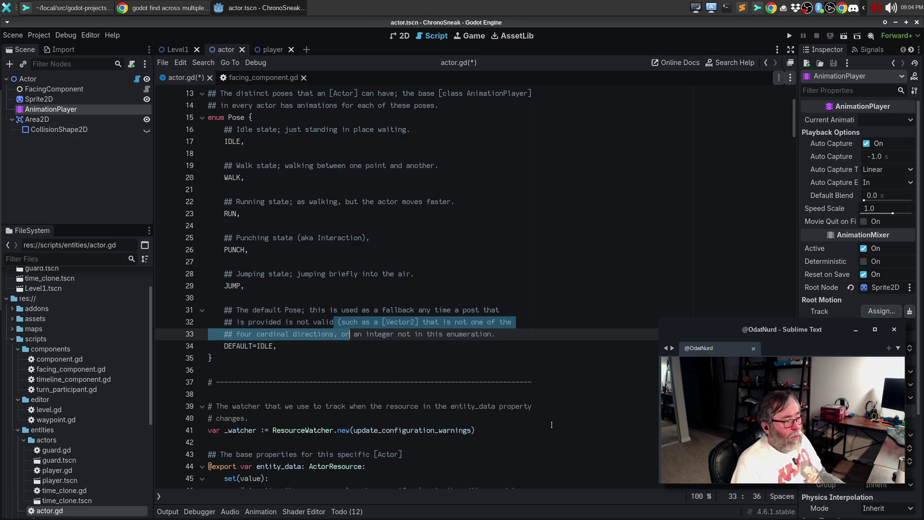
{"action": "key", "text": "Right"}
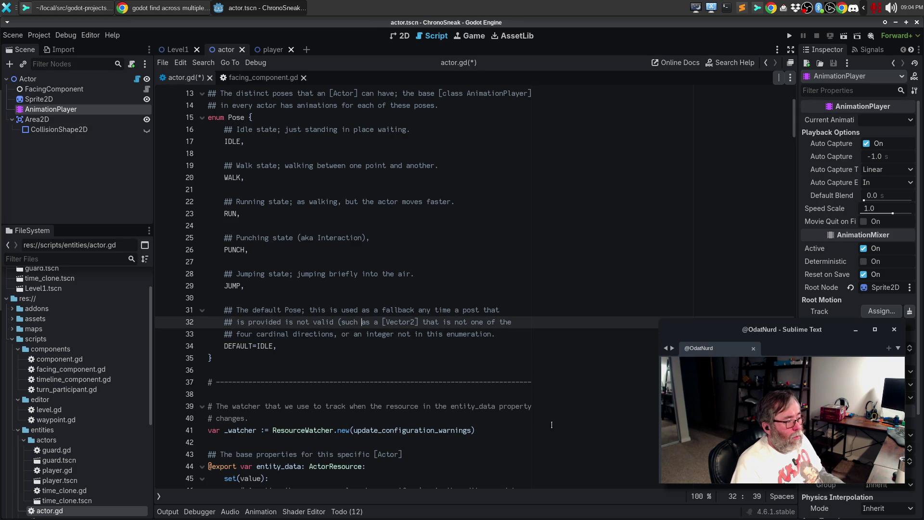
{"action": "key", "text": "Left"}
{"action": "key", "text": "Left"}
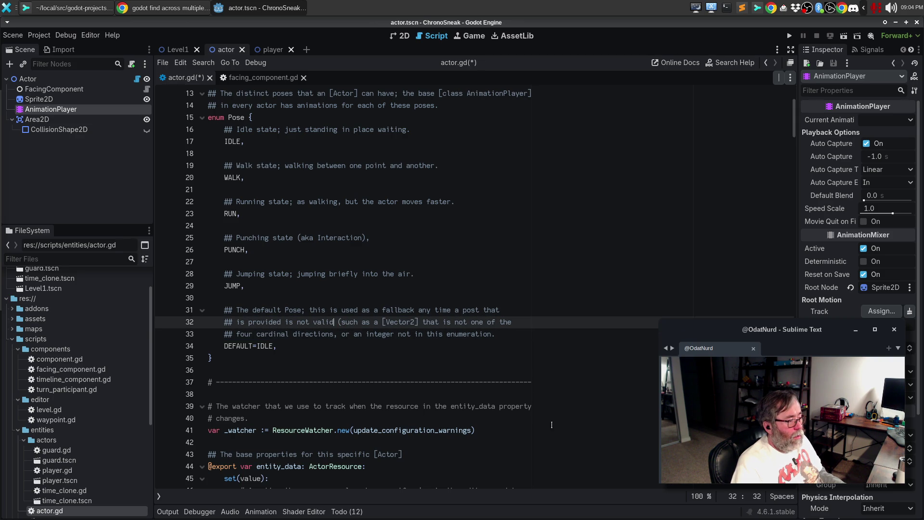
{"action": "key", "text": "Right"}
{"action": "key", "text": "Right"}
{"action": "key", "text": "Right"}
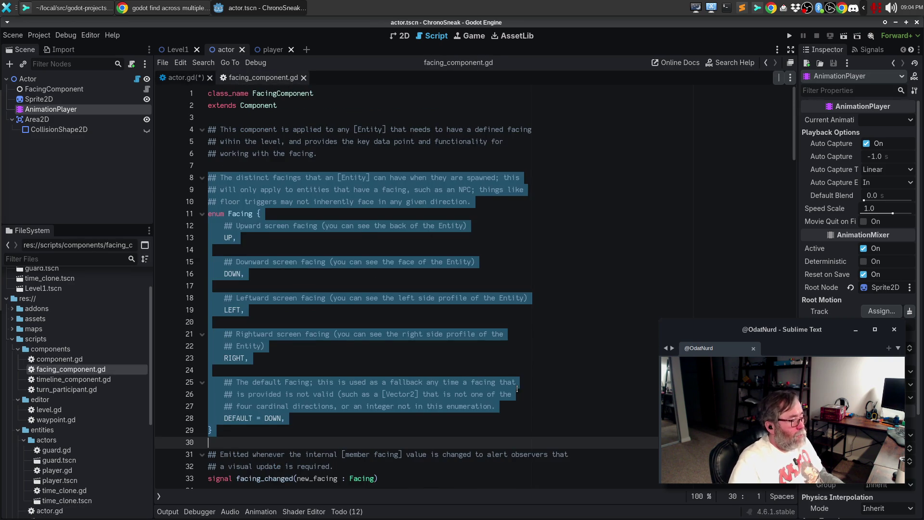
In actor.gd, delete the Vector2 and cardinal-directions wording from the default Pose comment and rewrap it.
{"action": "left_click", "coordinate": [498, 407]}
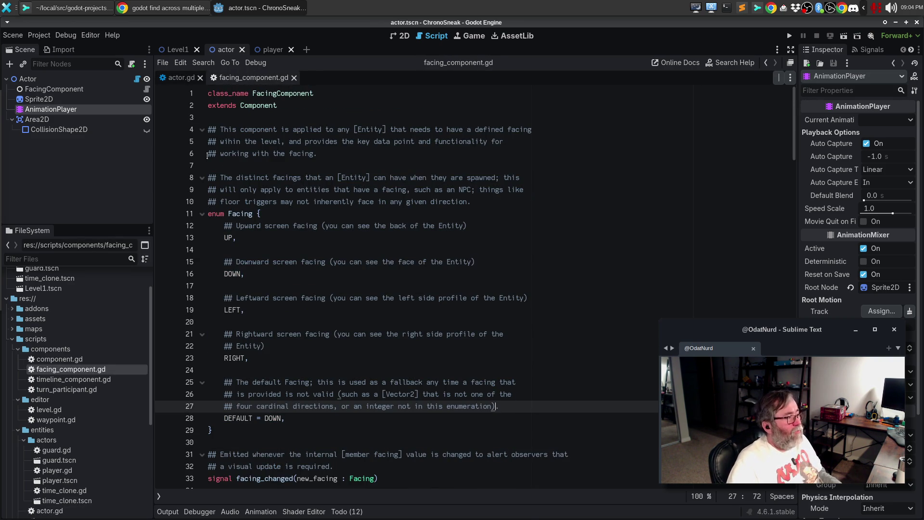
{"action": "left_click", "coordinate": [181, 78]}
{"action": "left_click", "coordinate": [498, 339]}
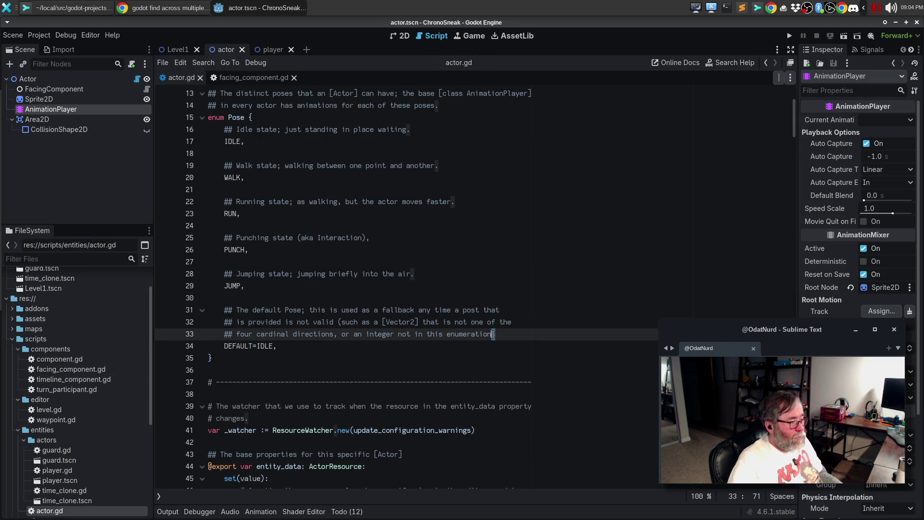
{"action": "key", "text": "ctrl+z"}
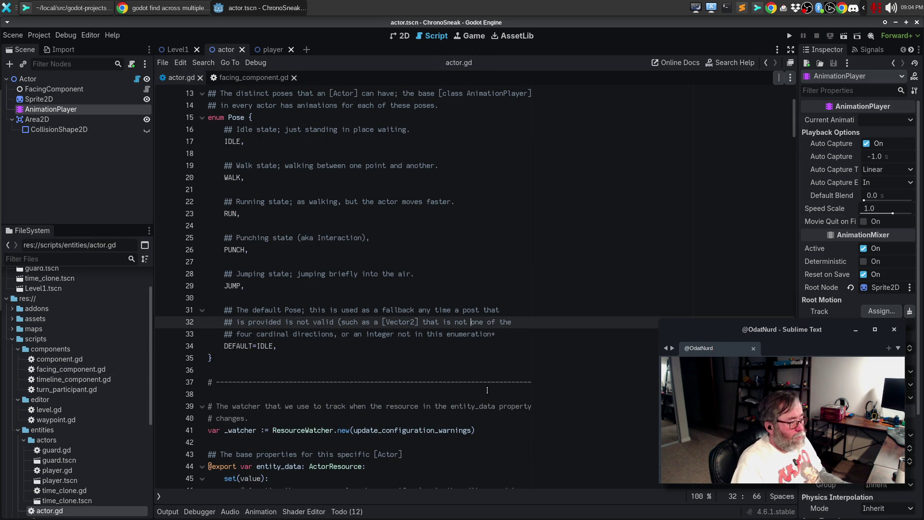
{"action": "key", "text": "shift+Down"}
{"action": "key", "text": "shift+Left"}
{"action": "key", "text": "shift+Left"}
{"action": "key", "text": "shift+Left"}
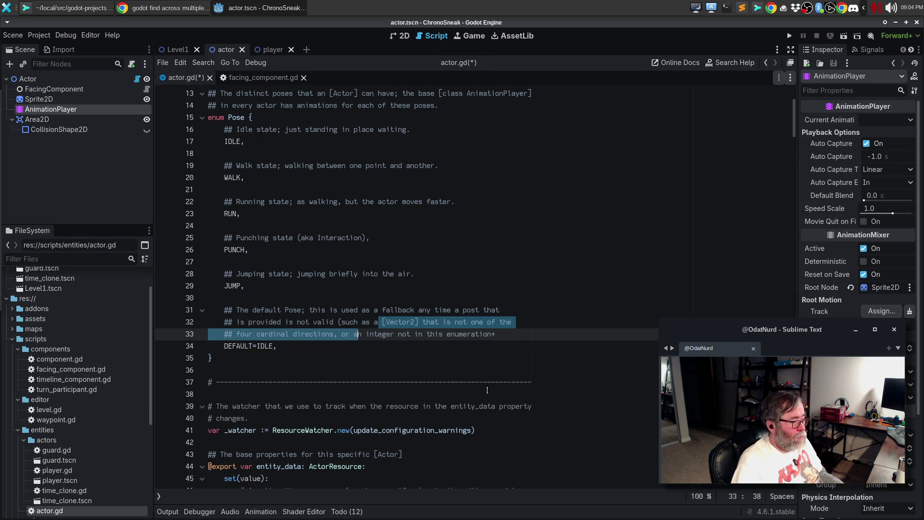
{"action": "key", "text": "Delete"}
{"action": "key", "text": "alt+q"}
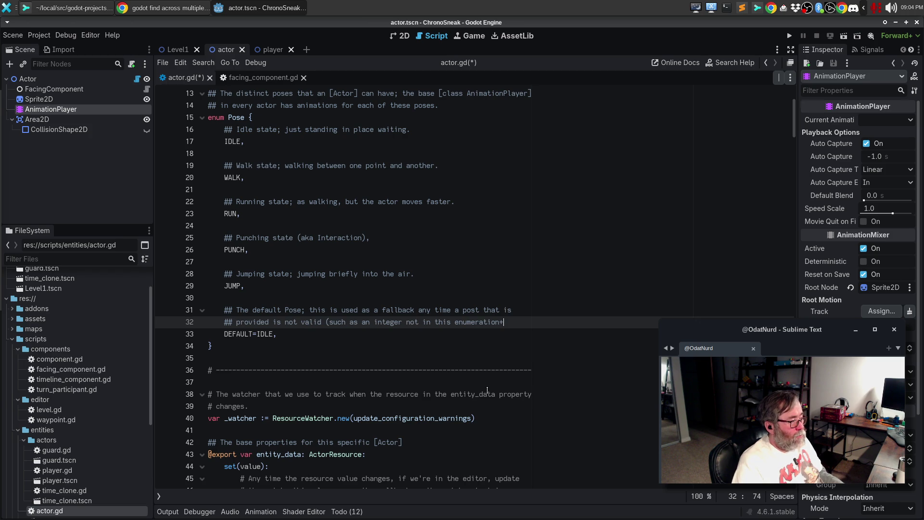
Save actor.gd and run the game with F5.
{"action": "key", "text": "Up"}
{"action": "key", "text": "Up"}
{"action": "key", "text": "Up"}
{"action": "key", "text": "ctrl+s"}
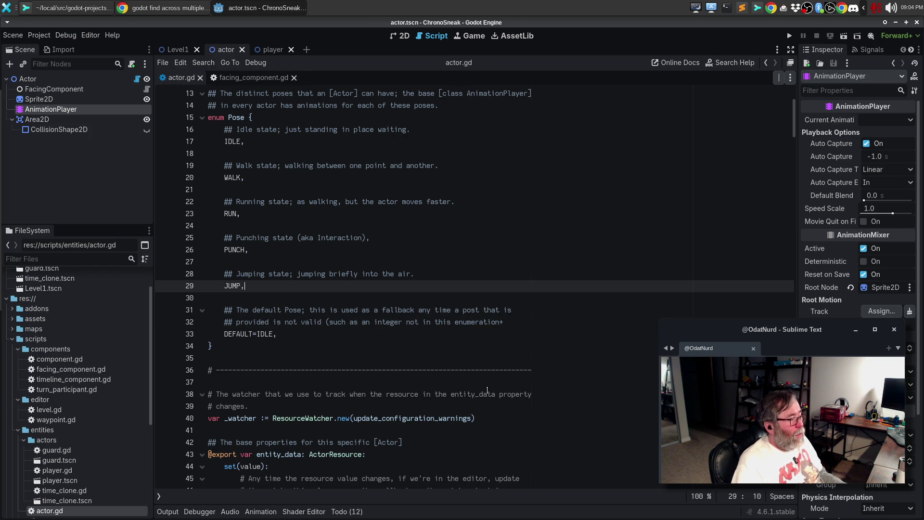
{"action": "key", "text": "Down"}
{"action": "key", "text": "Down"}
{"action": "key", "text": "Down"}
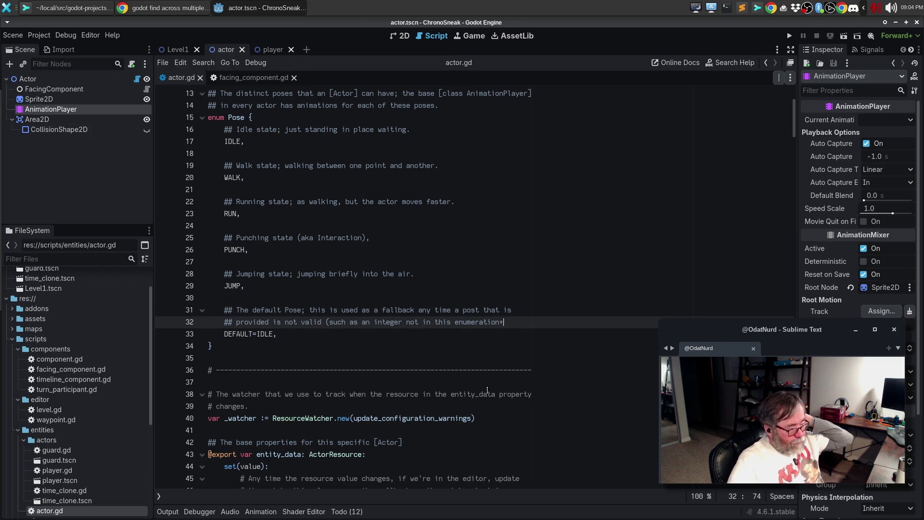
{"action": "key", "text": "F5"}
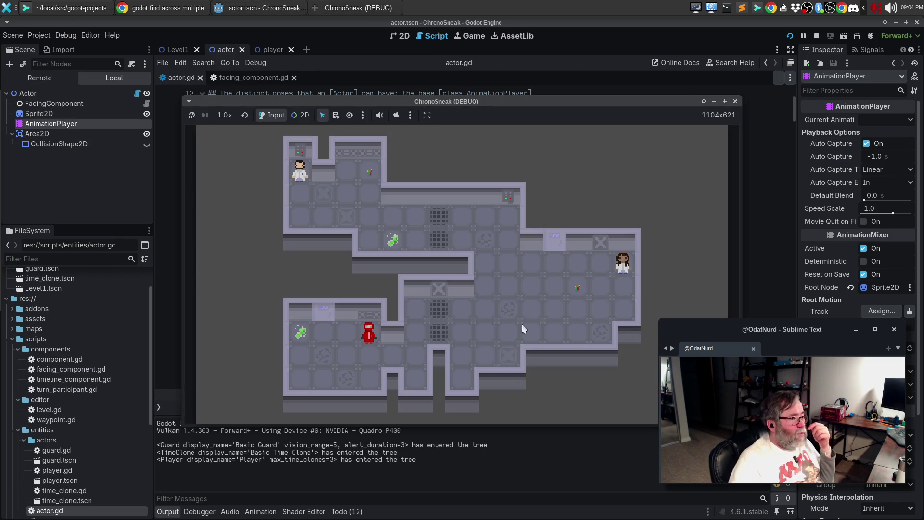
Close the running game and scroll actor.gd to select current_state's String type on line 84.
{"action": "left_click", "coordinate": [735, 102]}
{"action": "scroll", "coordinate": [571, 302], "scroll_direction": "down", "scroll_amount": 4}
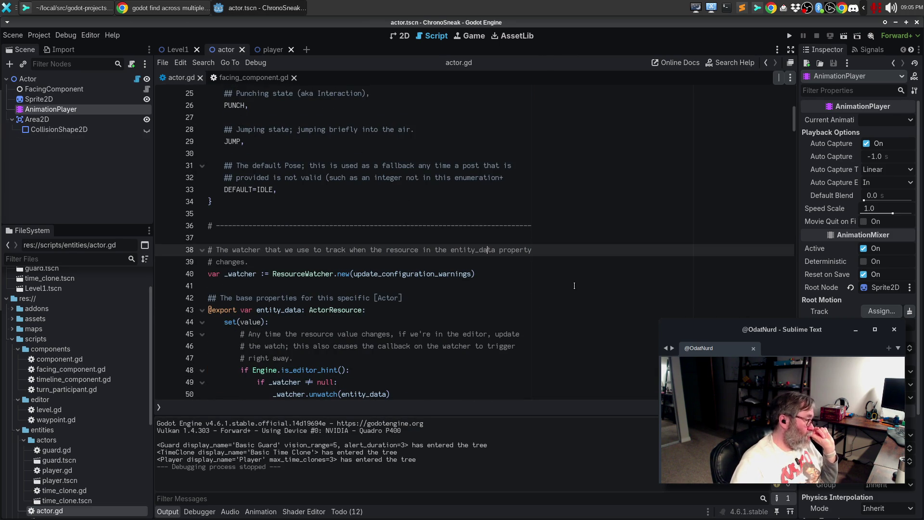
{"action": "scroll", "coordinate": [574, 286], "scroll_direction": "down", "scroll_amount": 3}
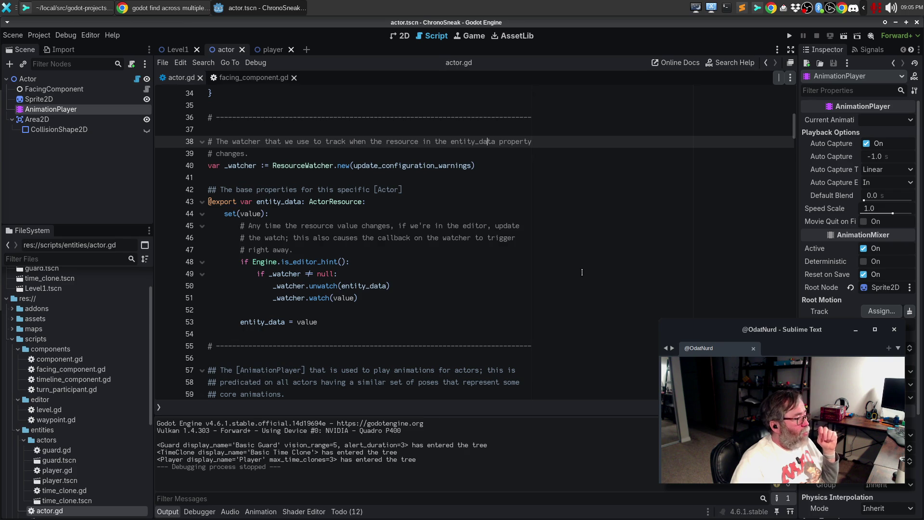
{"action": "scroll", "coordinate": [582, 273], "scroll_direction": "down", "scroll_amount": 3}
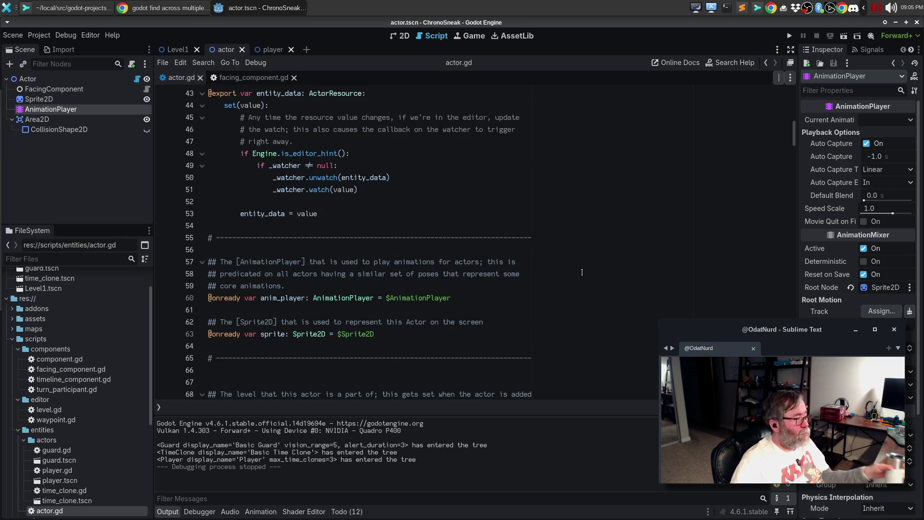
{"action": "scroll", "coordinate": [582, 272], "scroll_direction": "down", "scroll_amount": 3}
{"action": "scroll", "coordinate": [582, 272], "scroll_direction": "down", "scroll_amount": 4}
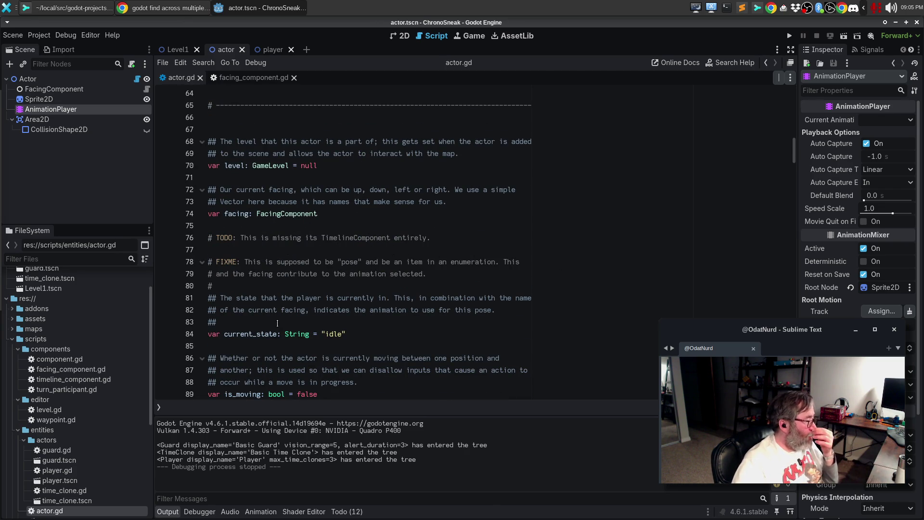
{"action": "double_click", "coordinate": [293, 334]}
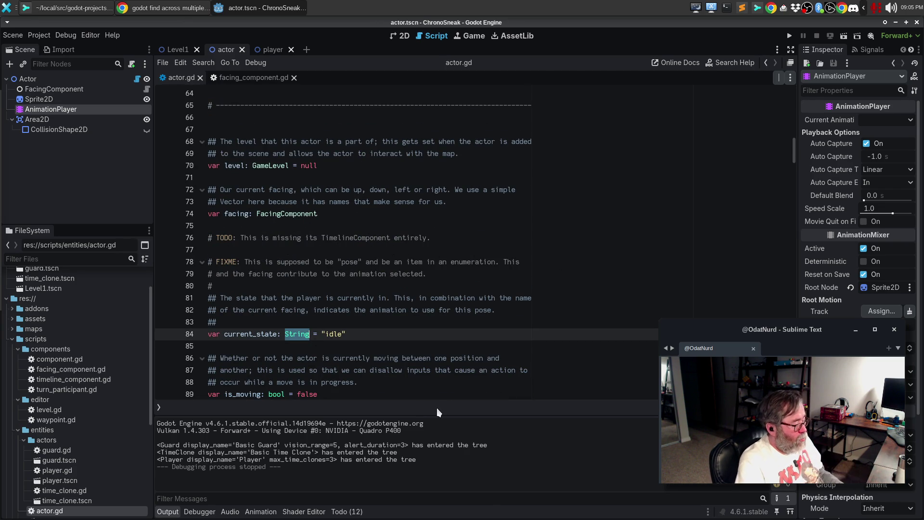
Declare current_state as Pose = Pose.IDLE, replacing the "idle" string default.
{"action": "type", "text": "Pose"}
{"action": "key", "text": "End"}
{"action": "key", "text": "BackSpace"}
{"action": "key", "text": "BackSpace"}
{"action": "key", "text": "BackSpace"}
{"action": "type", "text": "\""}
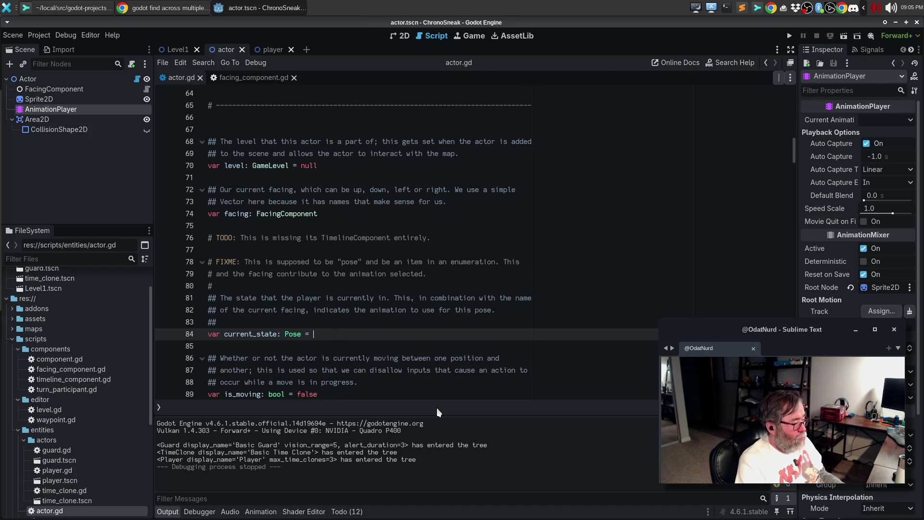
{"action": "key", "text": "BackSpace"}
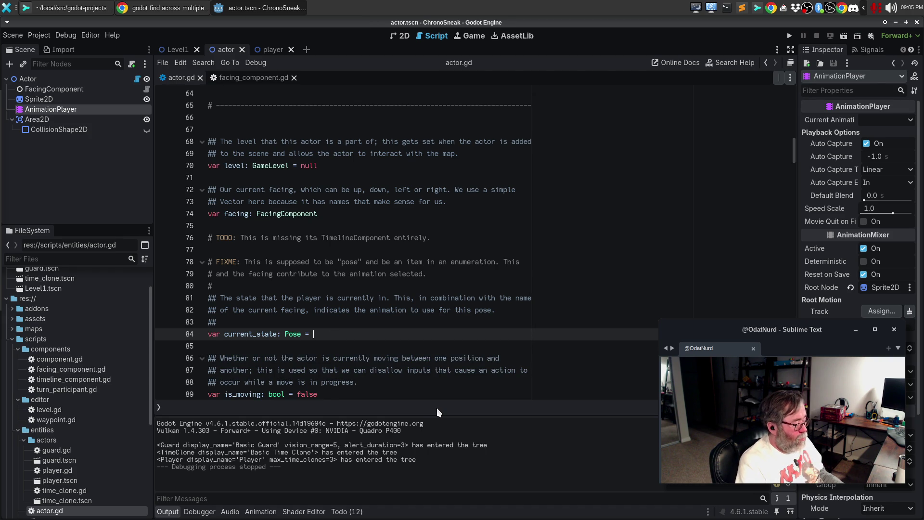
{"action": "type", "text": "UID"}
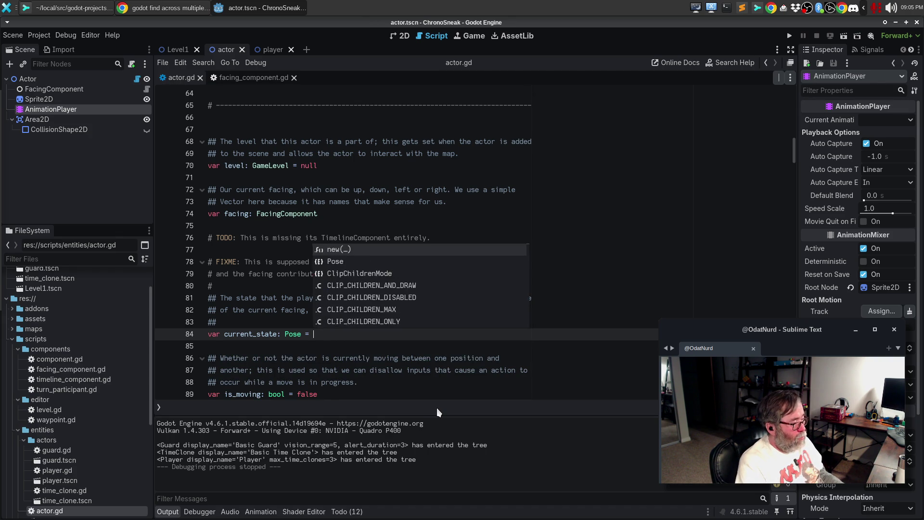
{"action": "key", "text": "BackSpace"}
{"action": "key", "text": "BackSpace"}
{"action": "key", "text": "BackSpace"}
{"action": "type", "text": "Po"}
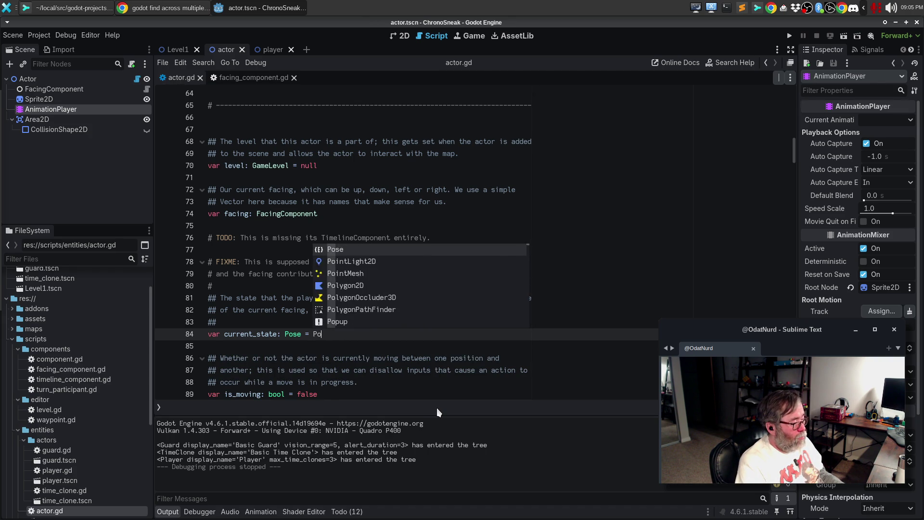
{"action": "type", "text": "se.ID"}
{"action": "key", "text": "Return"}
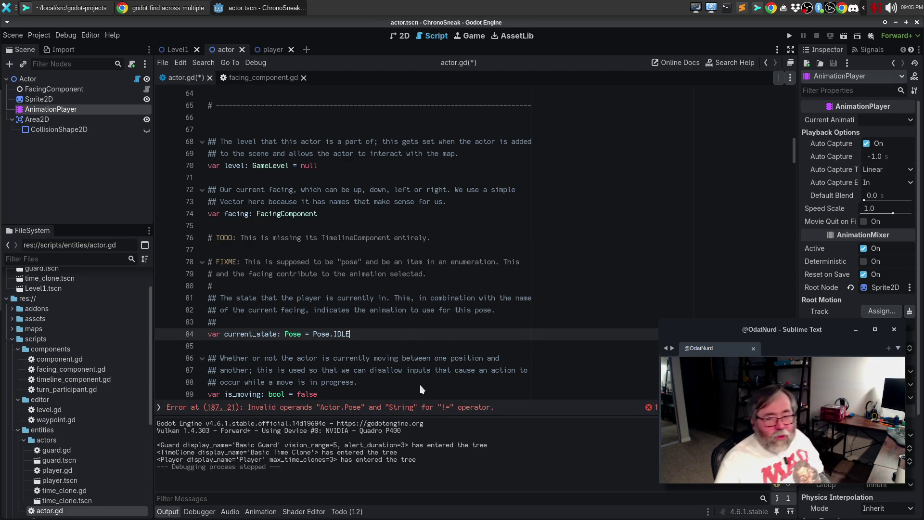
{"action": "scroll", "coordinate": [381, 288], "scroll_direction": "down", "scroll_amount": 1}
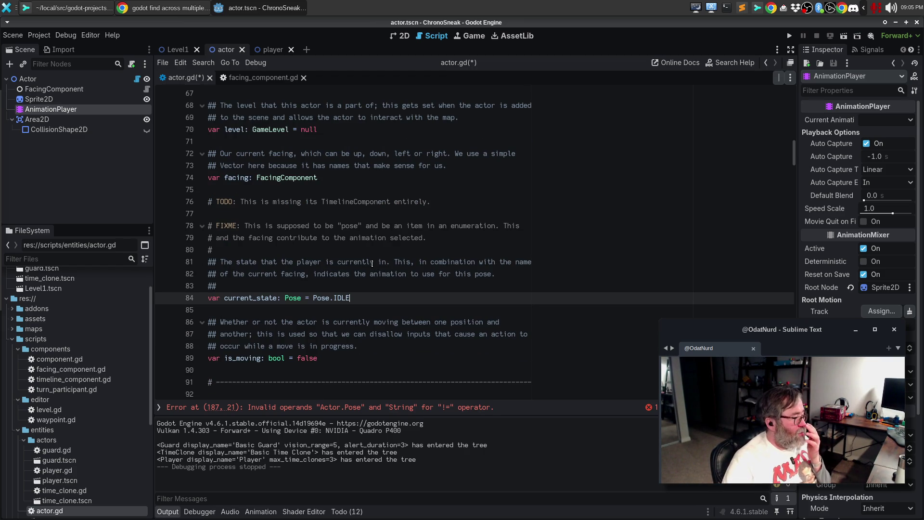
Replace the "idle" strings in the moving check and on line 195 with Pose.IDLE.
{"action": "left_click", "coordinate": [368, 410]}
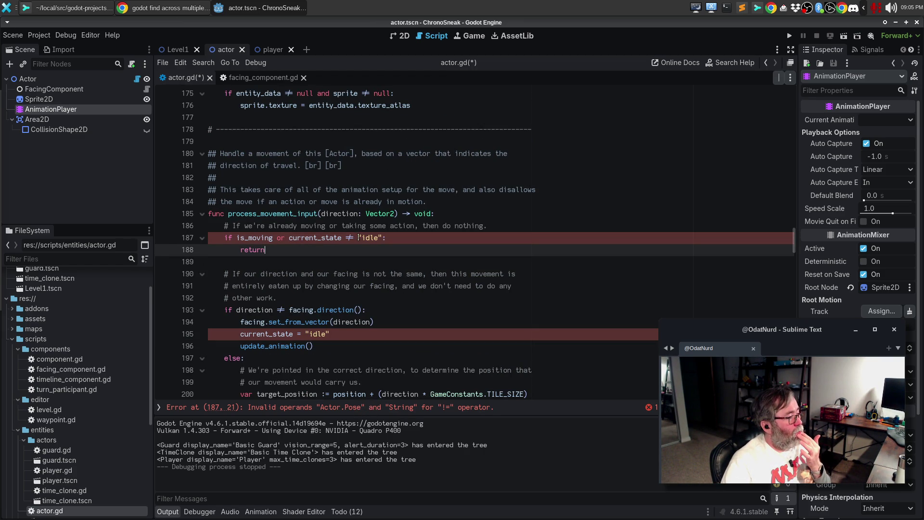
{"action": "left_click_drag", "start_coordinate": [358, 237], "coordinate": [381, 237]}
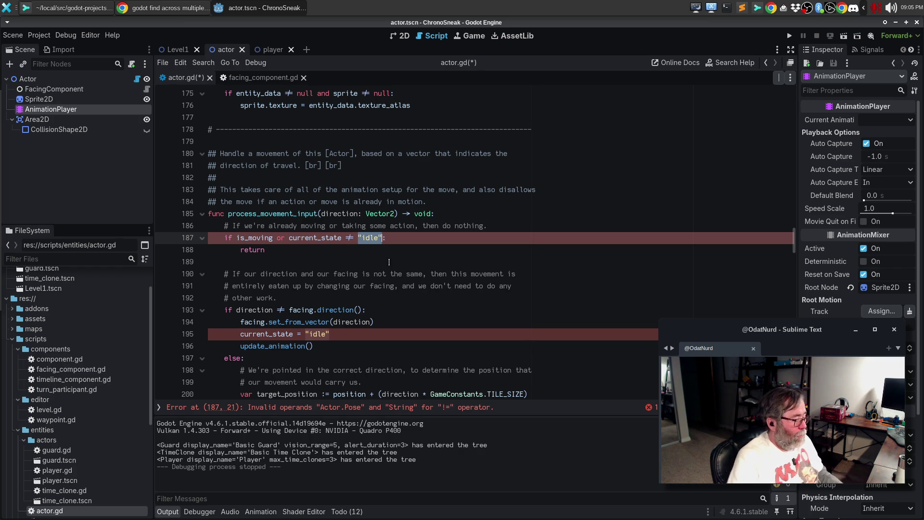
{"action": "type", "text": "Pose.I"}
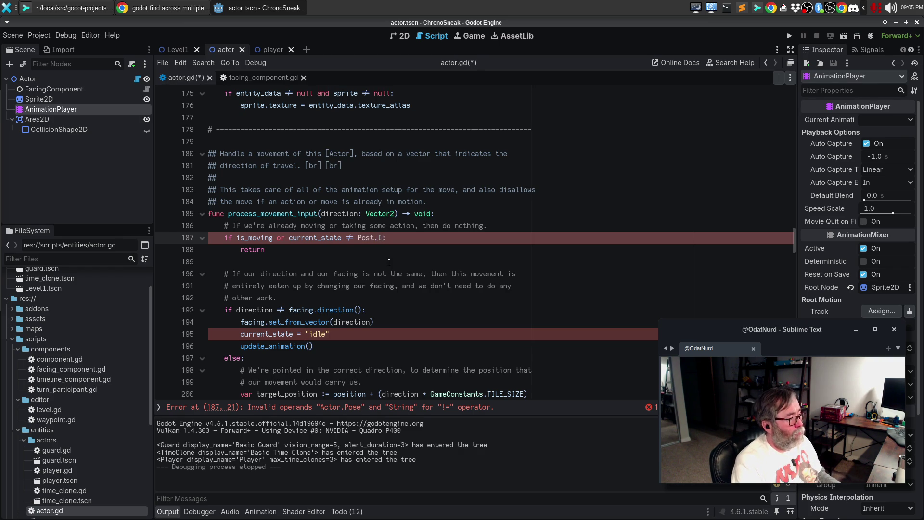
{"action": "type", "text": "DLE"}
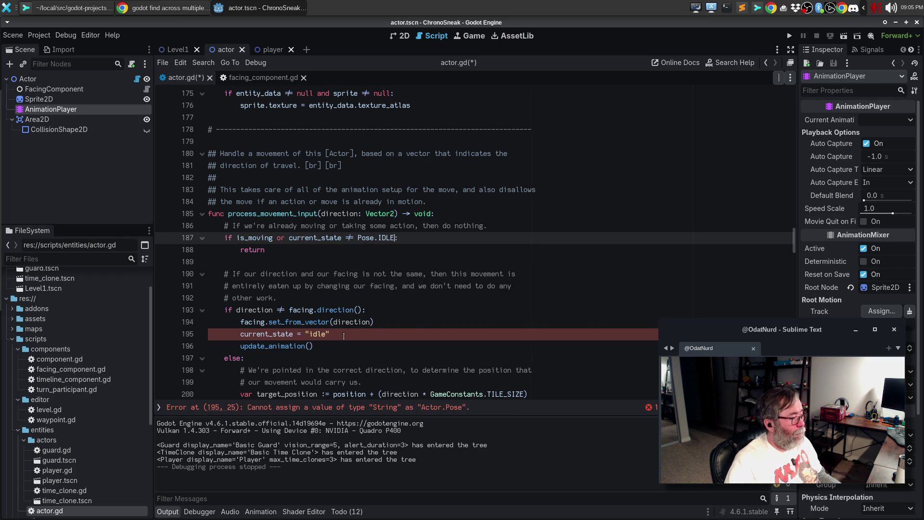
{"action": "left_click_drag", "start_coordinate": [305, 334], "coordinate": [328, 331]}
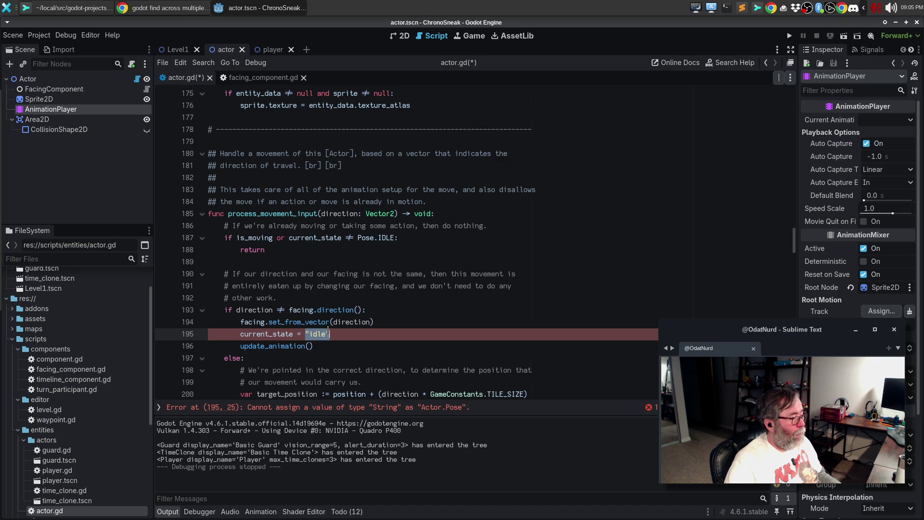
{"action": "type", "text": "pose"}
{"action": "key", "text": "BackSpace"}
{"action": "key", "text": "BackSpace"}
{"action": "key", "text": "BackSpace"}
{"action": "type", "text": "Post.ID "}
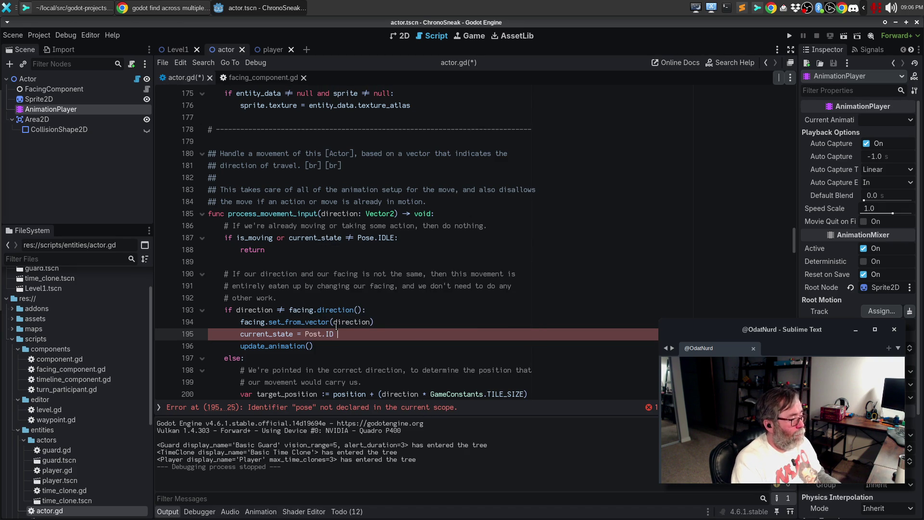
{"action": "type", "text": "LE"}
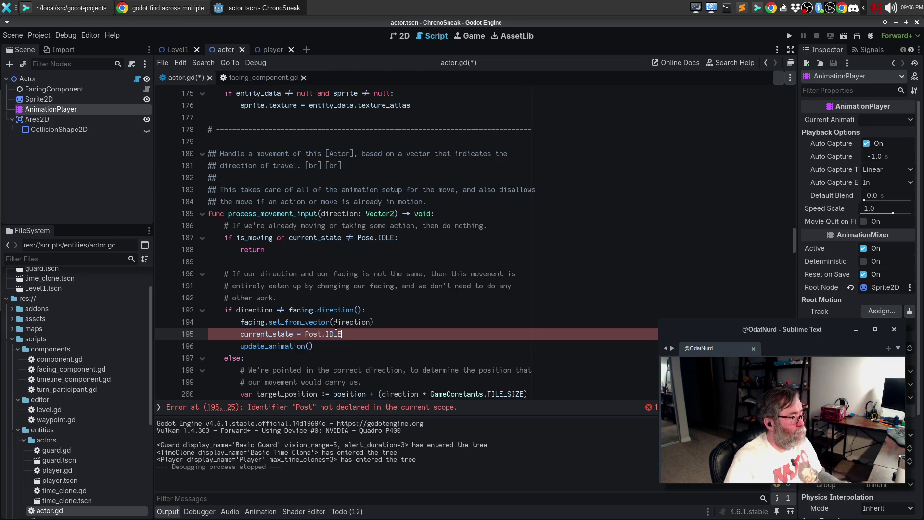
{"action": "key", "text": "Left"}
{"action": "key", "text": "BackSpace"}
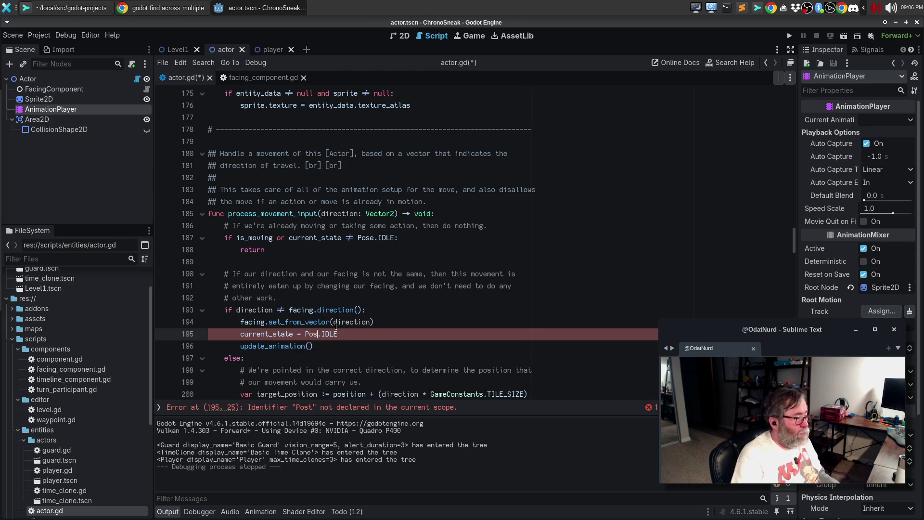
{"action": "type", "text": "e"}
{"action": "key", "text": "End"}
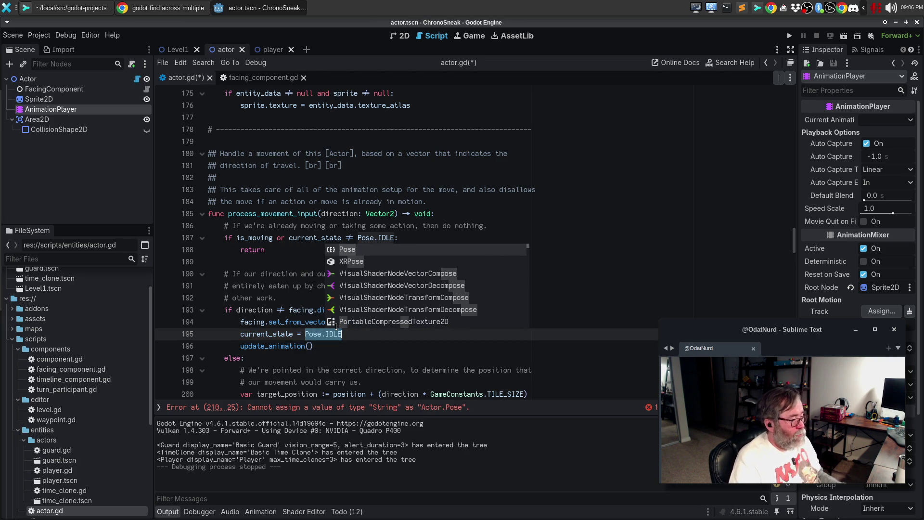
Change the "walk" string on line 210 to Pose.WALK.
{"action": "left_click", "coordinate": [364, 408]}
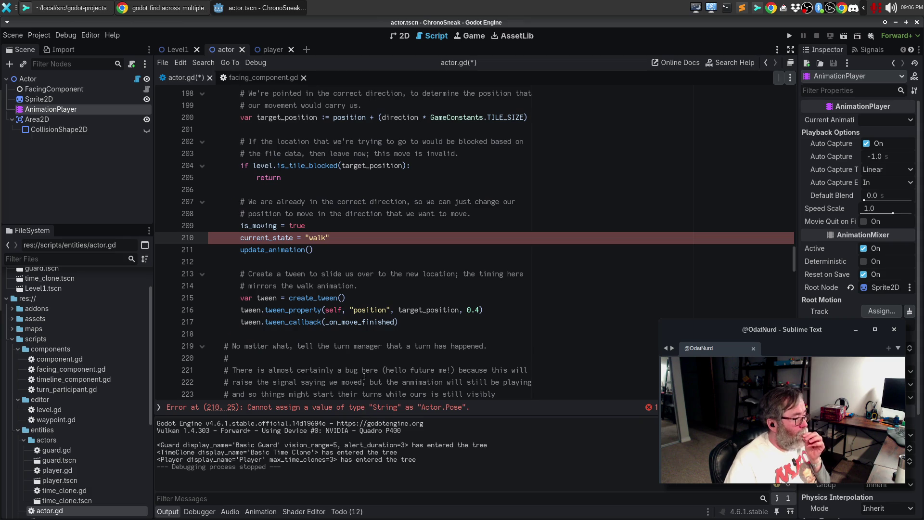
{"action": "left_click_drag", "start_coordinate": [301, 238], "coordinate": [331, 237]}
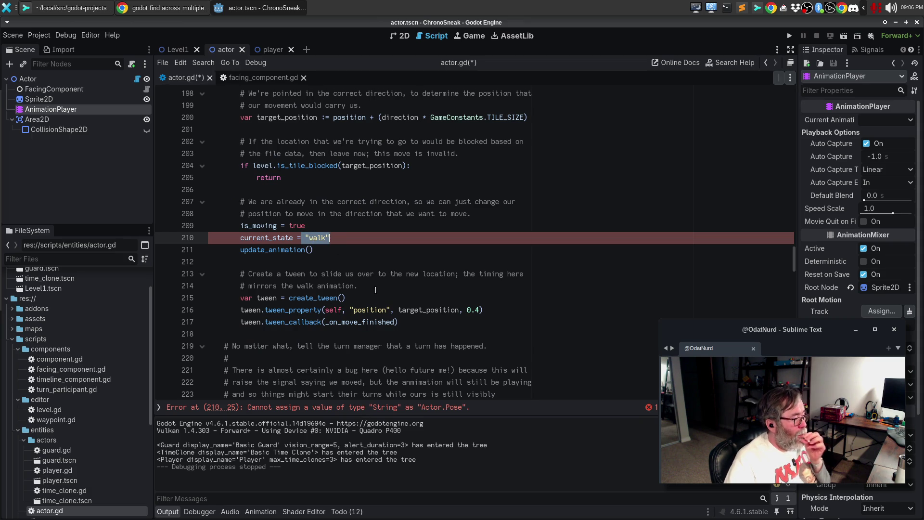
{"action": "type", "text": "Pose.WALK"}
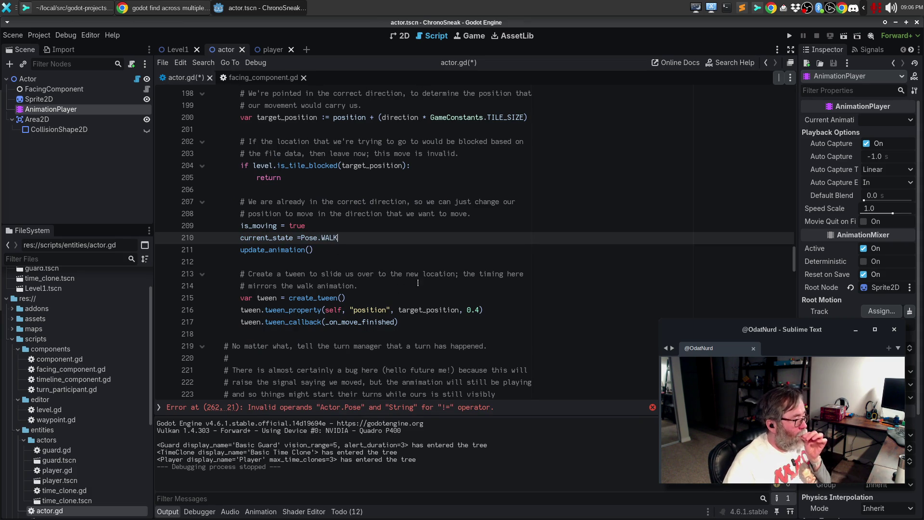
{"action": "left_click", "coordinate": [396, 408]}
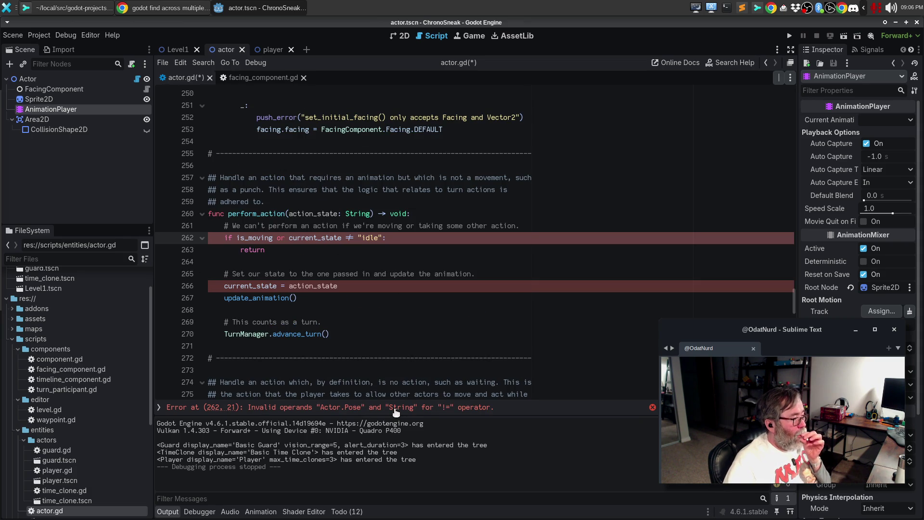
Replace "idle" on line 262 with Pose.IDLE.
{"action": "left_click_drag", "start_coordinate": [358, 237], "coordinate": [381, 238]}
{"action": "type", "text": "Pose.IDLE"}
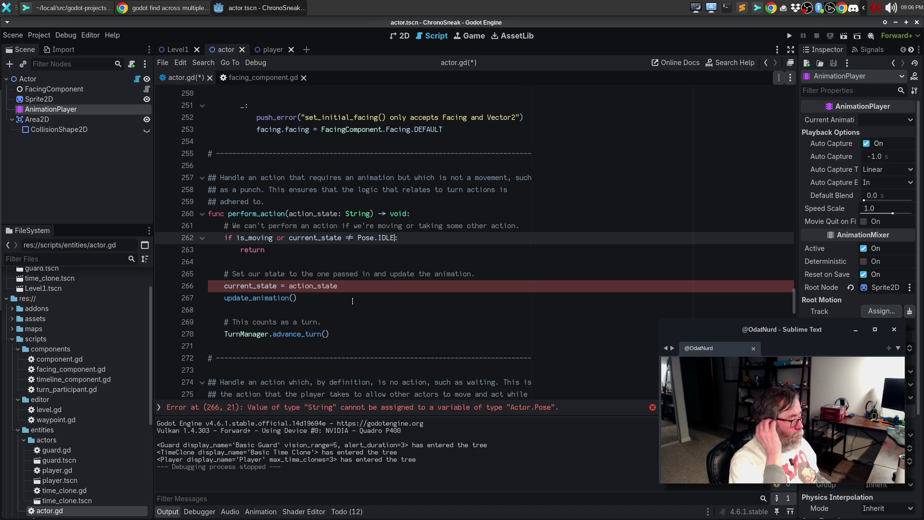
{"action": "double_click", "coordinate": [322, 286]}
{"action": "type", "text": "Pose.IDLE"}
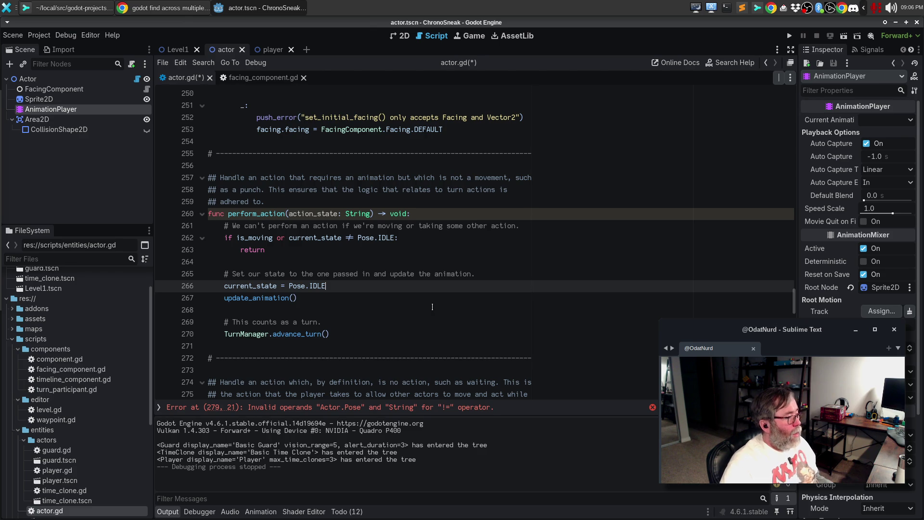
{"action": "key", "text": "ctrl+z"}
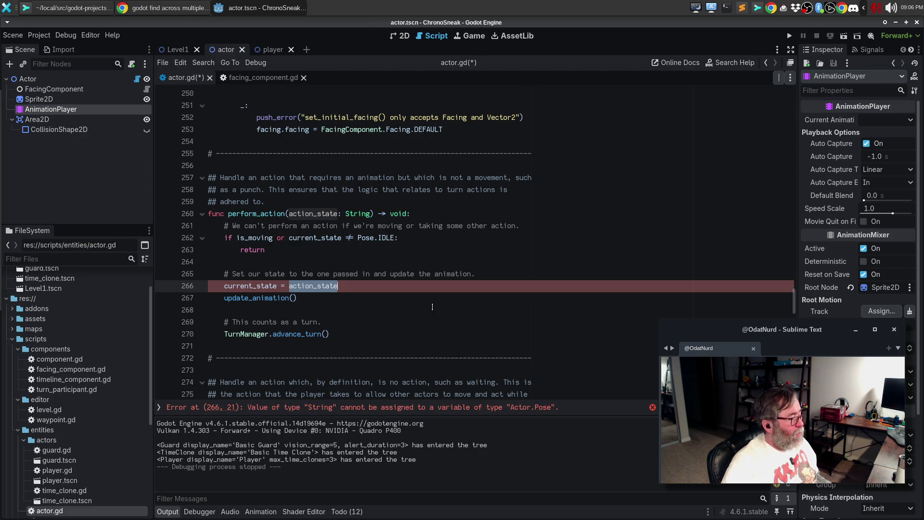
Rename the action_state parameter and its use to action_pose and change its type to Pose.
{"action": "double_click", "coordinate": [308, 214]}
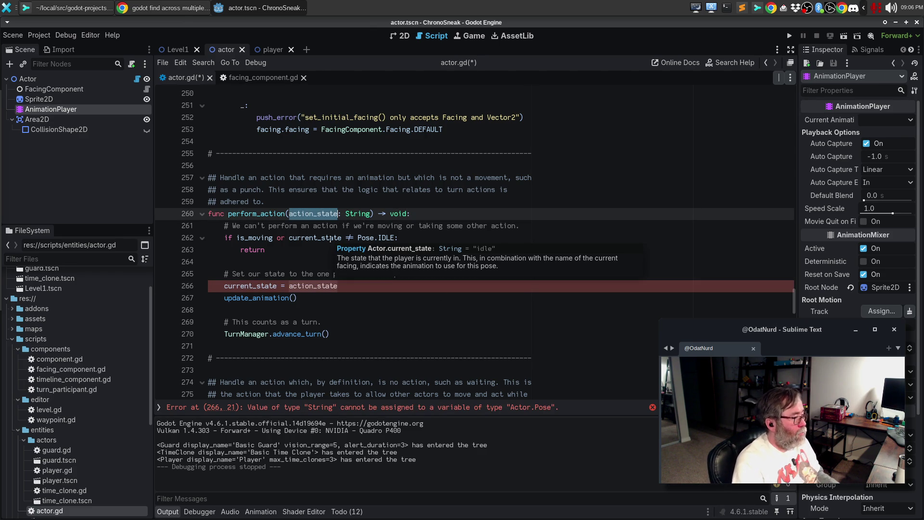
{"action": "key", "text": "Right"}
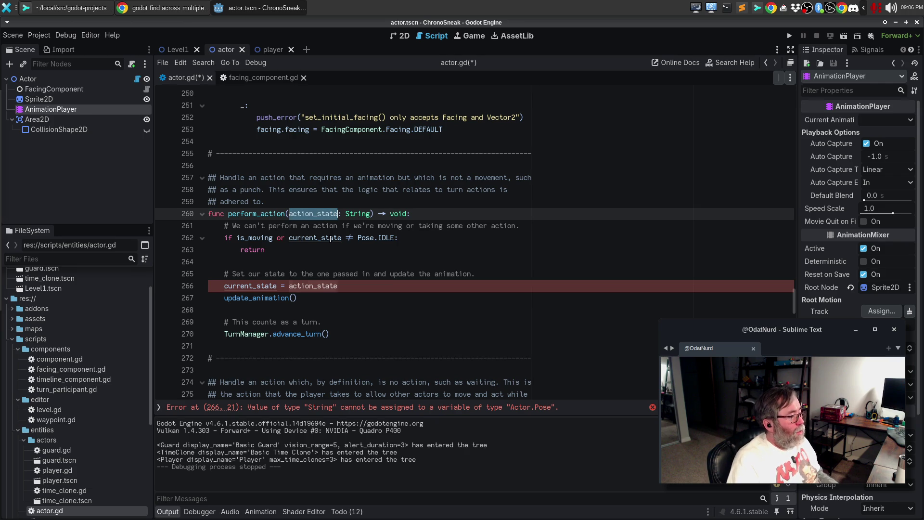
{"action": "key", "text": "ctrl+d"}
{"action": "key", "text": "ctrl+d"}
{"action": "key", "text": "Right"}
{"action": "key", "text": "BackSpace"}
{"action": "key", "text": "BackSpace"}
{"action": "key", "text": "BackSpace"}
{"action": "type", "text": "n_pi"}
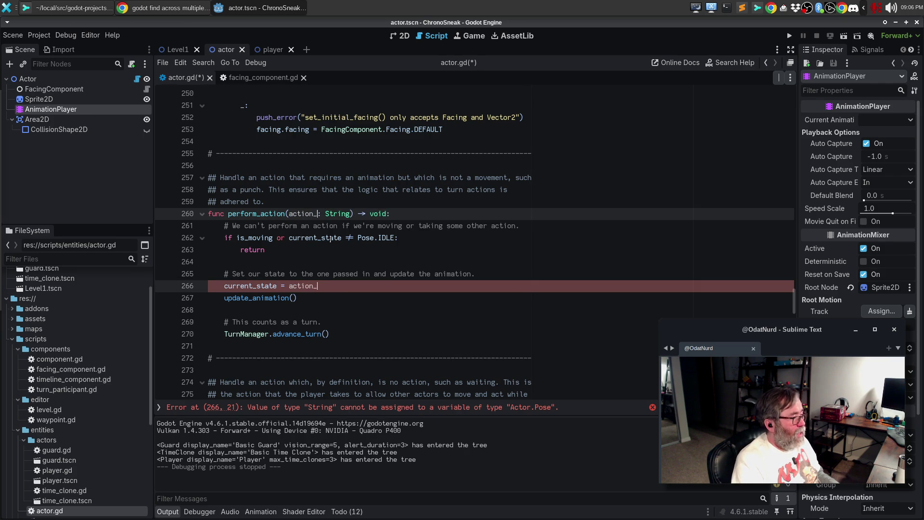
{"action": "type", "text": "ose"}
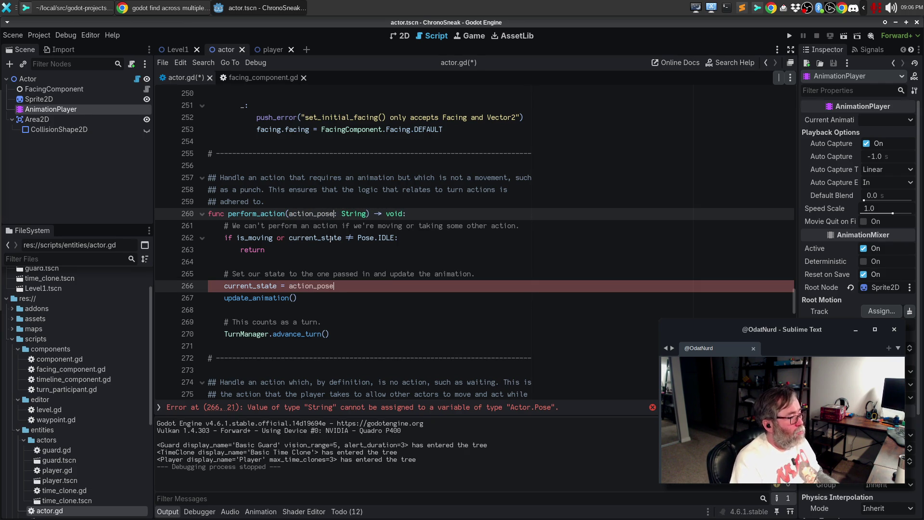
{"action": "key", "text": "ctrl+Right"}
{"action": "key", "text": "ctrl+Right"}
{"action": "key", "text": "ctrl+shift+Left"}
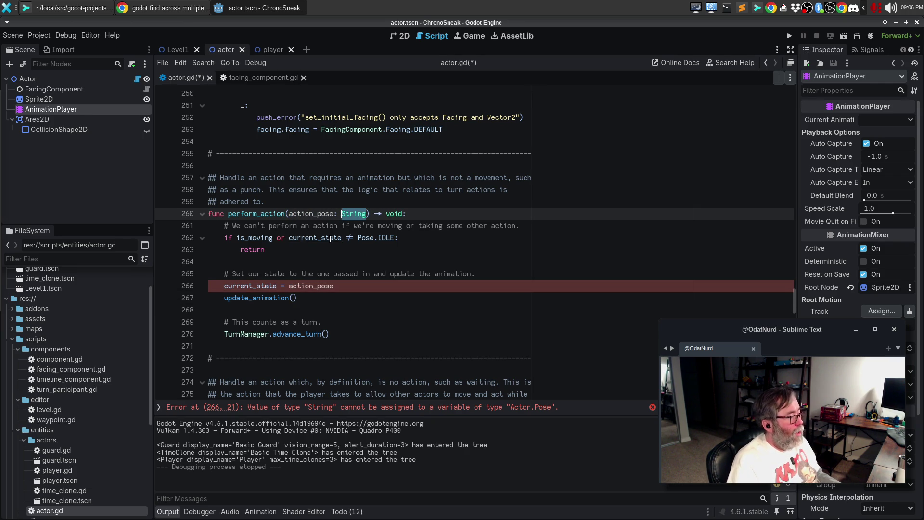
{"action": "type", "text": "Pose"}
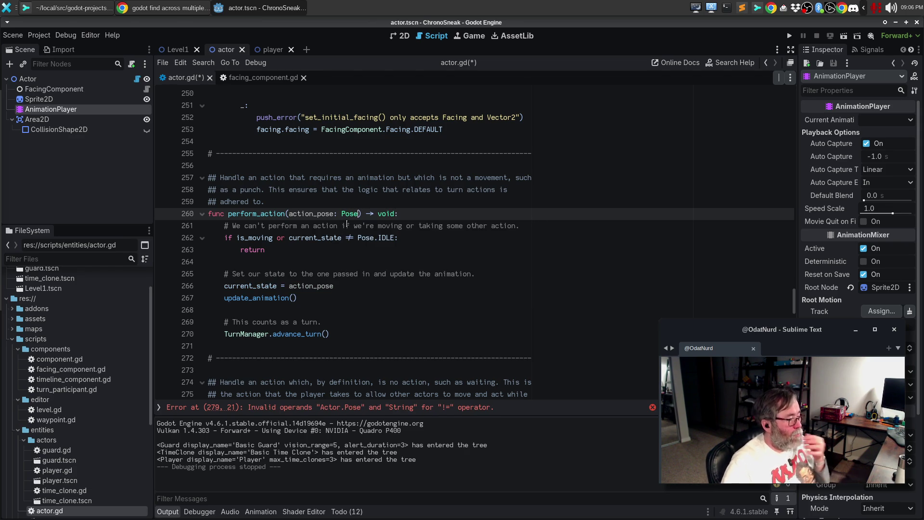
{"action": "left_click", "coordinate": [357, 411]}
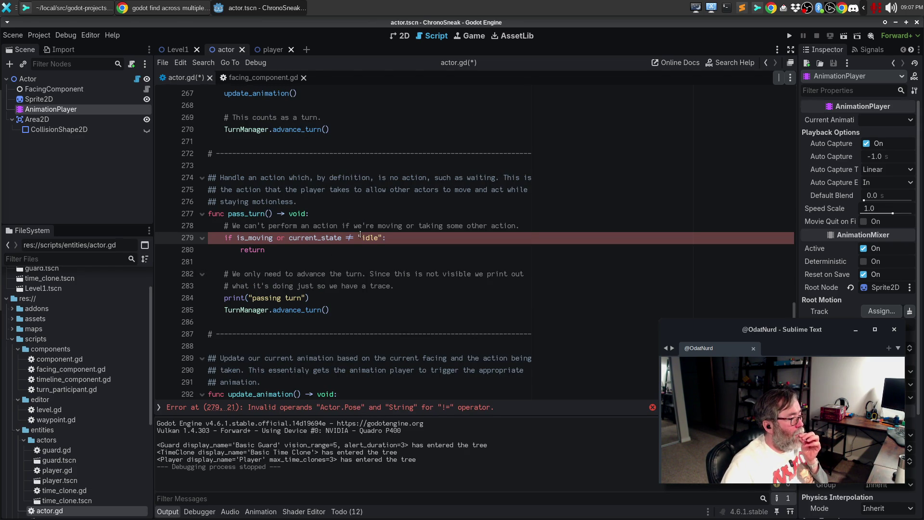
Change "idle" on line 279 to Pose.IDLE, then go to the line 295 error and blank line 288.
{"action": "left_click_drag", "start_coordinate": [355, 241], "coordinate": [381, 239]}
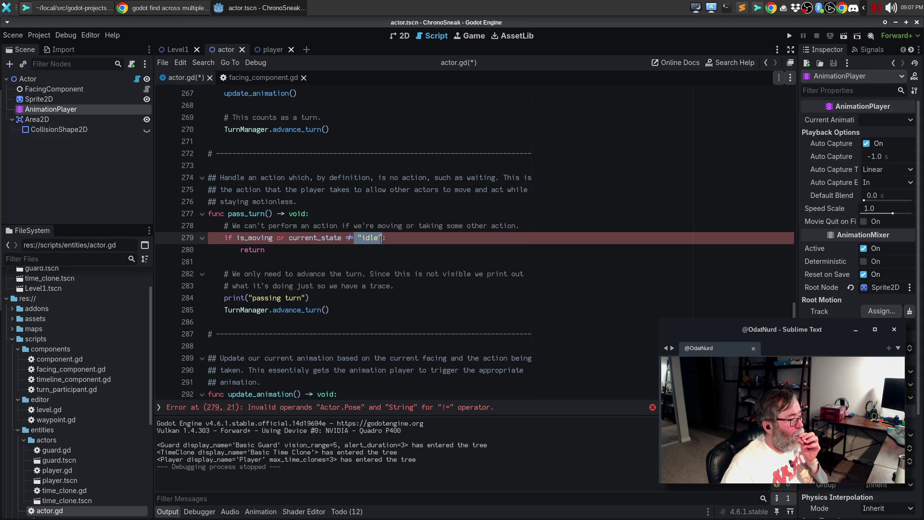
{"action": "type", "text": "Pose.IDLE"}
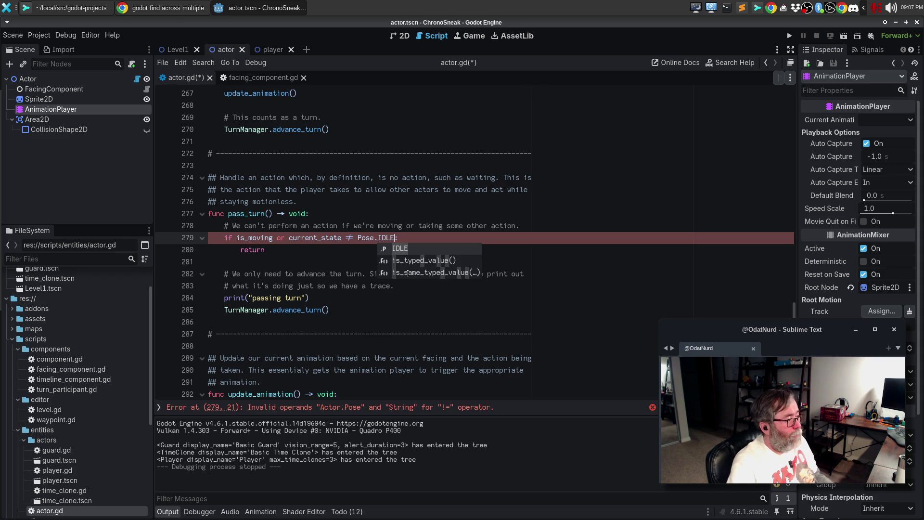
{"action": "left_click", "coordinate": [437, 410]}
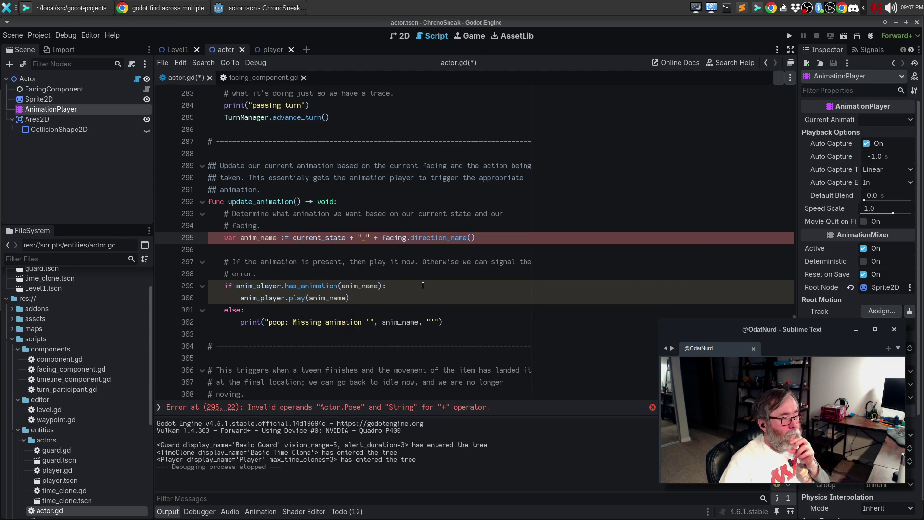
{"action": "left_click", "coordinate": [367, 150]}
Insert a stub 'func thing() => str:' with a 'match' line above update_animation.
{"action": "key", "text": "Return"}
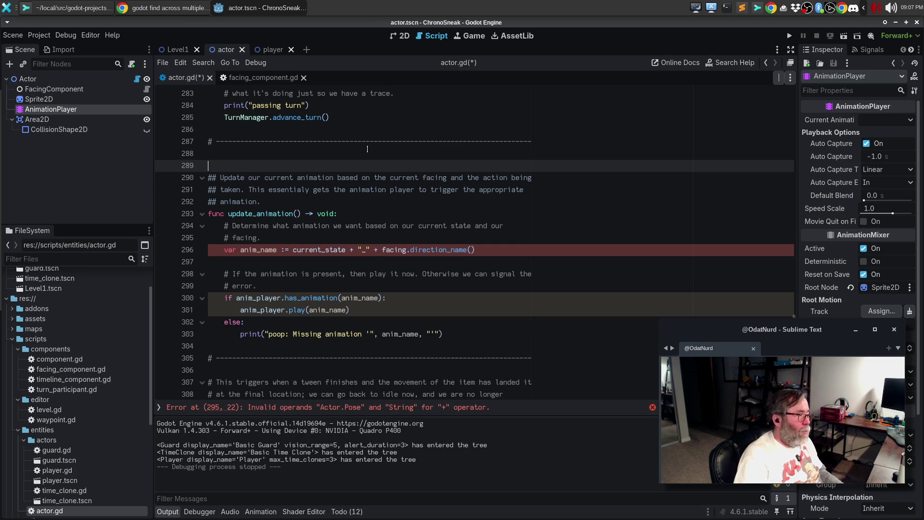
{"action": "key", "text": "Up"}
{"action": "key", "text": "Return"}
{"action": "type", "text": "func tyh"}
{"action": "key", "text": "BackSpace"}
{"action": "key", "text": "BackSpace"}
{"action": "type", "text": "hing"}
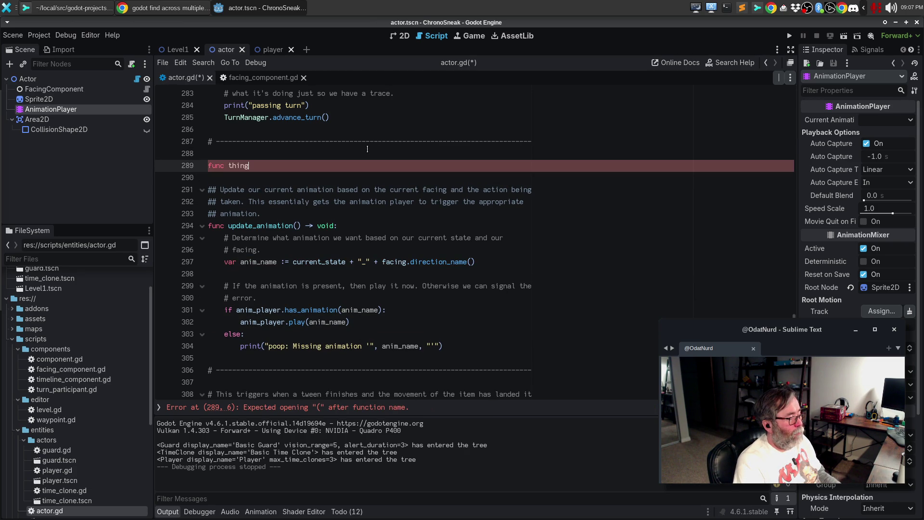
{"action": "type", "text": "()="}
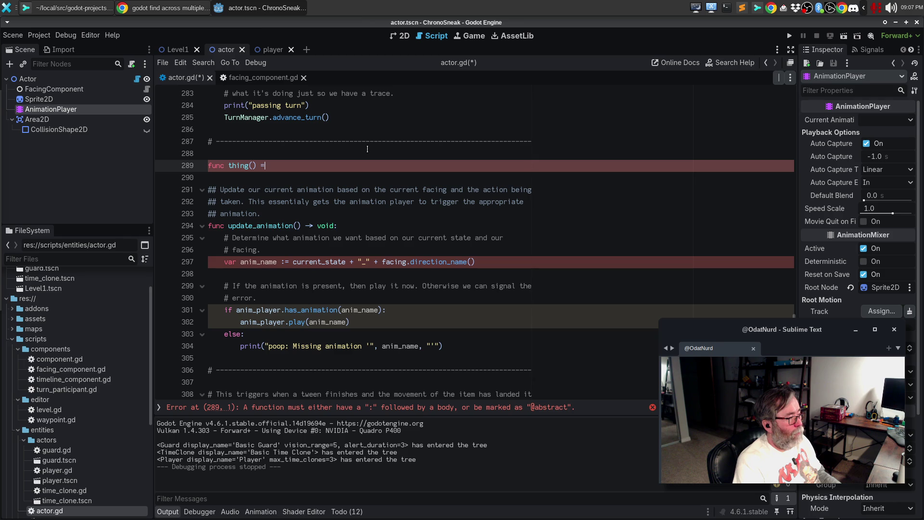
{"action": "type", "text": "> str"}
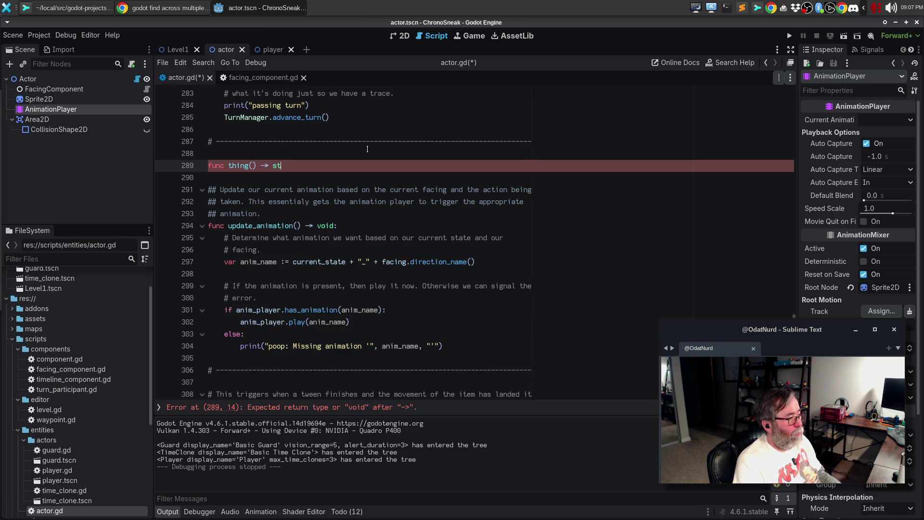
{"action": "type", "text": ":"}
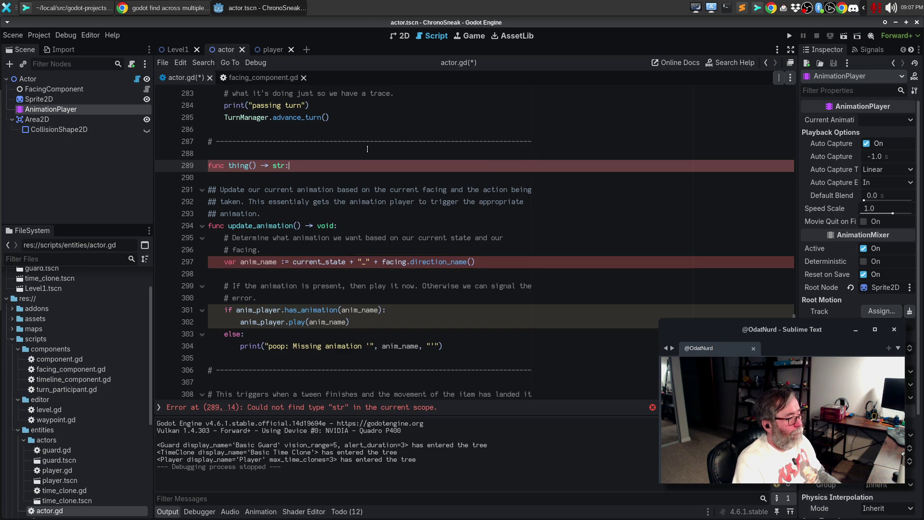
{"action": "key", "text": "Return"}
{"action": "type", "text": "match"}
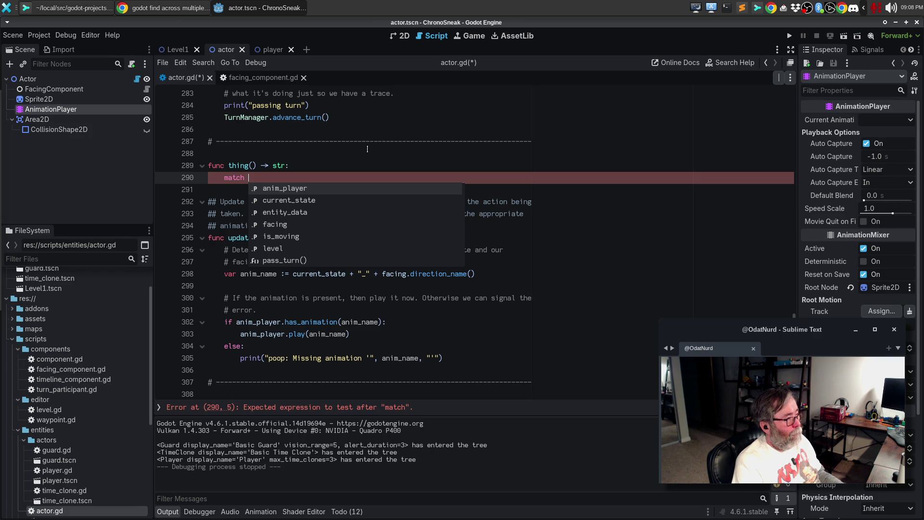
Check facing_component.gd's vector_to_facing, then return to actor.gd.
{"action": "left_click", "coordinate": [260, 77]}
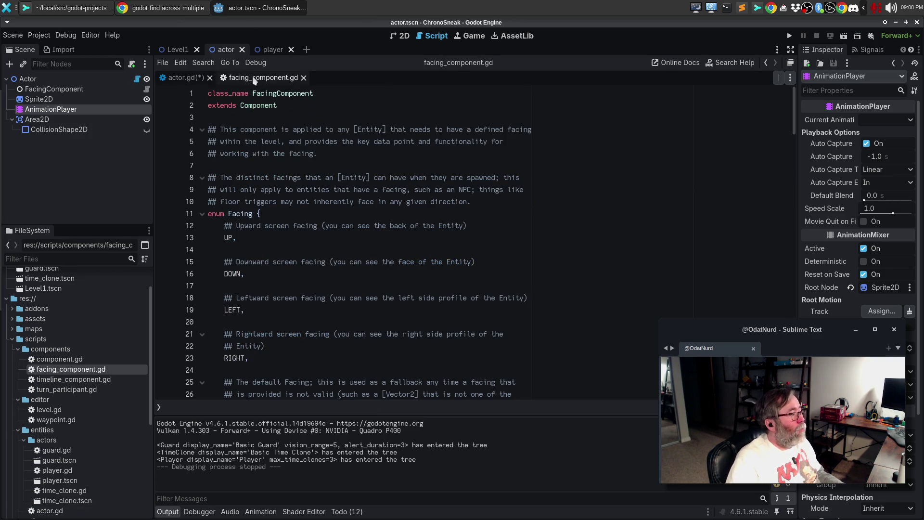
{"action": "scroll", "coordinate": [455, 223], "scroll_direction": "down", "scroll_amount": 5}
{"action": "scroll", "coordinate": [454, 223], "scroll_direction": "down", "scroll_amount": 12}
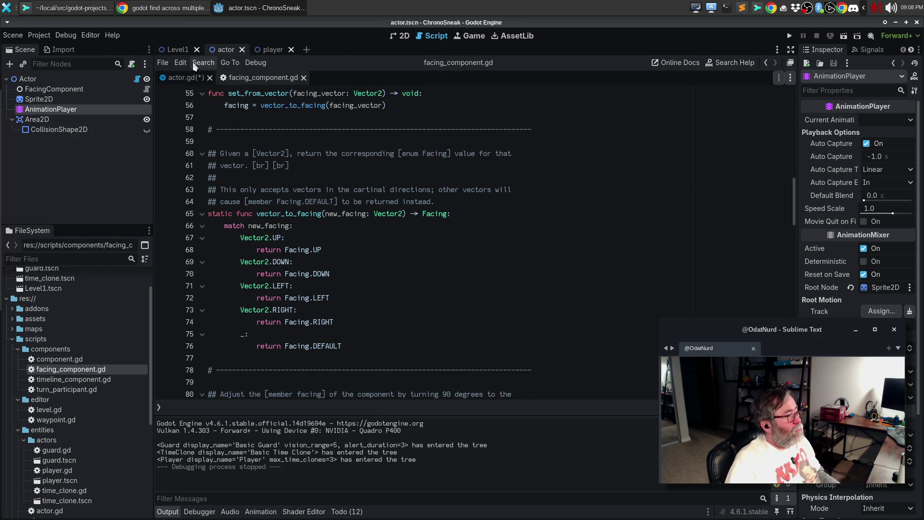
{"action": "left_click", "coordinate": [186, 77]}
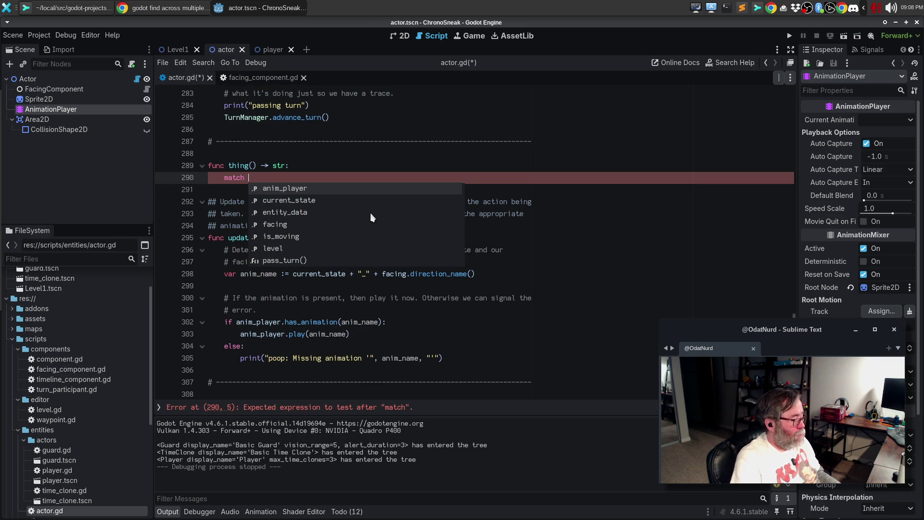
Start a match on facing with a Facing.UP case returning 'up'.
{"action": "key", "text": "Escape"}
{"action": "type", "text": "facing:"}
{"action": "key", "text": "Return"}
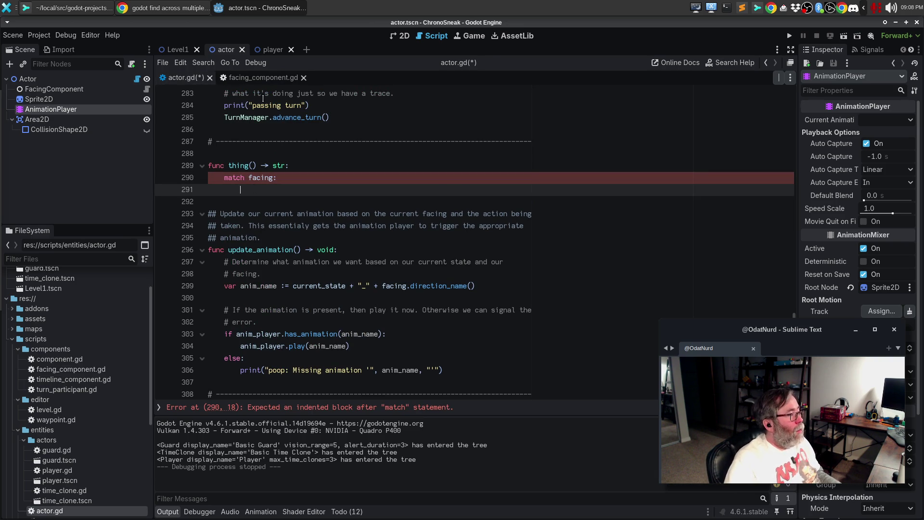
{"action": "left_click", "coordinate": [262, 78]}
{"action": "left_click", "coordinate": [183, 79]}
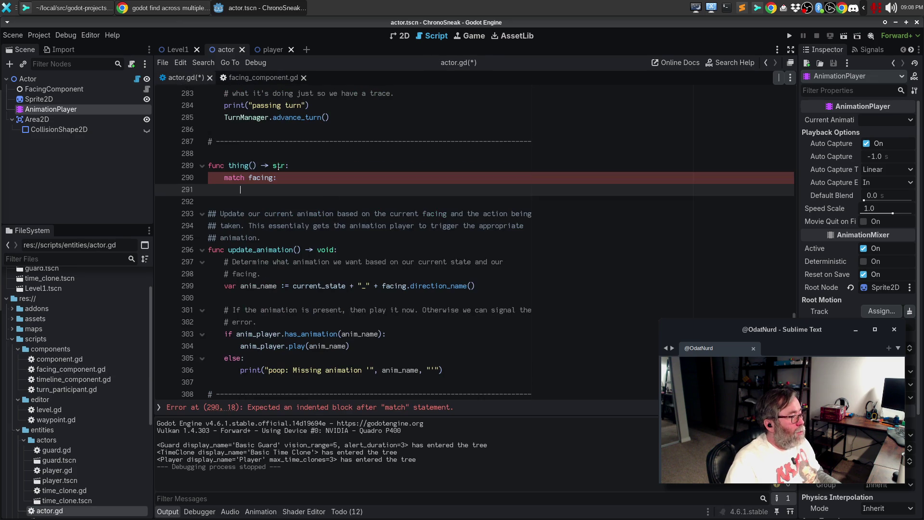
{"action": "type", "text": "Facing"}
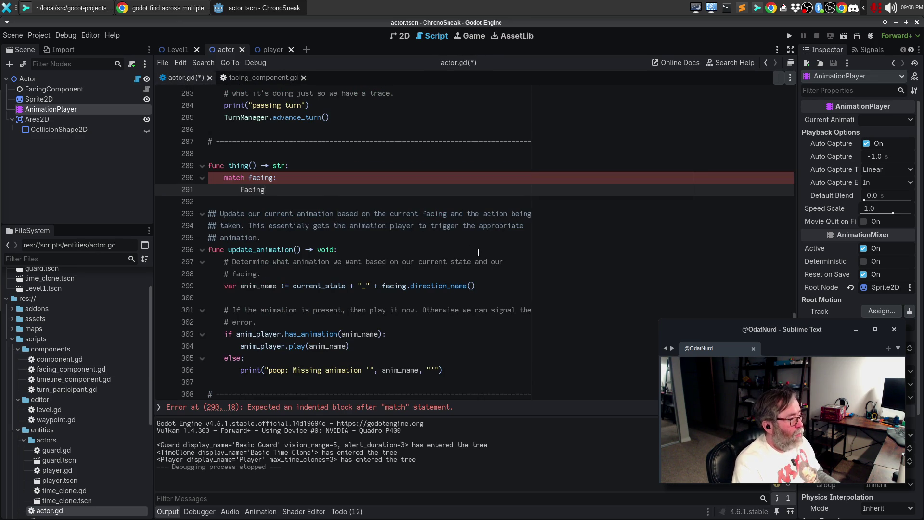
{"action": "type", "text": ".UP:"}
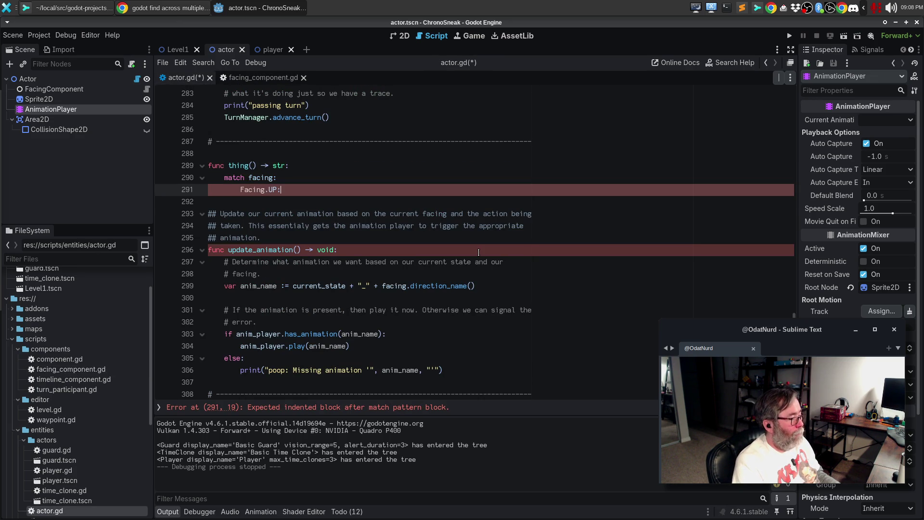
{"action": "key", "text": "Return"}
{"action": "type", "text": "return 'up"}
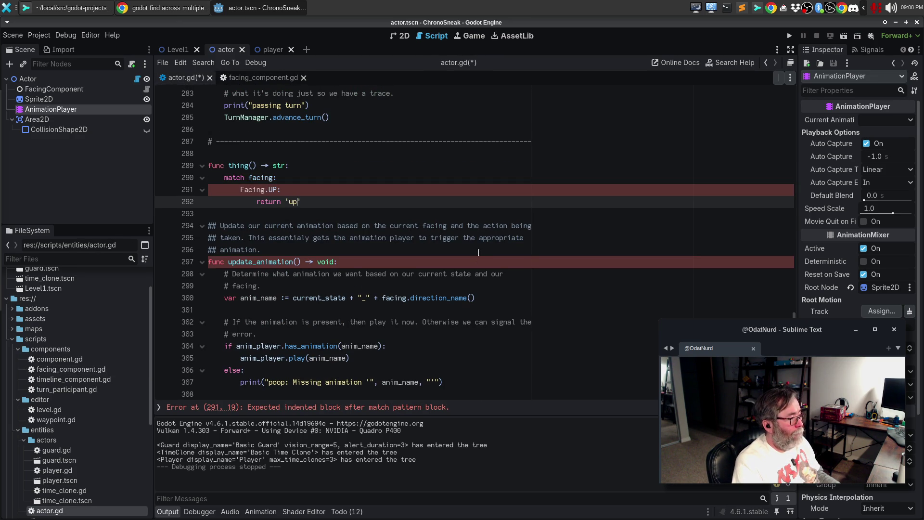
Turn that case into Pose.IDLE returning 'idle'.
{"action": "key", "text": "Up"}
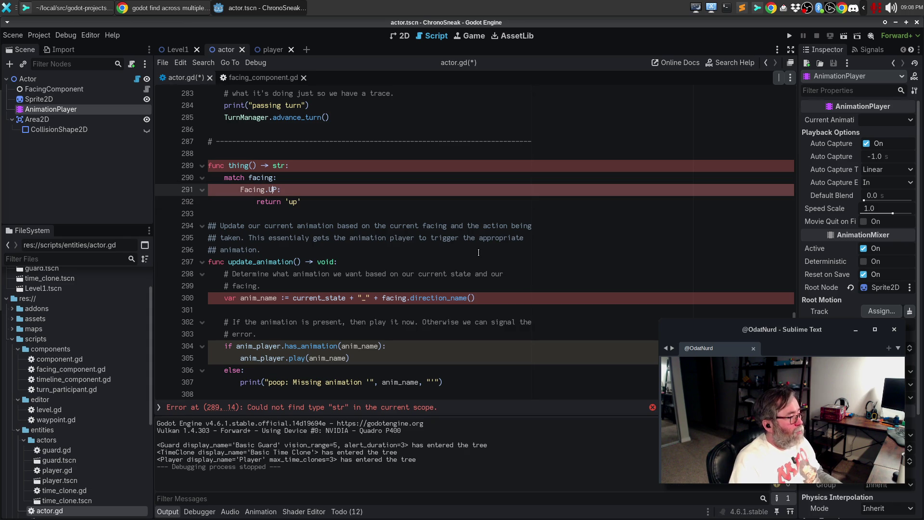
{"action": "key", "text": "ctrl+shift+Right"}
{"action": "type", "text": "Post"}
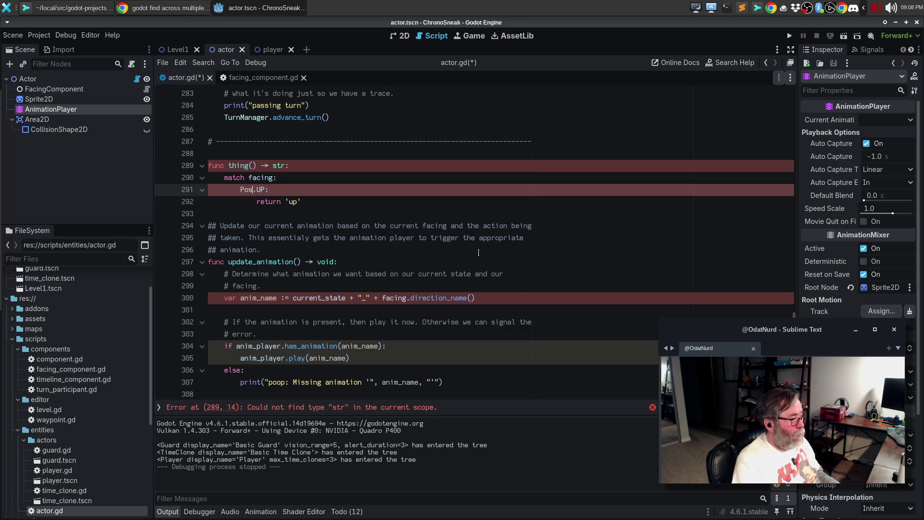
{"action": "key", "text": "BackSpace"}
{"action": "type", "text": "e"}
{"action": "key", "text": "Right"}
{"action": "key", "text": "ctrl+shift+Right"}
{"action": "type", "text": "IDLE"}
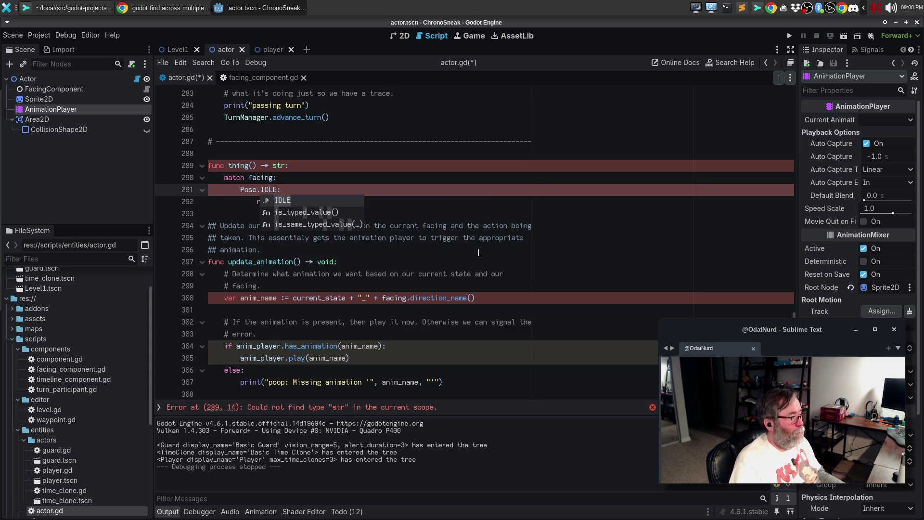
{"action": "key", "text": "End"}
{"action": "key", "text": "Down"}
{"action": "key", "text": "End"}
{"action": "key", "text": "BackSpace"}
{"action": "key", "text": "BackSpace"}
{"action": "type", "text": "idle"}
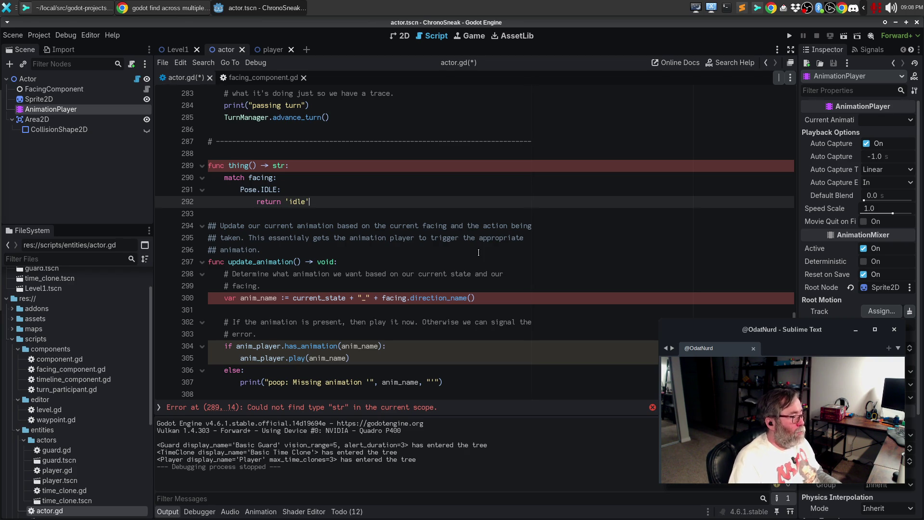
Change thing()'s return type from str to String.
{"action": "key", "text": "Up"}
{"action": "key", "text": "Up"}
{"action": "key", "text": "Up"}
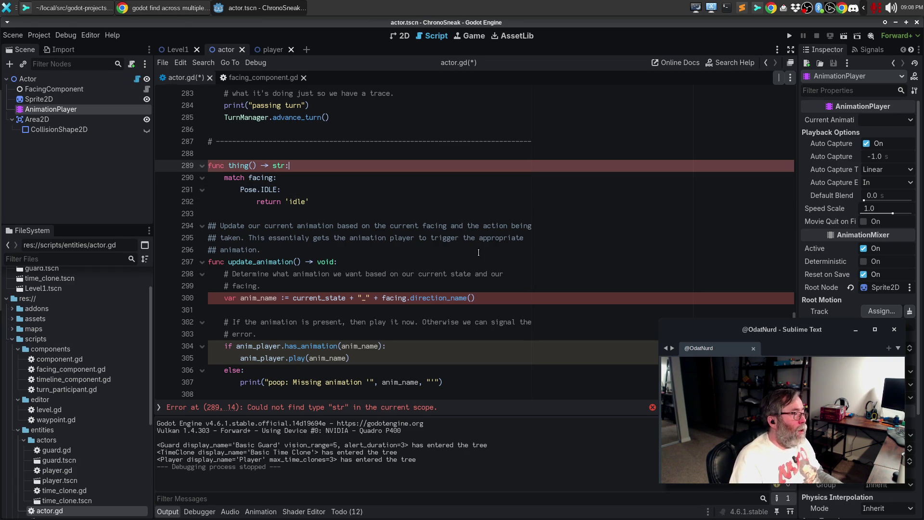
{"action": "key", "text": "BackSpace"}
{"action": "key", "text": "BackSpace"}
{"action": "key", "text": "BackSpace"}
{"action": "type", "text": "String"}
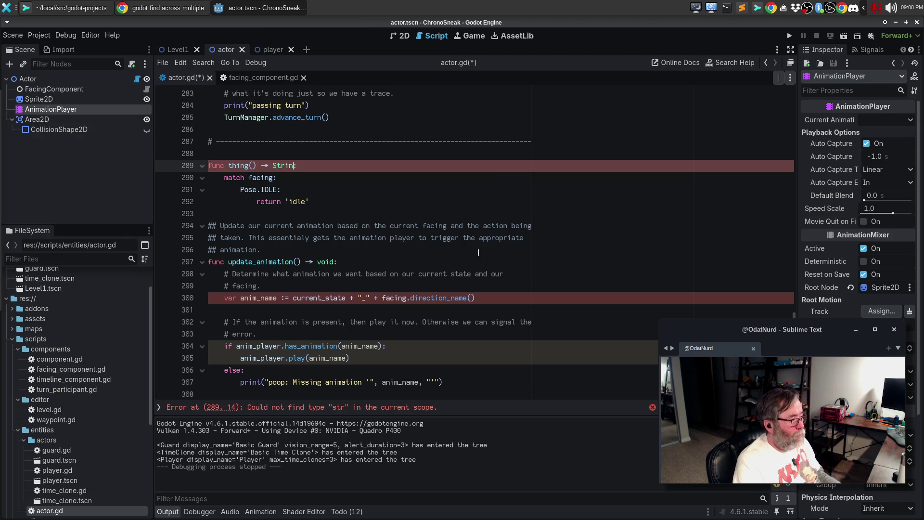
{"action": "key", "text": "Escape"}
Add a wildcard _ case returning 'idle', then select current_state in the anim_name expression.
{"action": "key", "text": "Down"}
{"action": "key", "text": "Down"}
{"action": "key", "text": "Down"}
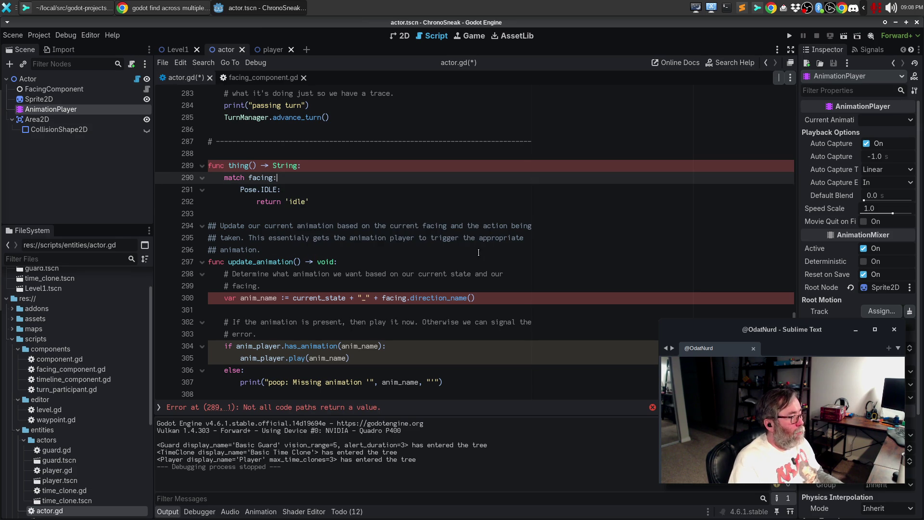
{"action": "key", "text": "End"}
{"action": "key", "text": "Return"}
{"action": "key", "text": "Return"}
{"action": "key", "text": "BackSpace"}
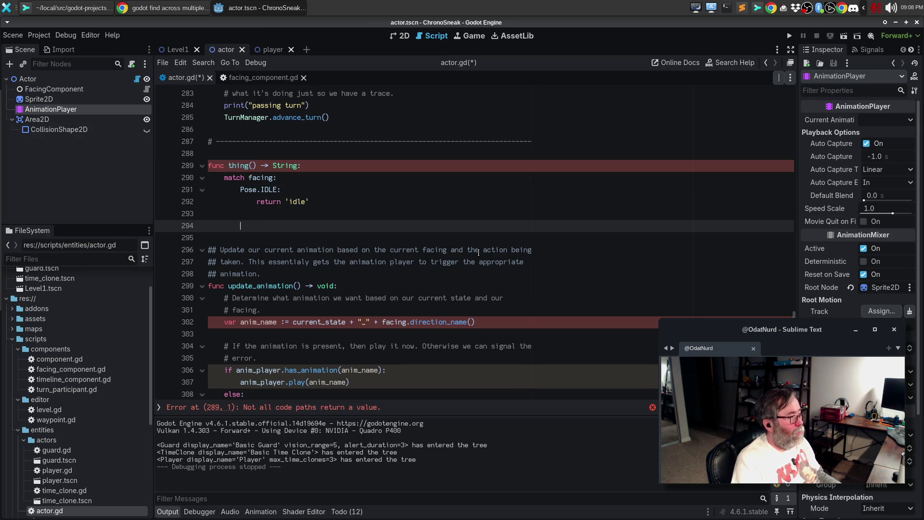
{"action": "type", "text": "_:"}
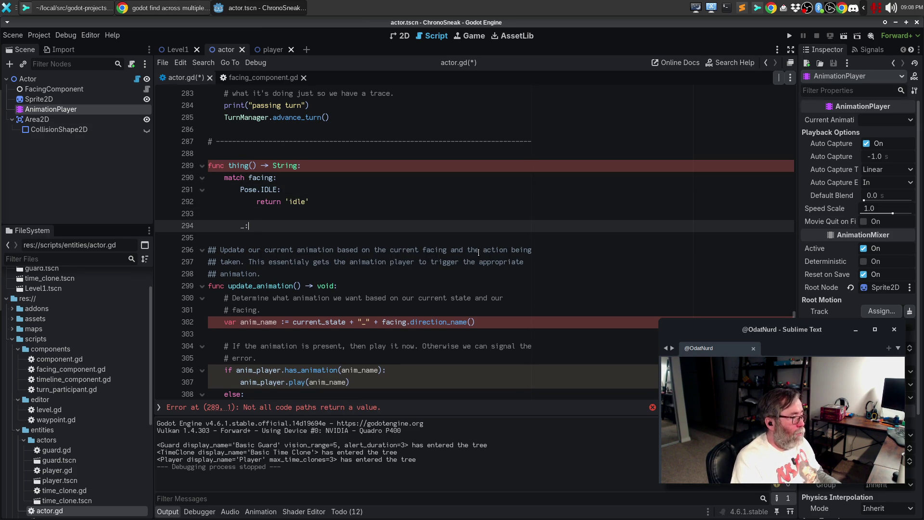
{"action": "key", "text": "Return"}
{"action": "type", "text": "return '"}
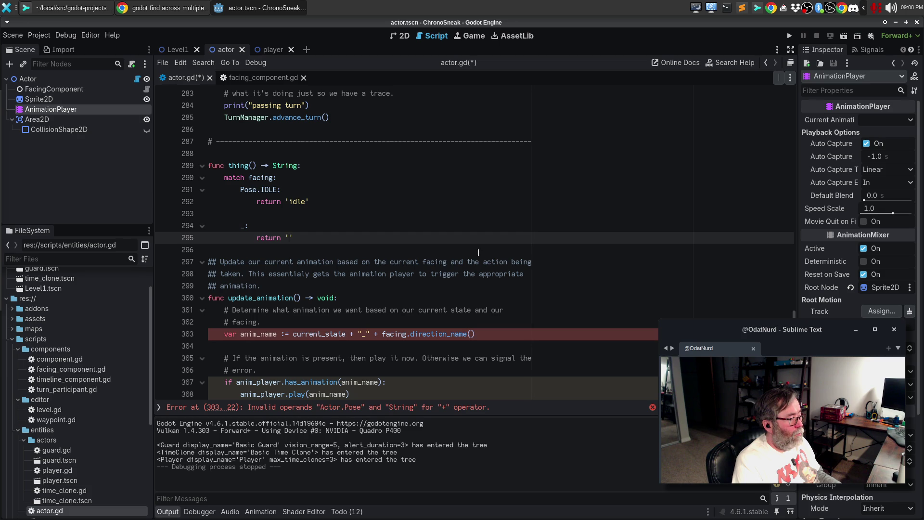
{"action": "type", "text": "idle"}
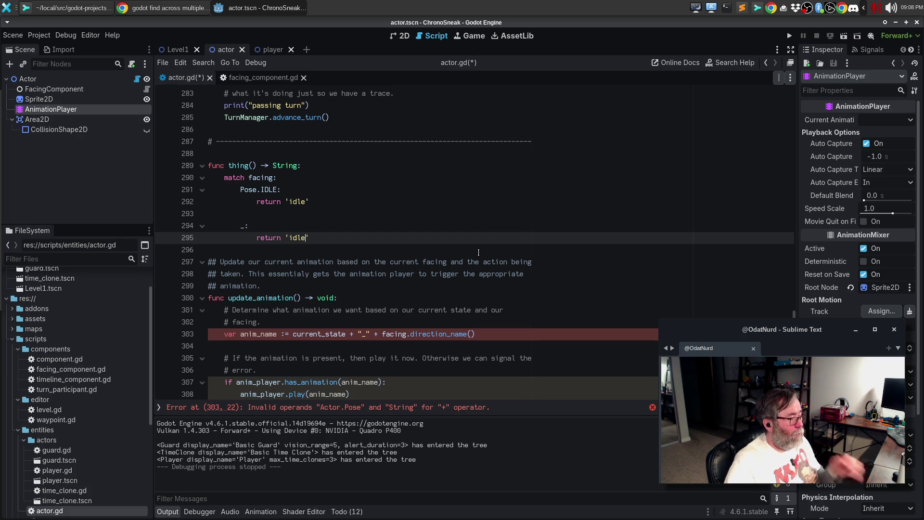
{"action": "mouse_move", "coordinate": [380, 334]}
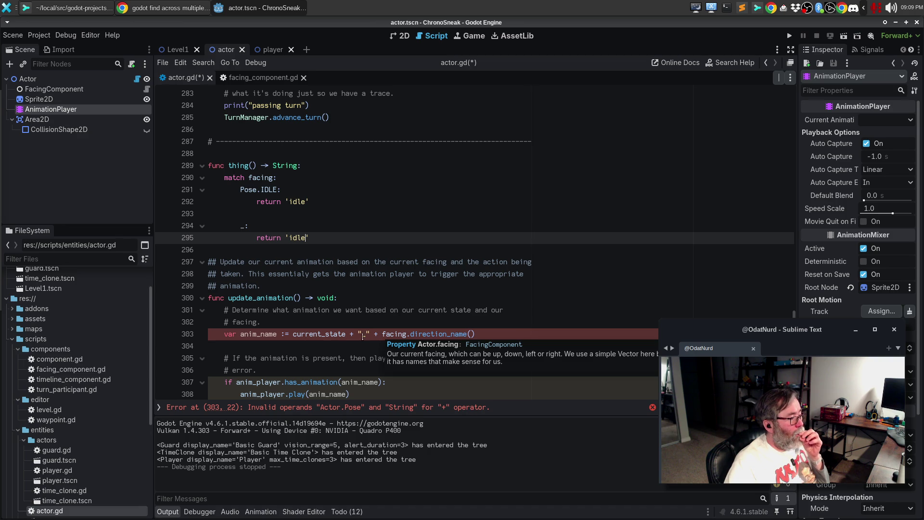
{"action": "double_click", "coordinate": [320, 334]}
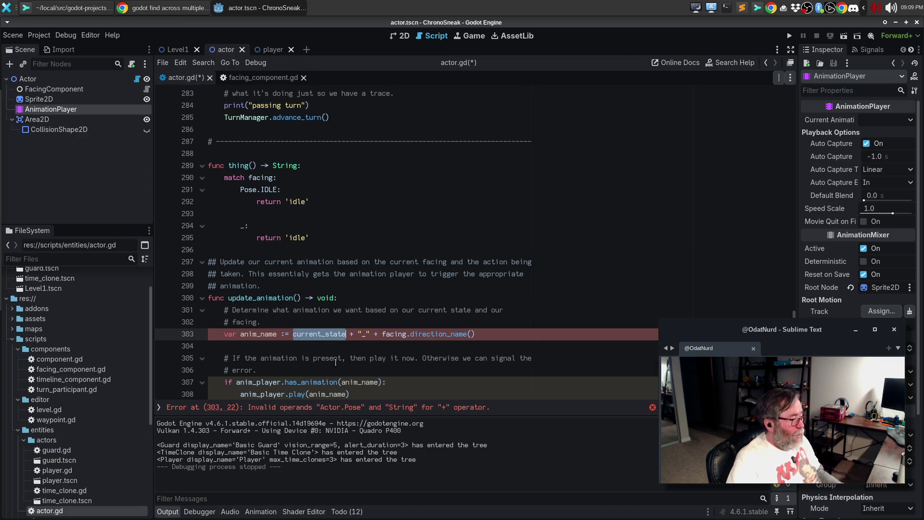
Use thing() for the animation name, set lines 319 and 327 to Pose.IDLE, and run.
{"action": "type", "text": "thing()"}
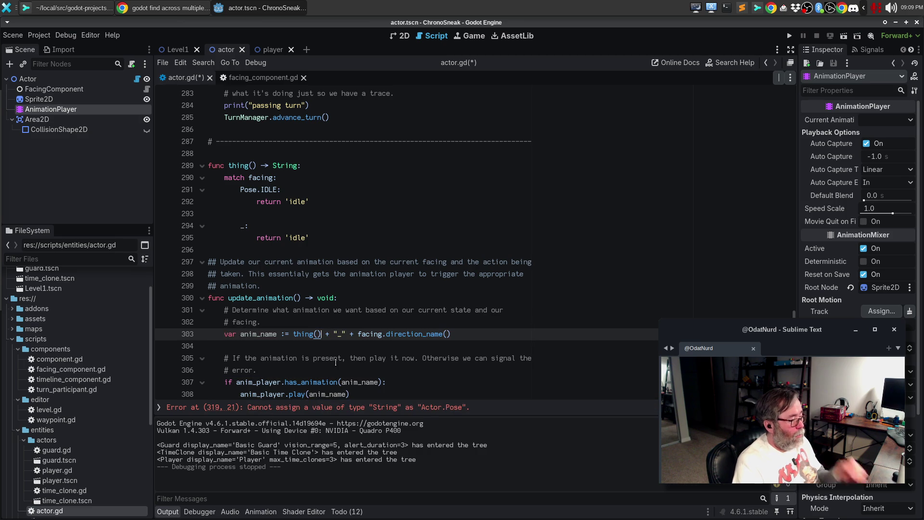
{"action": "left_click", "coordinate": [374, 408]}
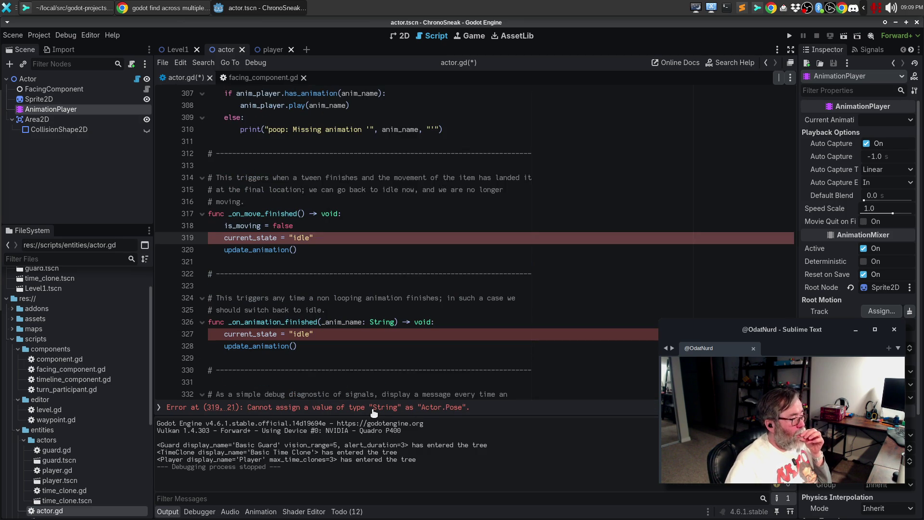
{"action": "left_click_drag", "start_coordinate": [289, 237], "coordinate": [314, 238]}
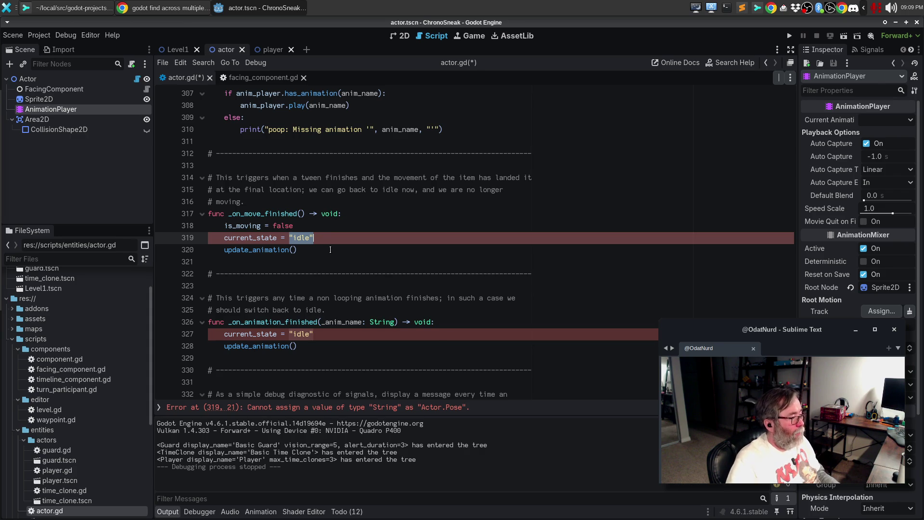
{"action": "key", "text": "ctrl+d"}
{"action": "type", "text": "Pose.IDLE"}
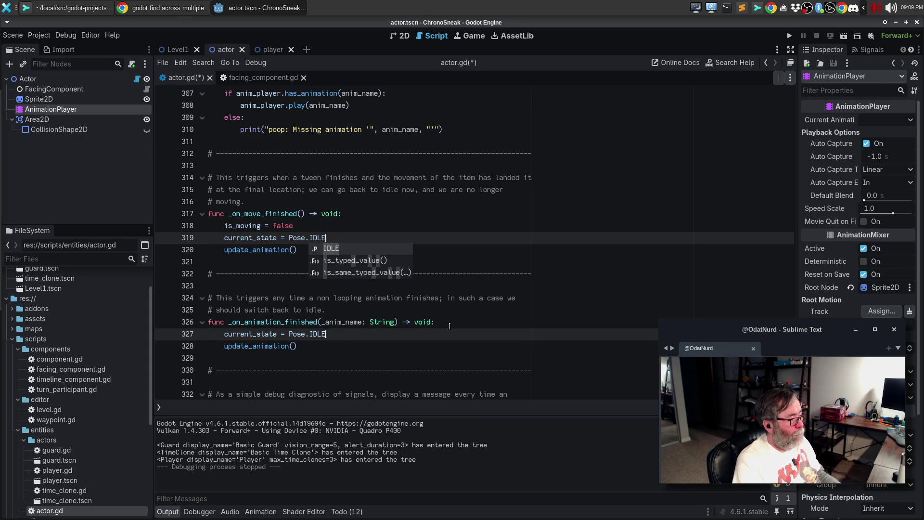
{"action": "key", "text": "F5"}
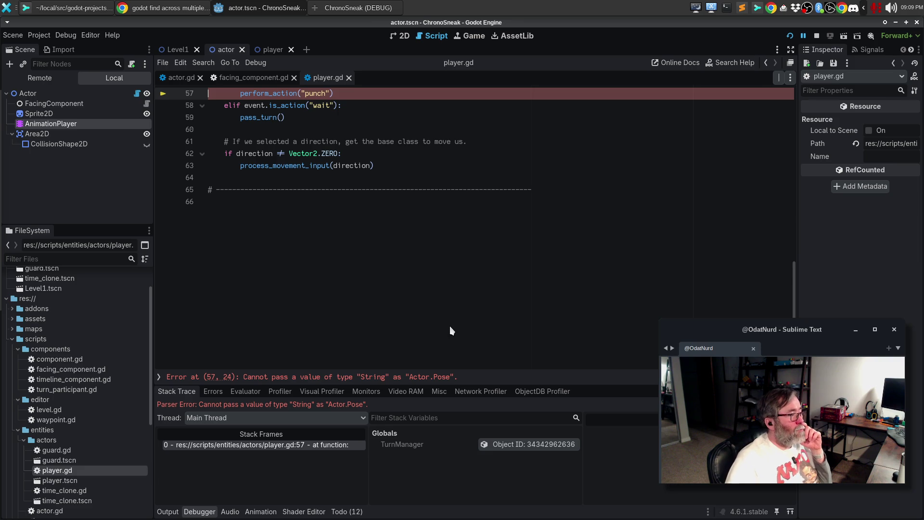
Change player.gd line 57's "punch" argument to Actor.Pose.PUNCH and run the game.
{"action": "scroll", "coordinate": [450, 326], "scroll_direction": "up", "scroll_amount": 4}
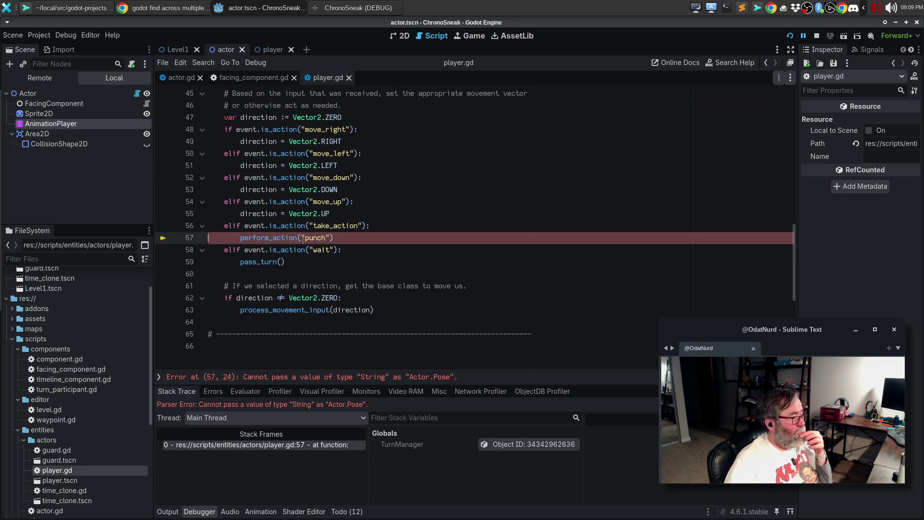
{"action": "left_click_drag", "start_coordinate": [302, 237], "coordinate": [331, 238]}
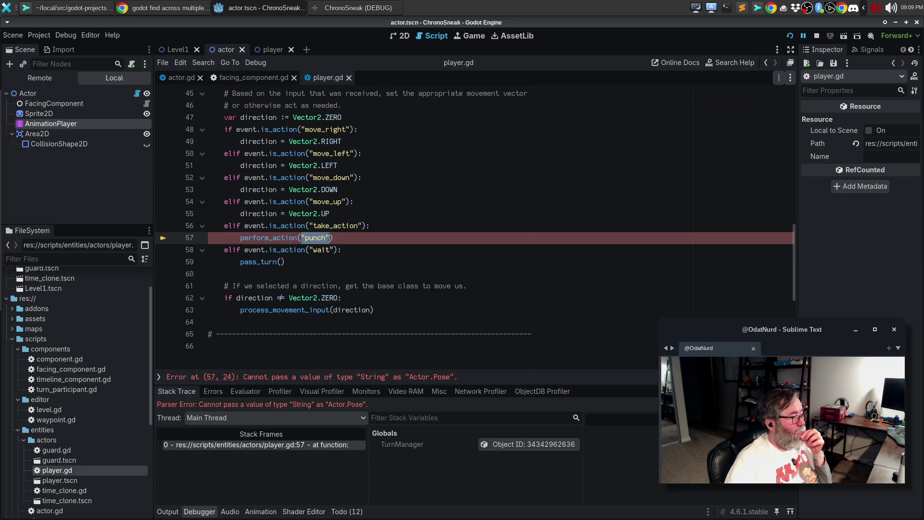
{"action": "type", "text": "Acto"}
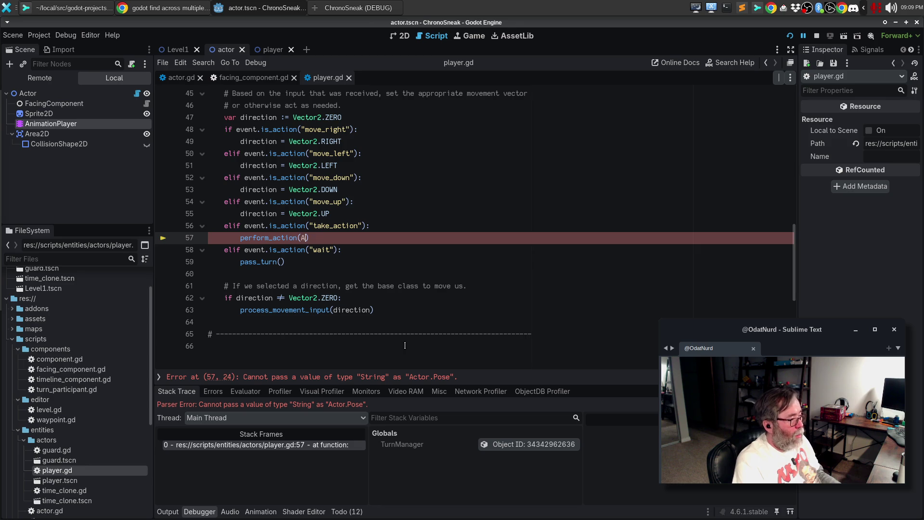
{"action": "type", "text": "r.Po"}
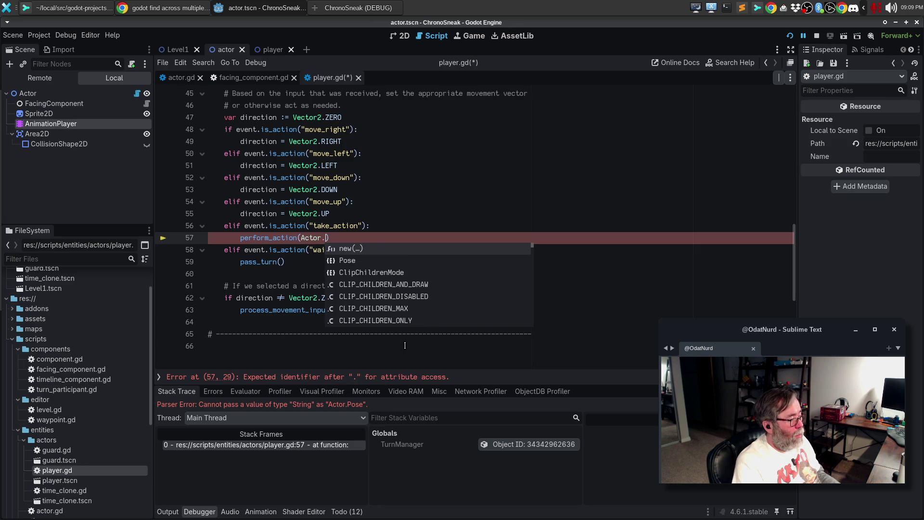
{"action": "type", "text": "se.Pun"}
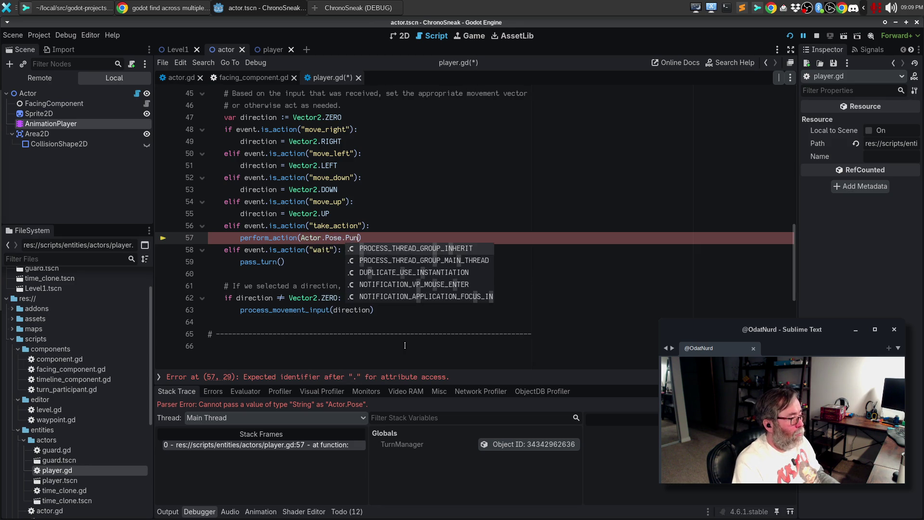
{"action": "key", "text": "Return"}
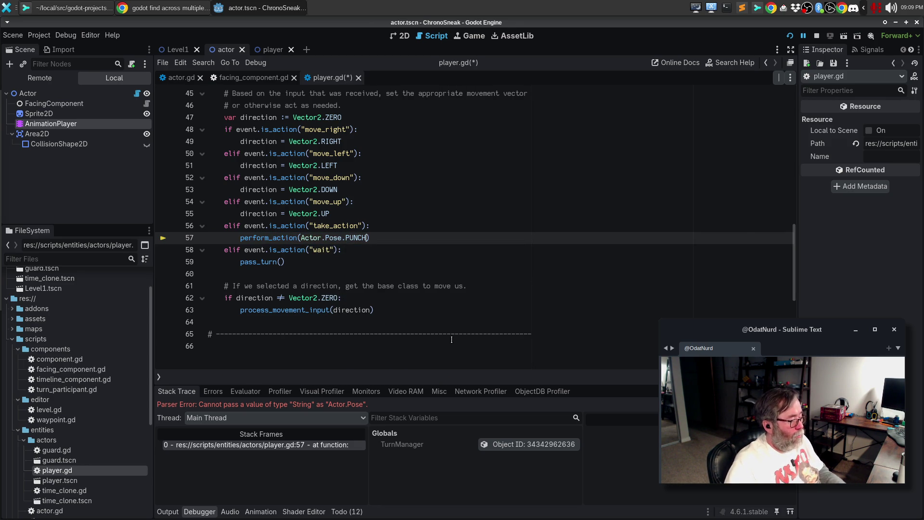
{"action": "key", "text": "F5"}
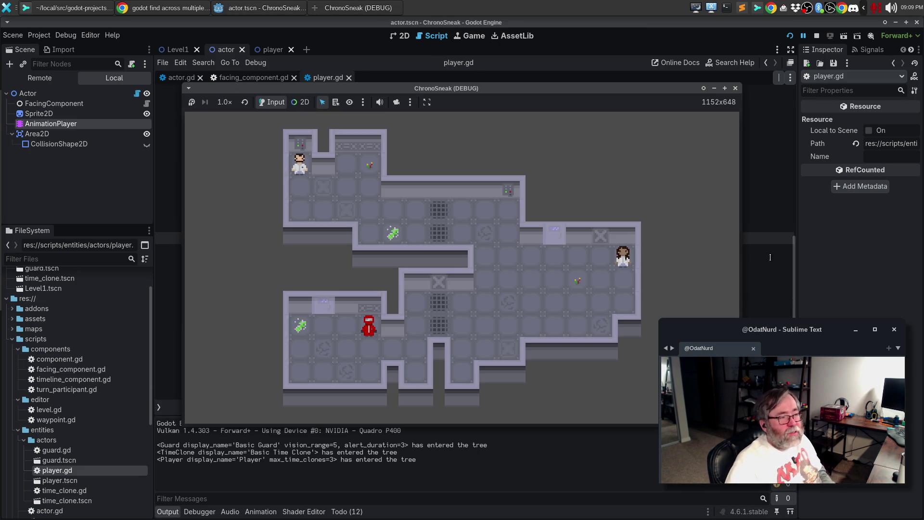
Close the ChronoSneak window, compare facing_component.gd with actor.gd, and relaunch the game.
{"action": "left_click", "coordinate": [736, 89]}
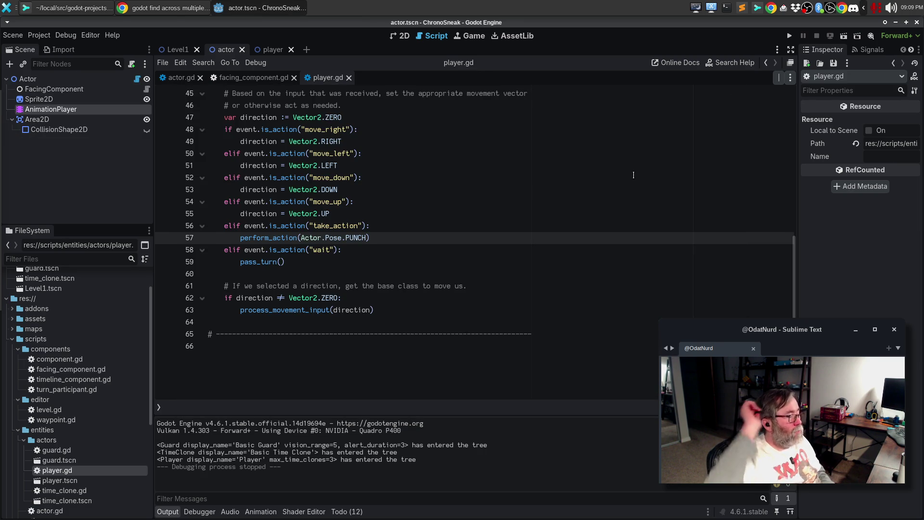
{"action": "scroll", "coordinate": [634, 175], "scroll_direction": "up", "scroll_amount": 4}
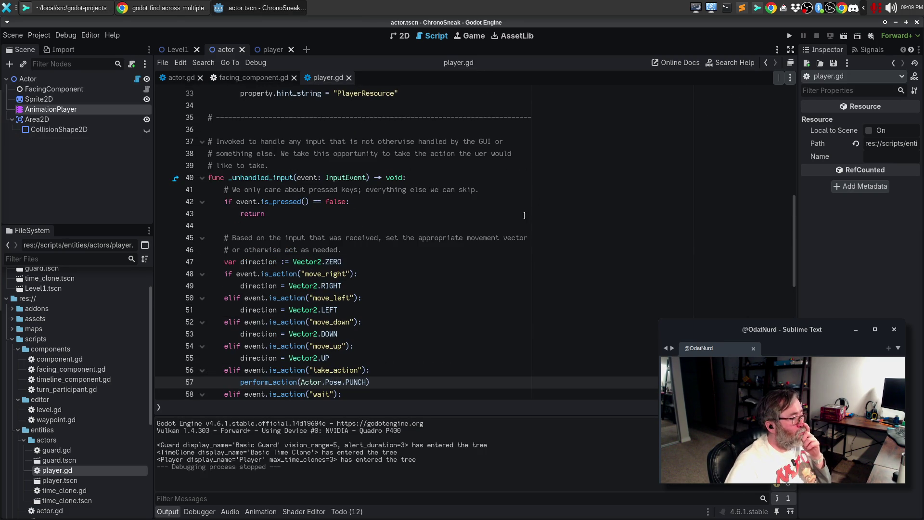
{"action": "scroll", "coordinate": [524, 215], "scroll_direction": "down", "scroll_amount": 3}
{"action": "left_click", "coordinate": [254, 78]}
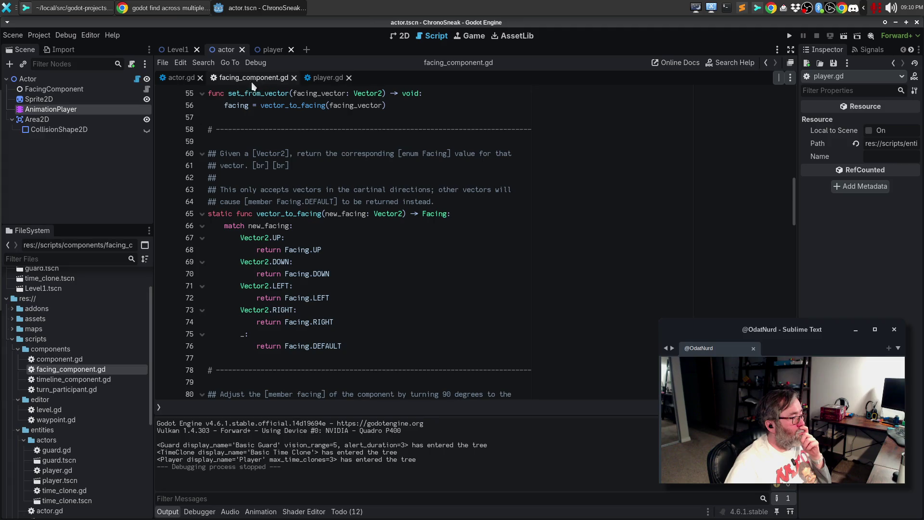
{"action": "left_click", "coordinate": [178, 81]}
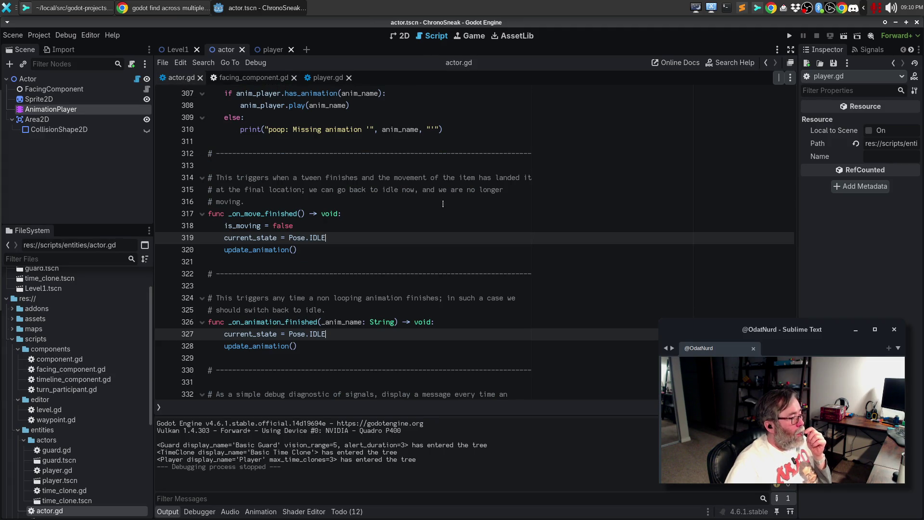
{"action": "scroll", "coordinate": [217, 96], "scroll_direction": "up", "scroll_amount": 5}
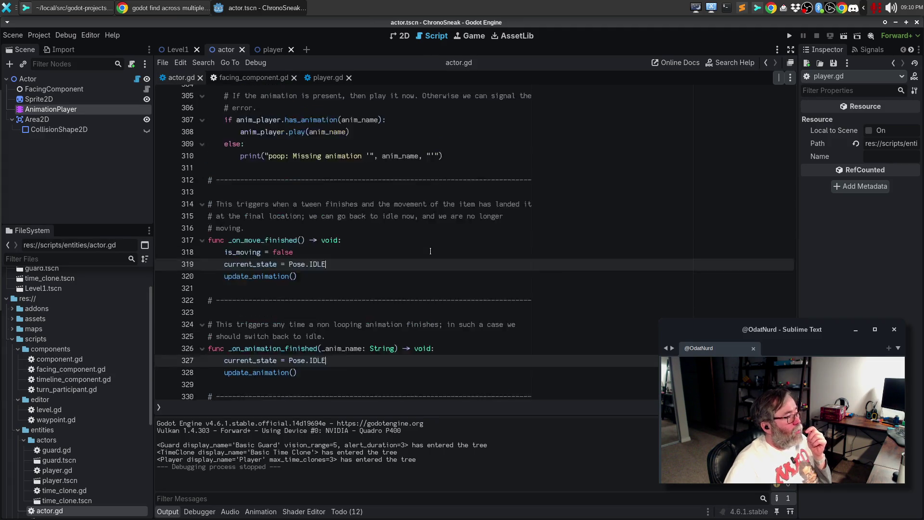
{"action": "left_click", "coordinate": [250, 79]}
{"action": "left_click", "coordinate": [188, 79]}
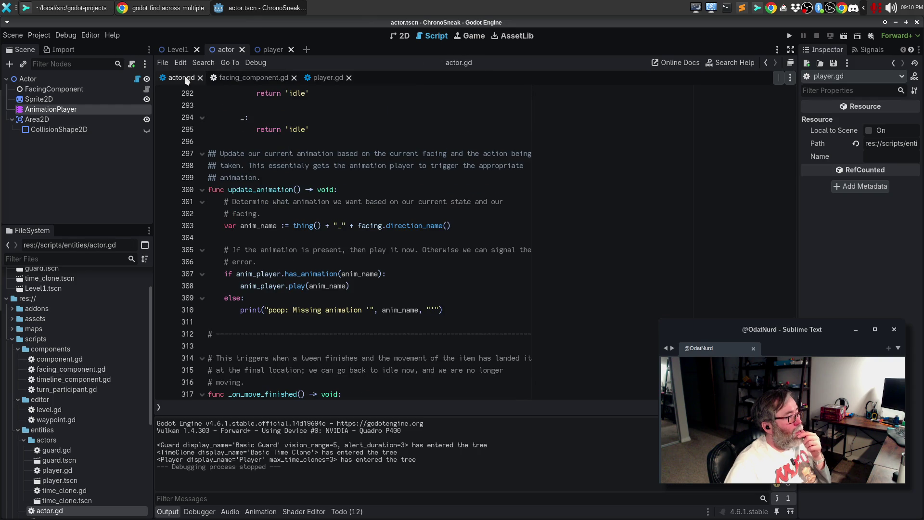
{"action": "key", "text": "F5"}
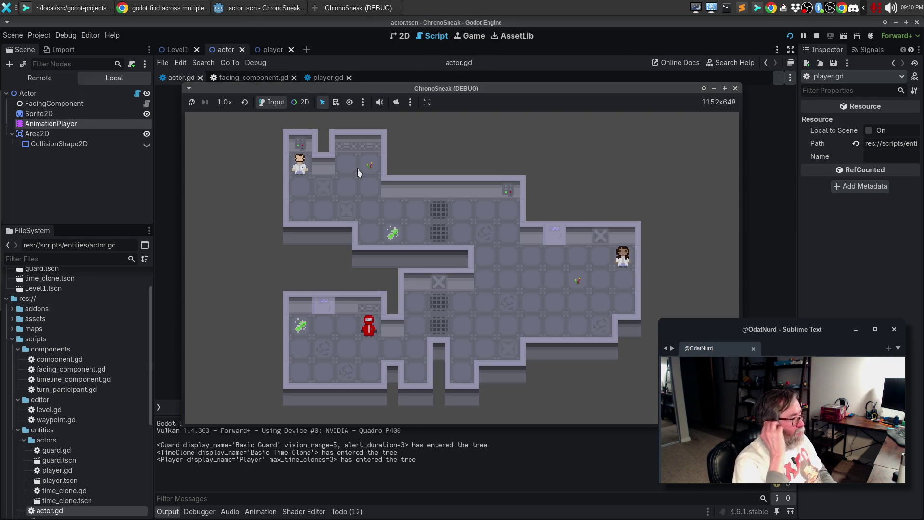
Turn and move the player with the arrow keys, then close the debug window.
{"action": "key", "text": "Left"}
{"action": "key", "text": "Up"}
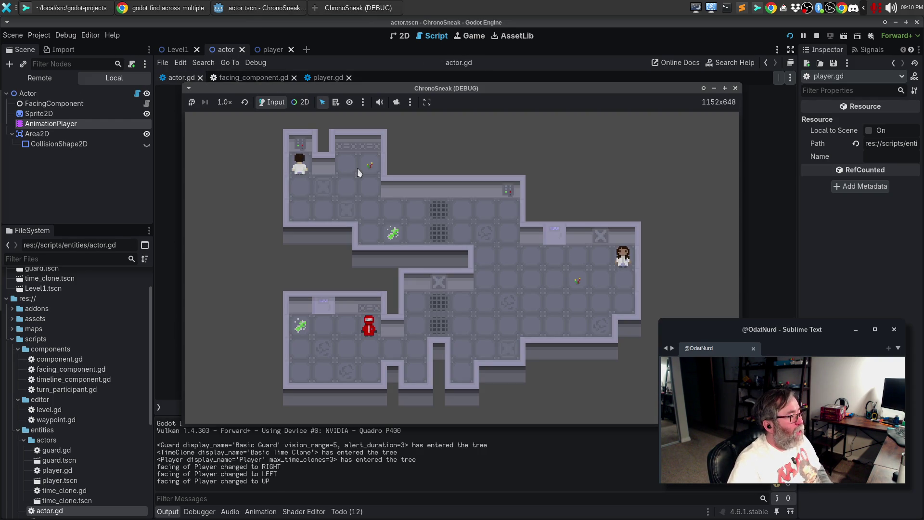
{"action": "key", "text": "Down"}
{"action": "key", "text": "Down"}
{"action": "key", "text": "Right"}
{"action": "key", "text": "Down"}
{"action": "key", "text": "Right"}
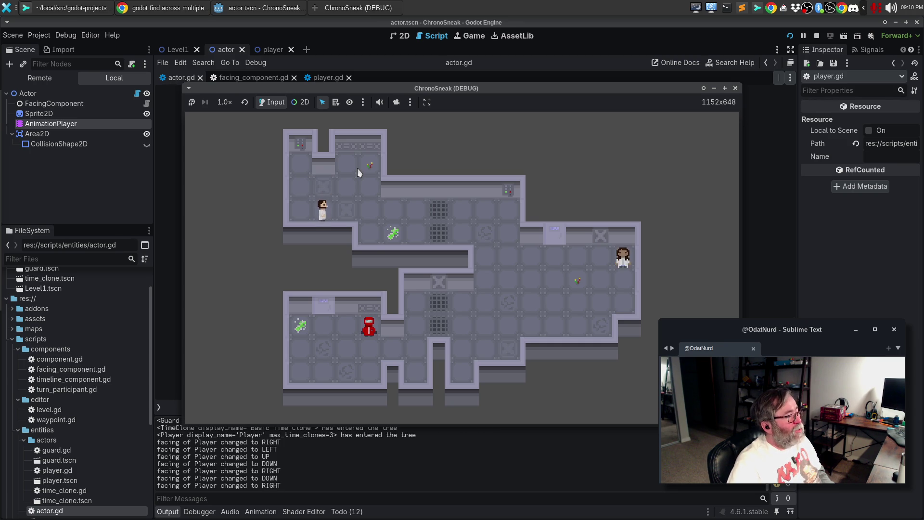
{"action": "left_click", "coordinate": [736, 89]}
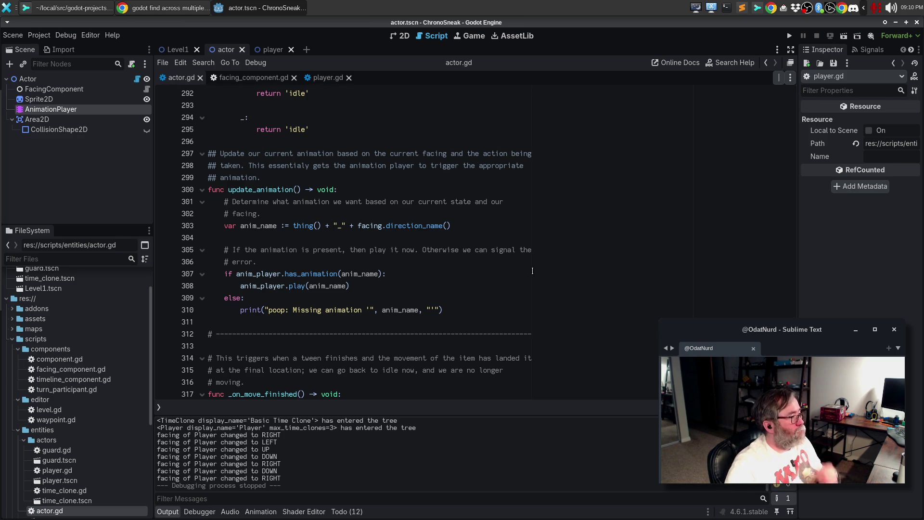
Scroll up to thing(), place the caret on lines 293–294, and bring up Go to Line.
{"action": "scroll", "coordinate": [430, 193], "scroll_direction": "up", "scroll_amount": 3}
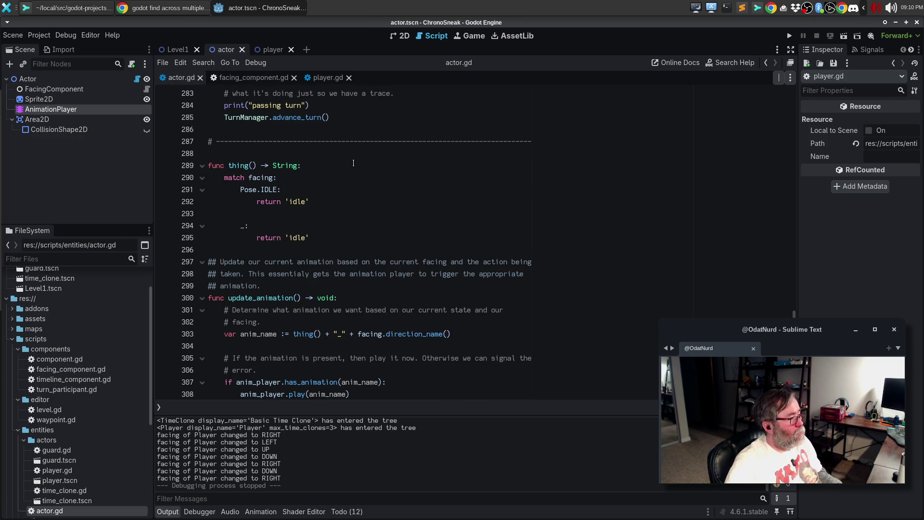
{"action": "left_click", "coordinate": [414, 213]}
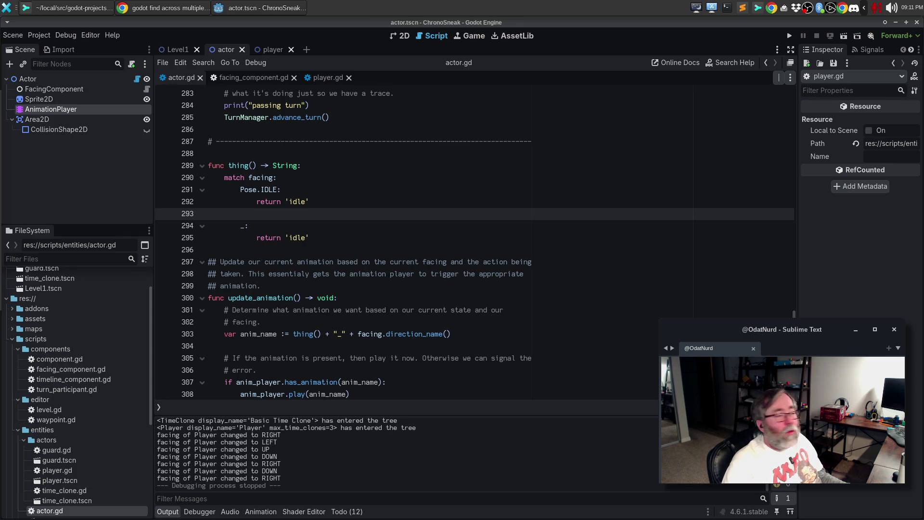
{"action": "left_click", "coordinate": [352, 222]}
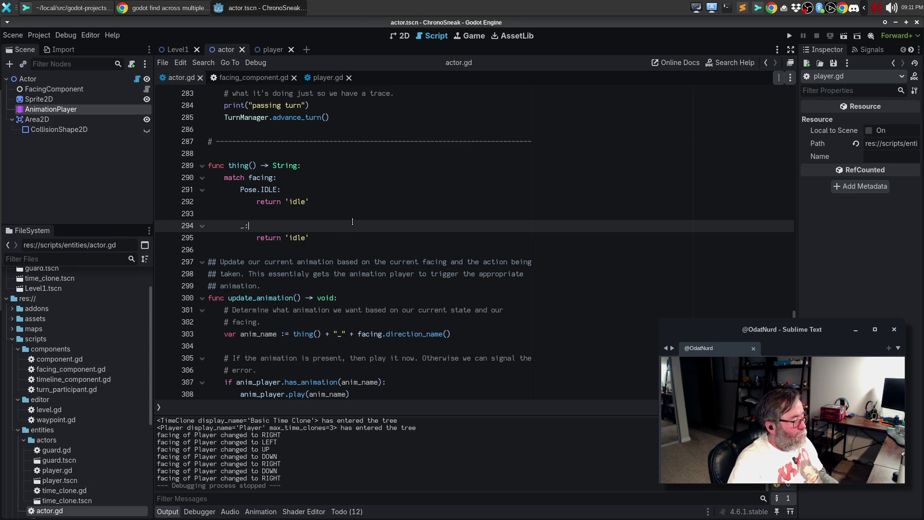
{"action": "key", "text": "ctrl+l"}
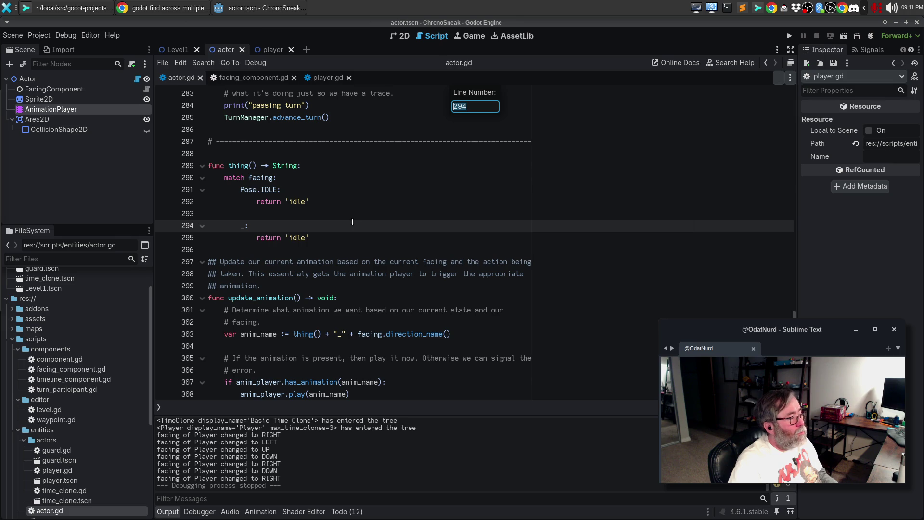
Go to line 1, select the Pose enum's IDLE through JUMP entries, and open Go to Line.
{"action": "type", "text": "1"}
{"action": "key", "text": "Return"}
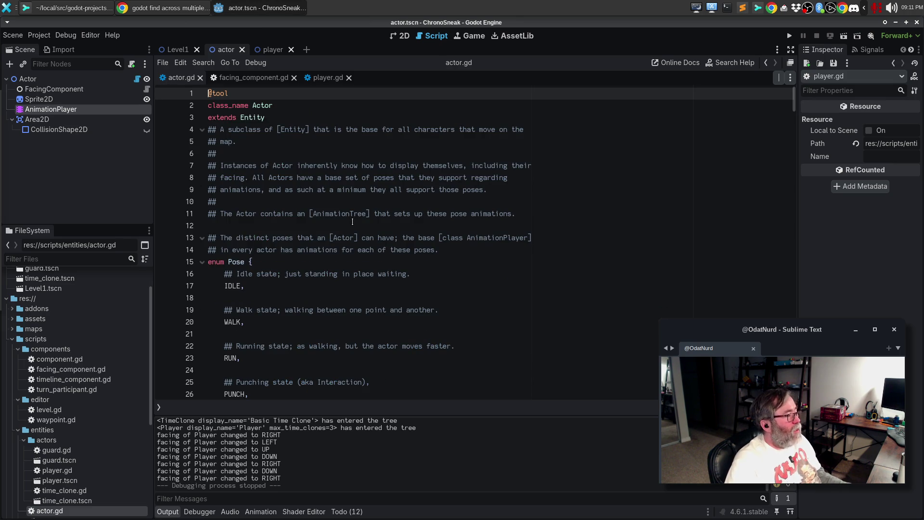
{"action": "scroll", "coordinate": [294, 162], "scroll_direction": "down", "scroll_amount": 3}
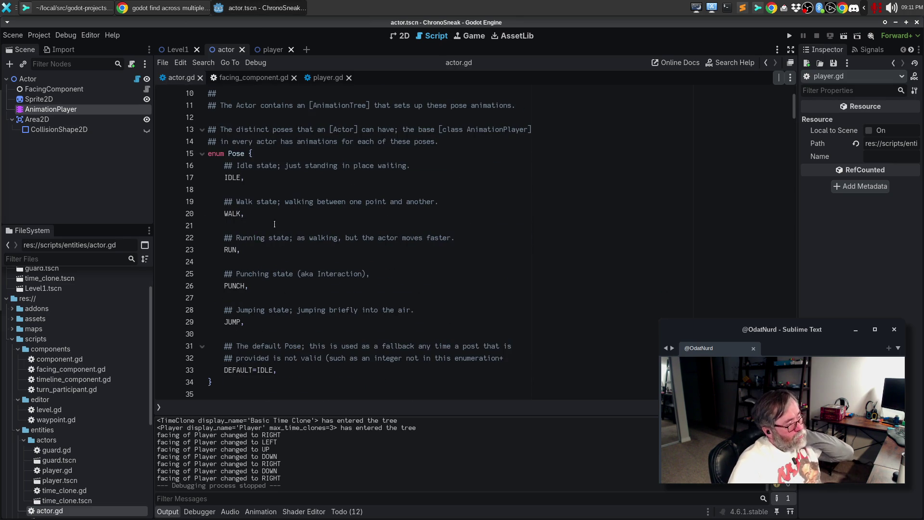
{"action": "left_click", "coordinate": [289, 371]}
{"action": "mouse_move", "coordinate": [279, 322]}
{"action": "left_mouse_down"}
{"action": "mouse_move", "coordinate": [251, 321]}
{"action": "mouse_move", "coordinate": [200, 176]}
{"action": "left_mouse_up"}
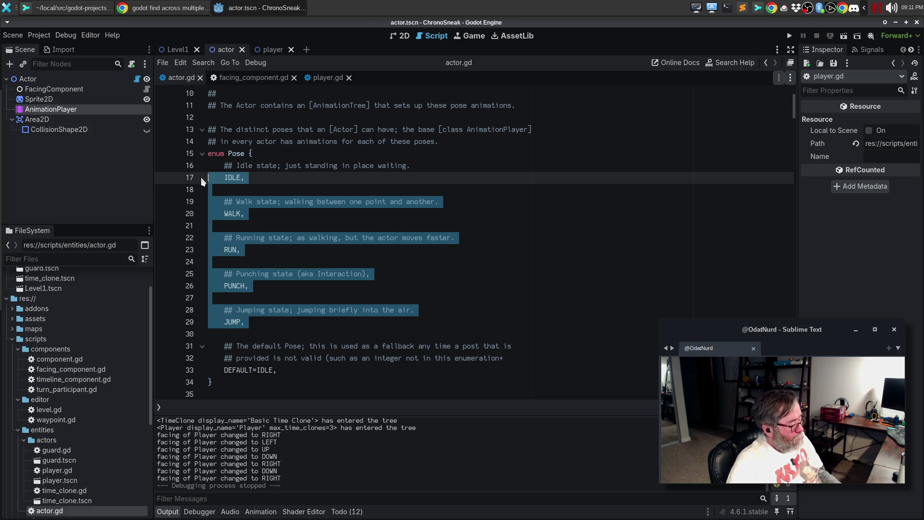
{"action": "key", "text": "ctrl+l"}
Paste the Pose entries at line 294 and strip IDLE, the comments and blank lines.
{"action": "type", "text": "29"}
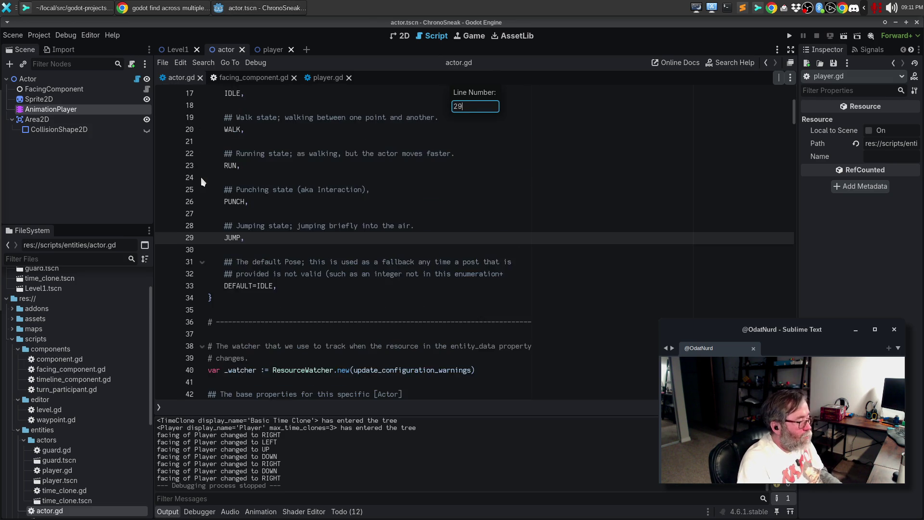
{"action": "type", "text": "4"}
{"action": "key", "text": "Return"}
{"action": "type", "text": "IDLE,  \t## Walk state; walking between one point and another. \tWALK,  \t## Running state; as walking, but the actor moves faster. \tRUN,  \t## Punching state (aka Interaction), \tPUNCH,  \t## Jumping state; jumping briefly into the air. \tJUMP,"}
{"action": "key", "text": "Up"}
{"action": "key", "text": "Up"}
{"action": "key", "text": "Up"}
{"action": "key", "text": "Up"}
{"action": "key", "text": "Up"}
{"action": "key", "text": "Up"}
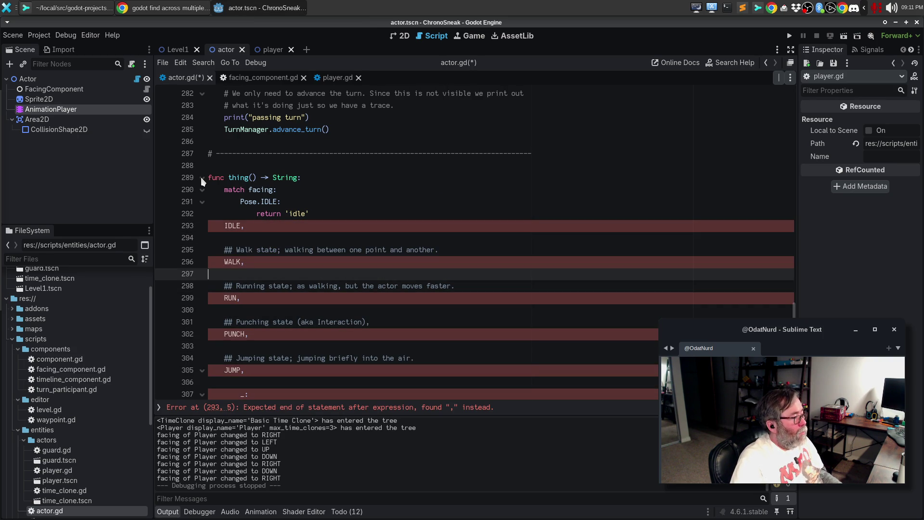
{"action": "key", "text": "Up"}
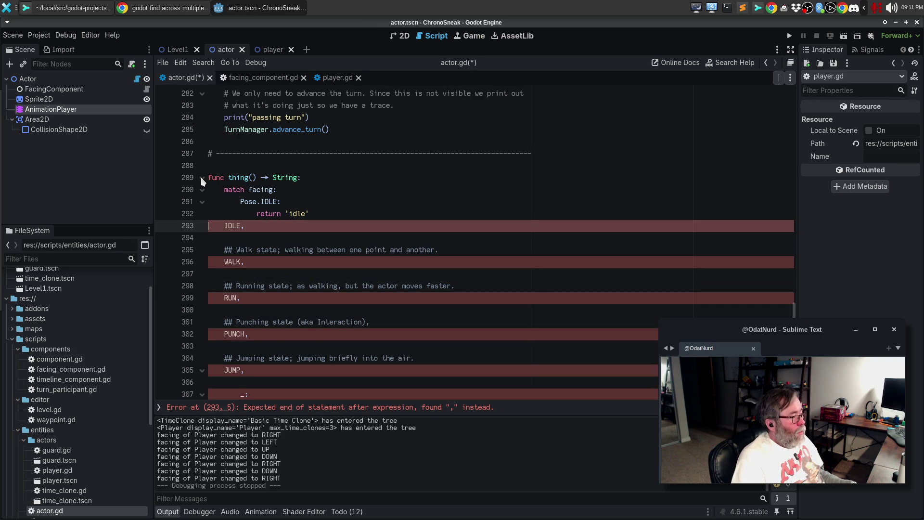
{"action": "key", "text": "ctrl+shift+k"}
{"action": "key", "text": "ctrl+shift+k"}
{"action": "key", "text": "ctrl+shift+k"}
{"action": "key", "text": "Down"}
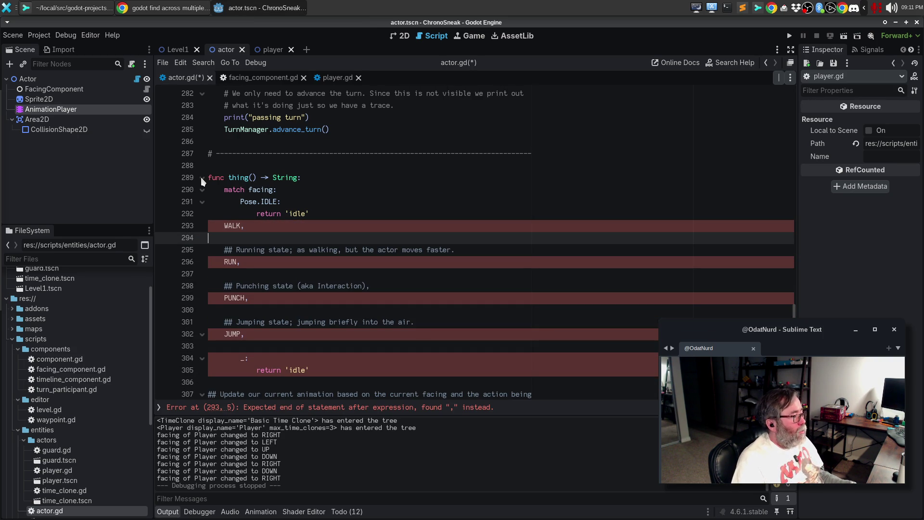
{"action": "key", "text": "ctrl+shift+k"}
{"action": "key", "text": "ctrl+shift+k"}
{"action": "key", "text": "Down"}
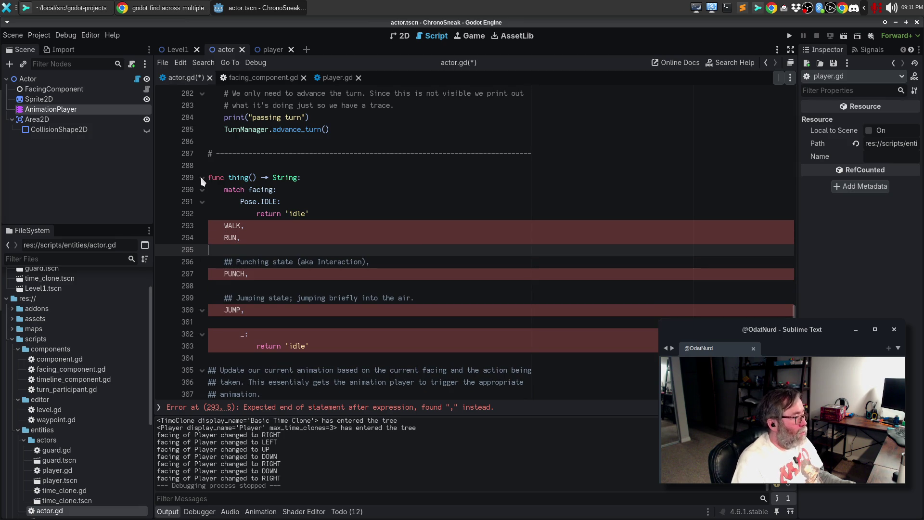
{"action": "key", "text": "ctrl+shift+k"}
{"action": "key", "text": "ctrl+shift+k"}
{"action": "key", "text": "Down"}
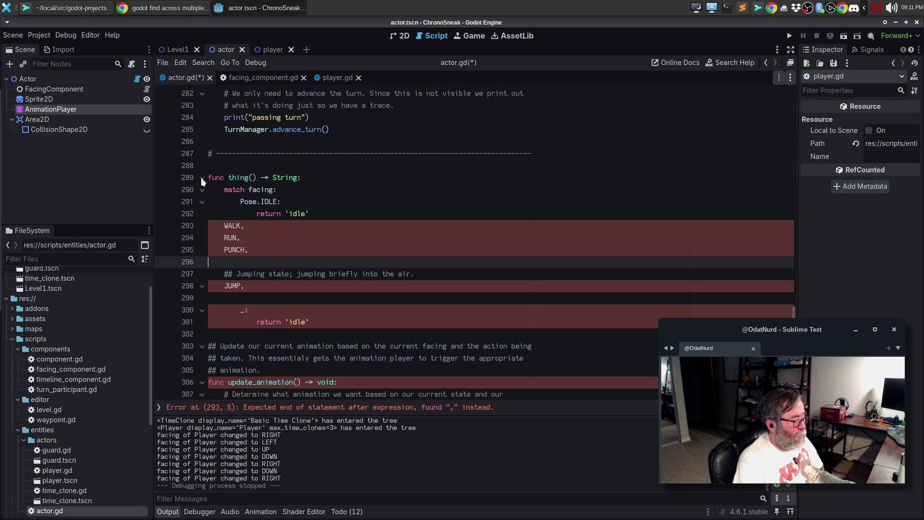
{"action": "key", "text": "ctrl+shift+k"}
{"action": "key", "text": "ctrl+shift+k"}
Turn WALK, RUN, PUNCH and JUMP into Pose.X: return cases with multi-caret edits.
{"action": "key", "text": "Up"}
{"action": "key", "text": "Up"}
{"action": "key", "text": "Up"}
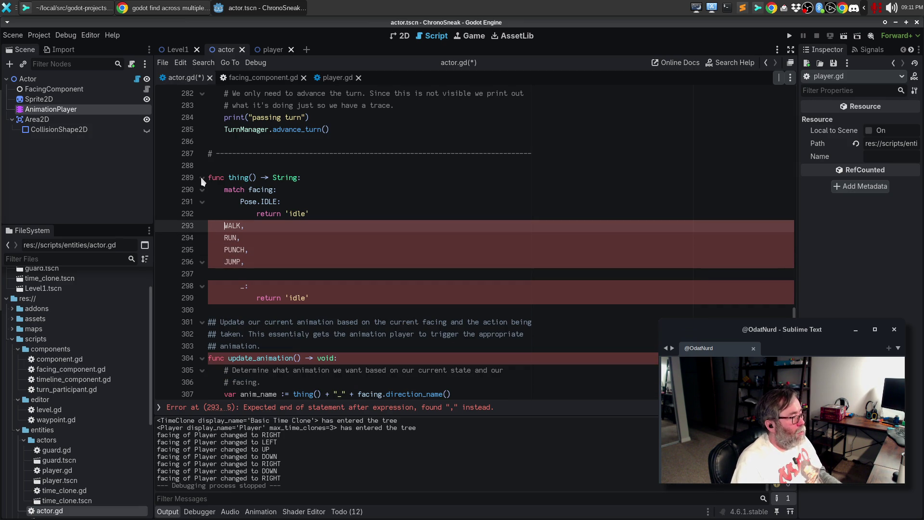
{"action": "key", "text": "shift+alt+Down"}
{"action": "key", "text": "shift+alt+Down"}
{"action": "key", "text": "shift+alt+Down"}
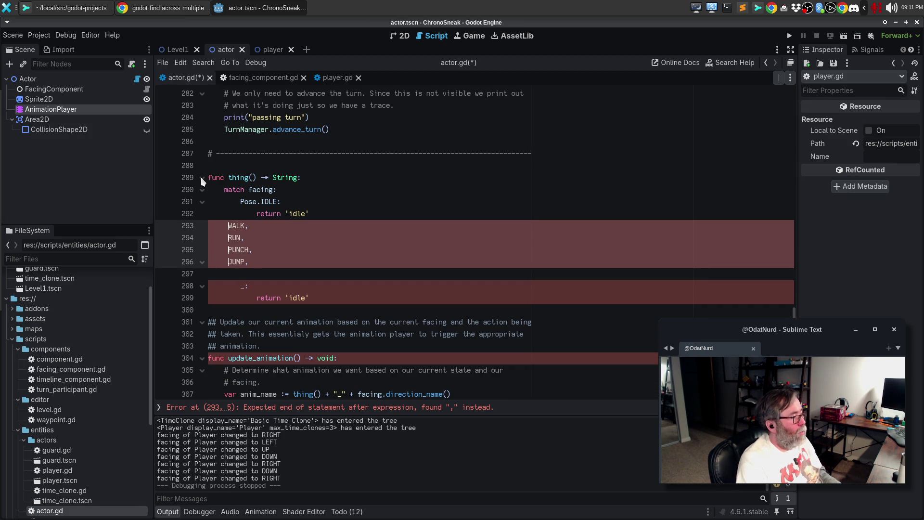
{"action": "type", "text": "Pose."}
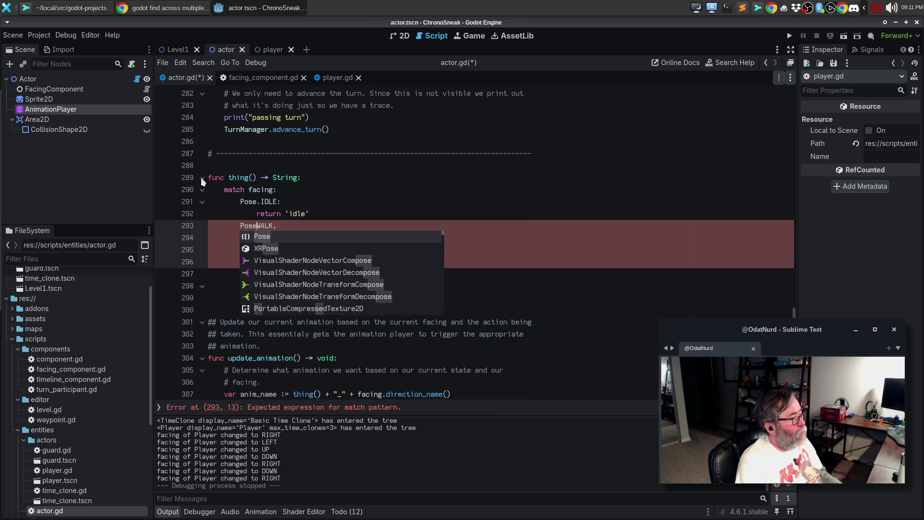
{"action": "key", "text": "ctrl+shift+Right"}
{"action": "key", "text": "ctrl+c"}
{"action": "key", "text": "Right"}
{"action": "key", "text": "Delete"}
{"action": "type", "text": ":"}
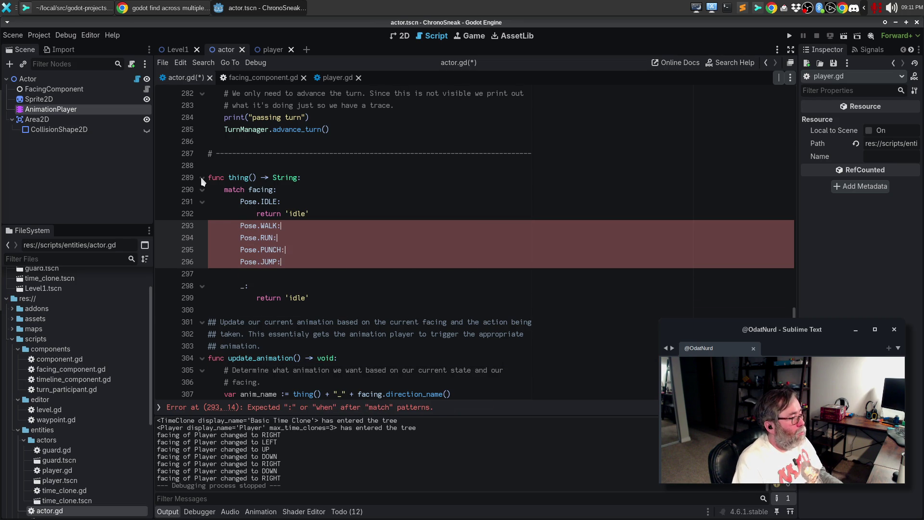
{"action": "key", "text": "Return"}
{"action": "type", "text": "return '"}
{"action": "key", "text": "ctrl+v"}
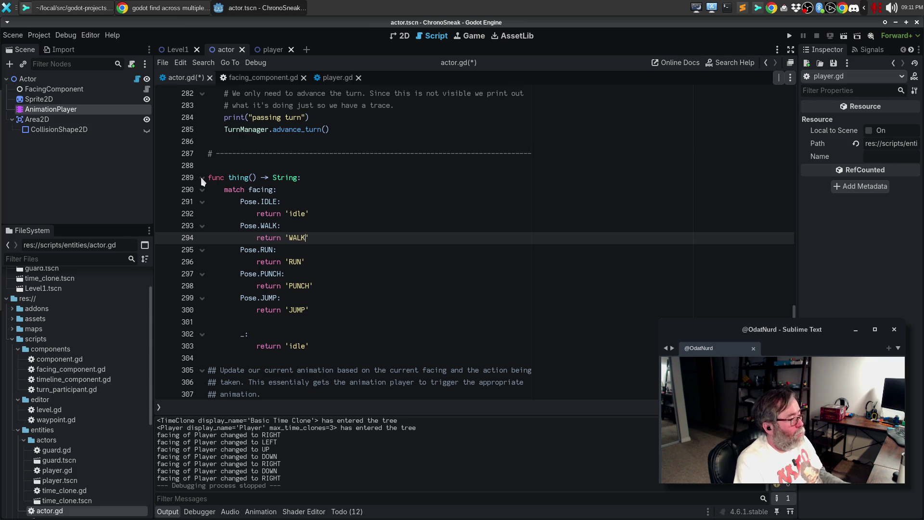
Make the cases return 'walk', 'run', 'punch' and 'jump', then save and run the game.
{"action": "key", "text": "ctrl+shift+Left"}
{"action": "type", "text": "walk"}
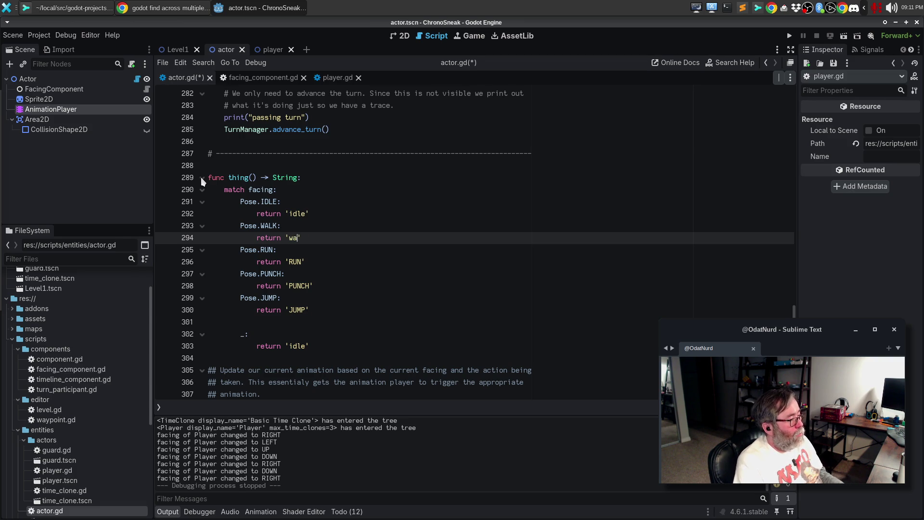
{"action": "key", "text": "Down"}
{"action": "key", "text": "Down"}
{"action": "key", "text": "ctrl+shift+Left"}
{"action": "type", "text": "run"}
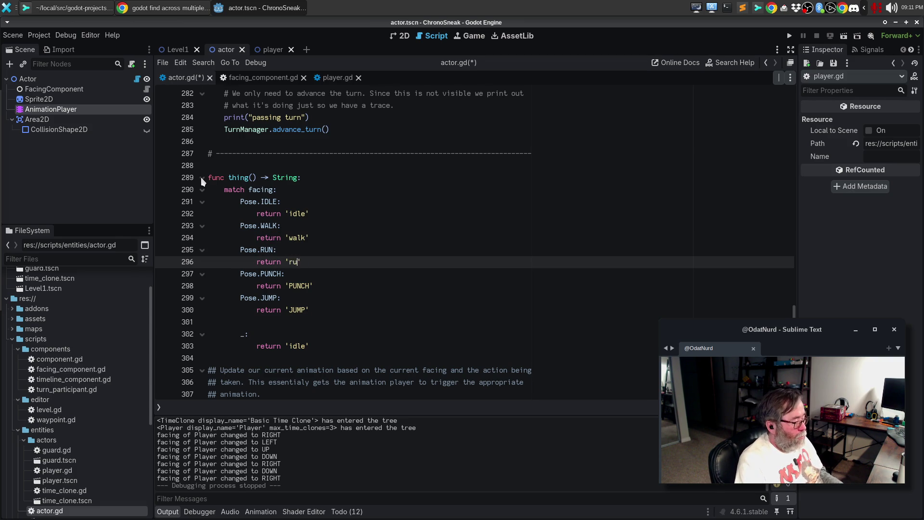
{"action": "key", "text": "Down"}
{"action": "key", "text": "Down"}
{"action": "key", "text": "ctrl+shift+Left"}
{"action": "type", "text": "punch"}
{"action": "key", "text": "Down"}
{"action": "key", "text": "Down"}
{"action": "key", "text": "ctrl+shift+Left"}
{"action": "type", "text": "jump"}
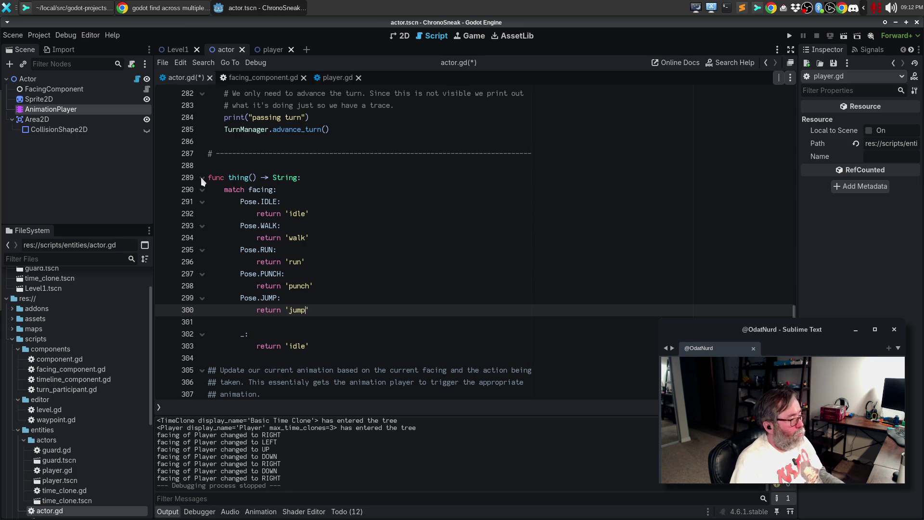
{"action": "key", "text": "Down"}
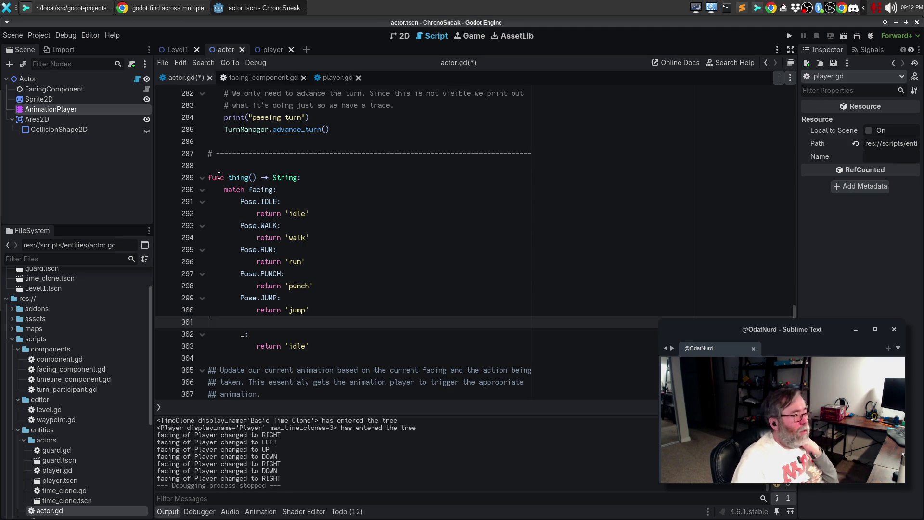
{"action": "left_click", "coordinate": [363, 242]}
{"action": "key", "text": "F5"}
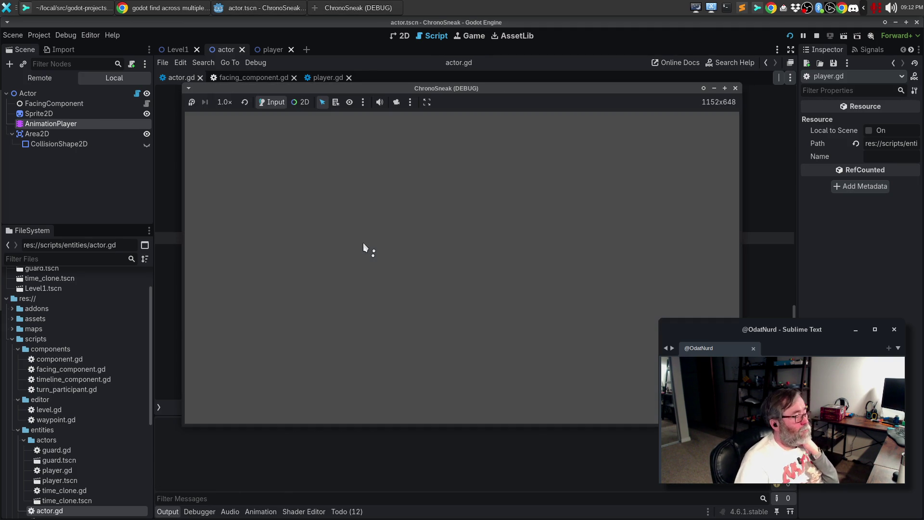
Walk the player around the upper room with the arrow keys, then close the game.
{"action": "key", "text": "Down"}
{"action": "key", "text": "Right"}
{"action": "key", "text": "Down"}
{"action": "key", "text": "Up"}
{"action": "key", "text": "Right"}
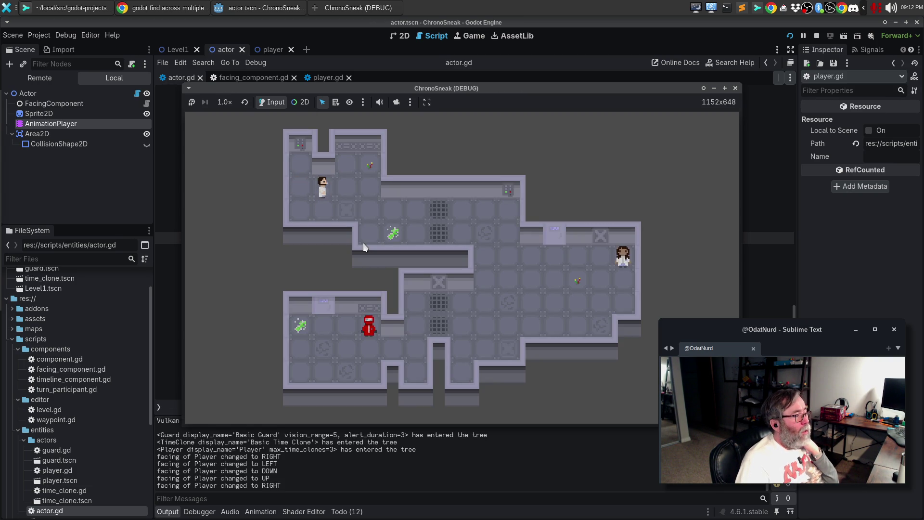
{"action": "key", "text": "Up"}
{"action": "key", "text": "Down"}
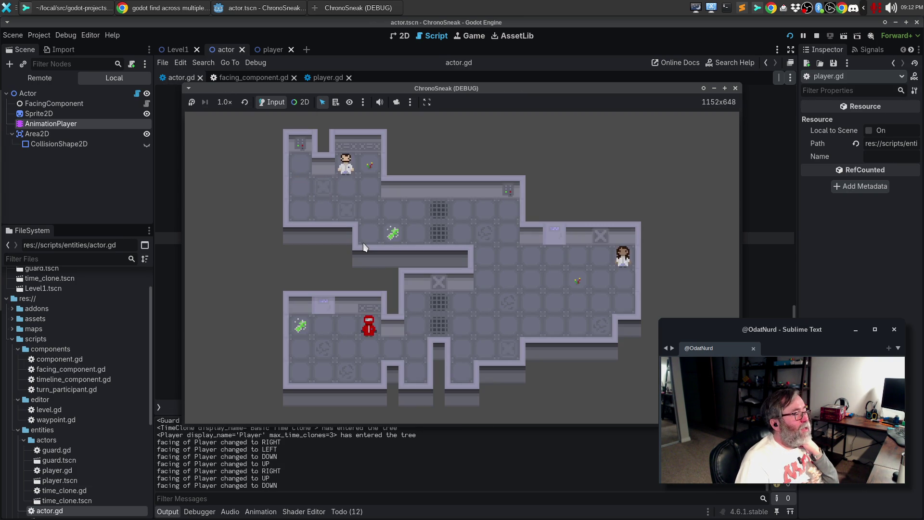
{"action": "key", "text": "Up"}
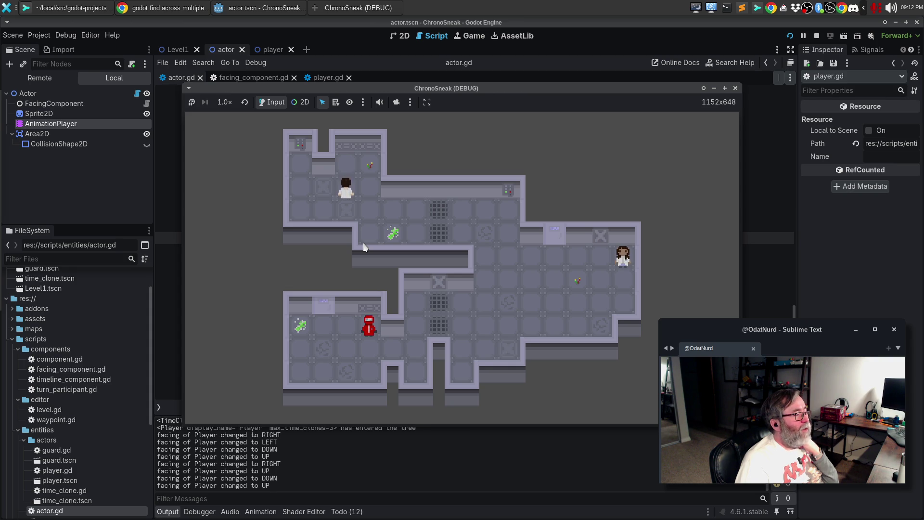
{"action": "key", "text": "Down"}
{"action": "key", "text": "Left"}
{"action": "key", "text": "Left"}
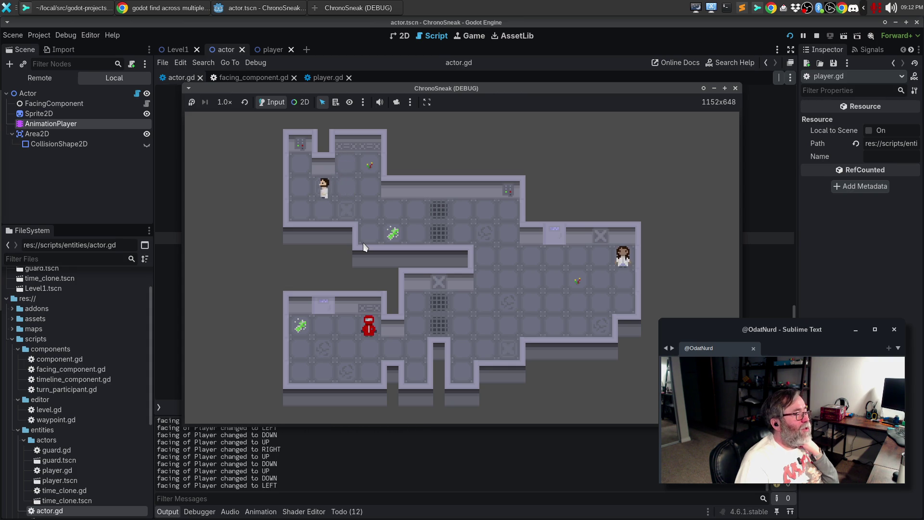
{"action": "key", "text": "Right"}
{"action": "key", "text": "Right"}
{"action": "key", "text": "Right"}
{"action": "key", "text": "Right"}
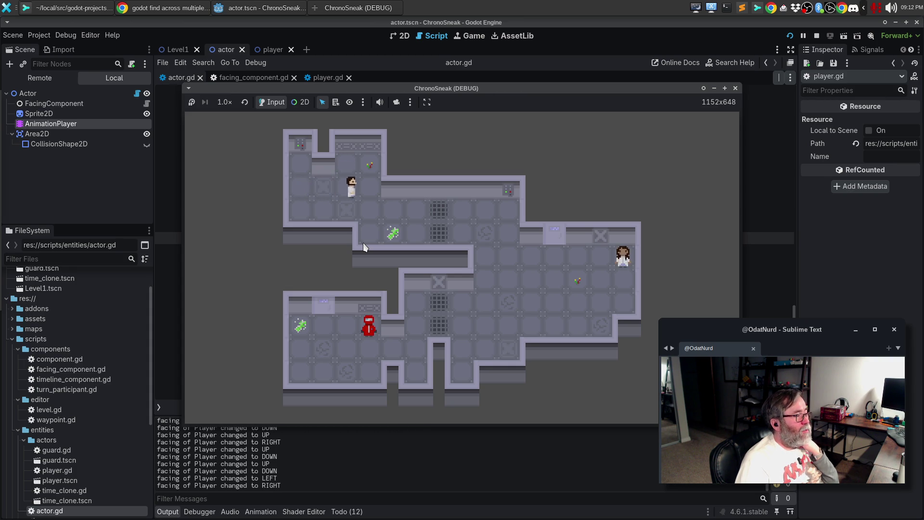
{"action": "key", "text": "Up"}
{"action": "key", "text": "Down"}
{"action": "key", "text": "Down"}
{"action": "key", "text": "Down"}
{"action": "key", "text": "Right"}
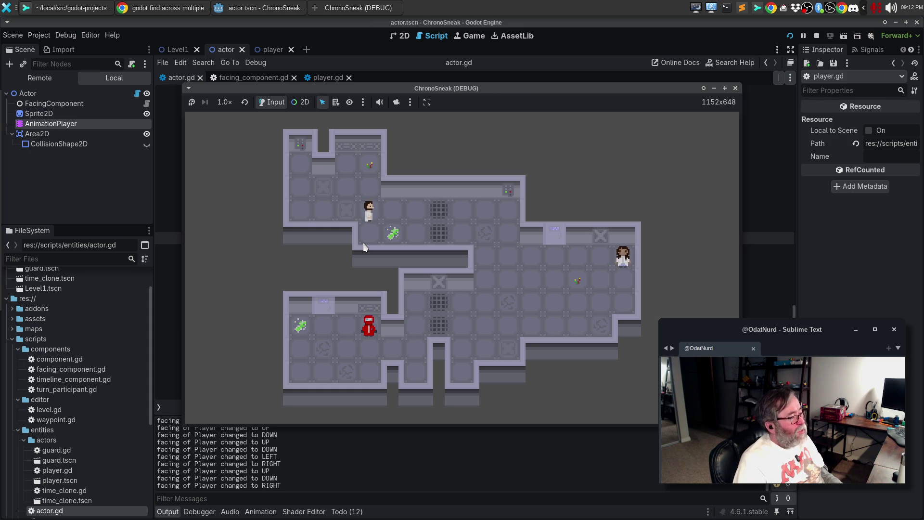
{"action": "left_click", "coordinate": [736, 88]}
Review the Pose.PUNCH case and player.gd, then jump to process_movement_input's definition in actor.gd.
{"action": "left_click", "coordinate": [616, 271]}
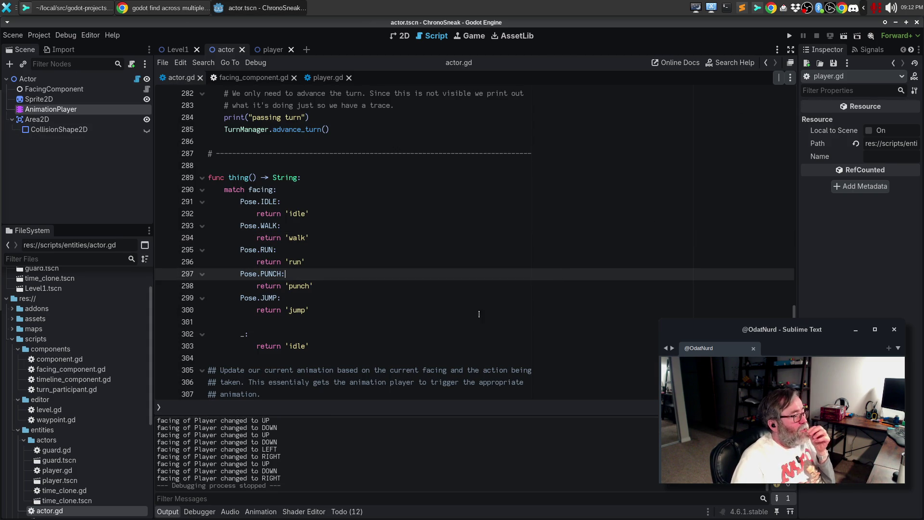
{"action": "scroll", "coordinate": [462, 295], "scroll_direction": "down", "scroll_amount": 4}
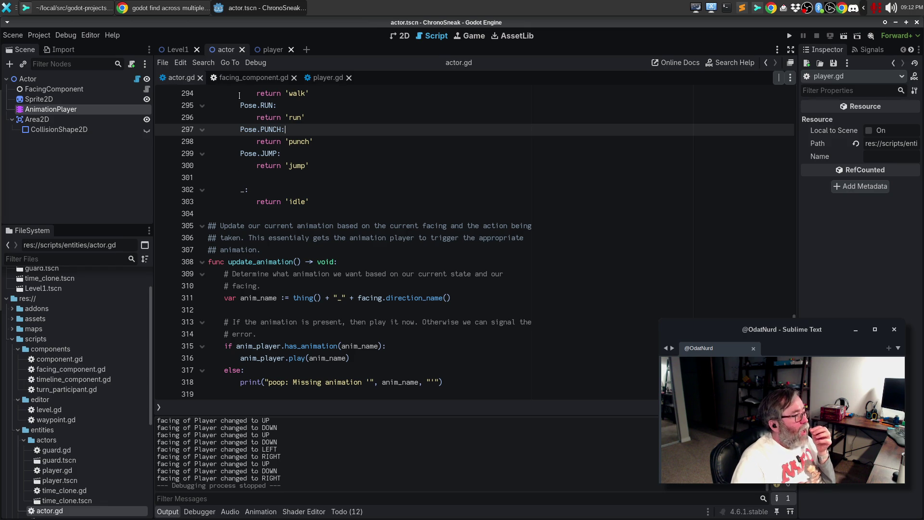
{"action": "left_click", "coordinate": [322, 78]}
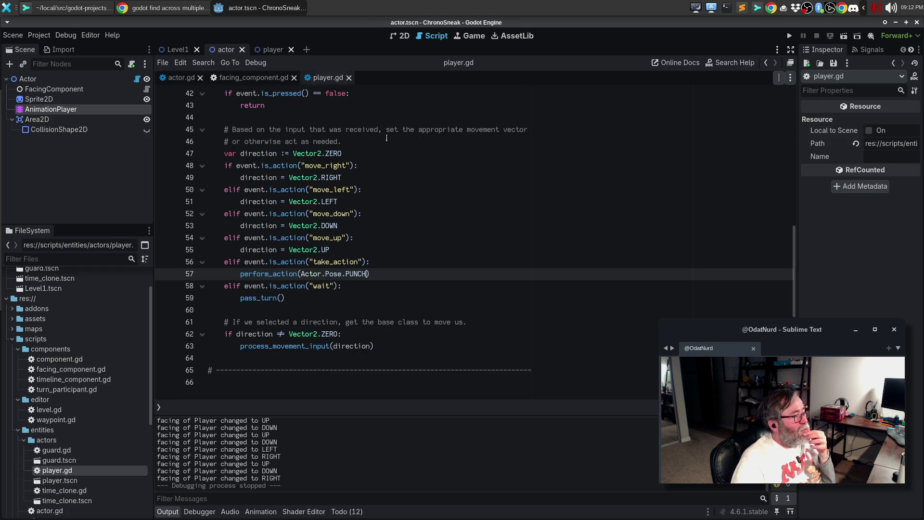
{"action": "scroll", "coordinate": [455, 285], "scroll_direction": "up", "scroll_amount": 5}
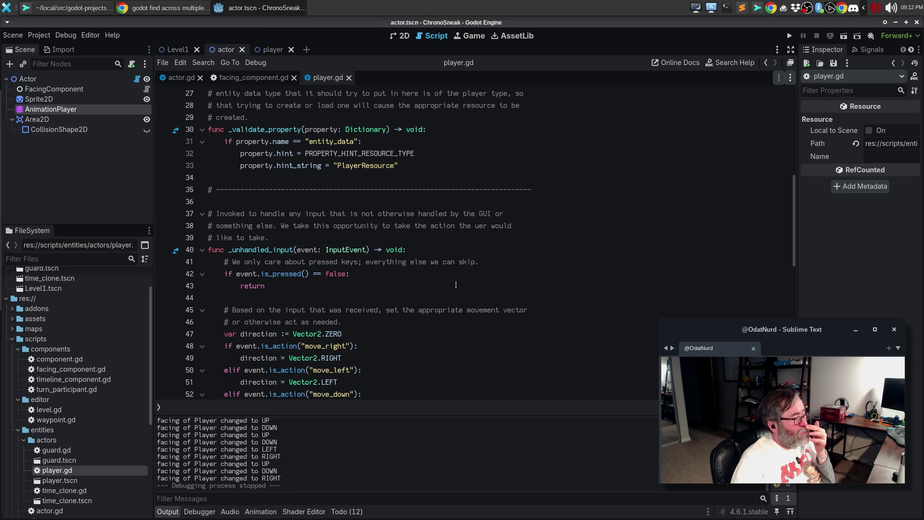
{"action": "scroll", "coordinate": [456, 285], "scroll_direction": "down", "scroll_amount": 3}
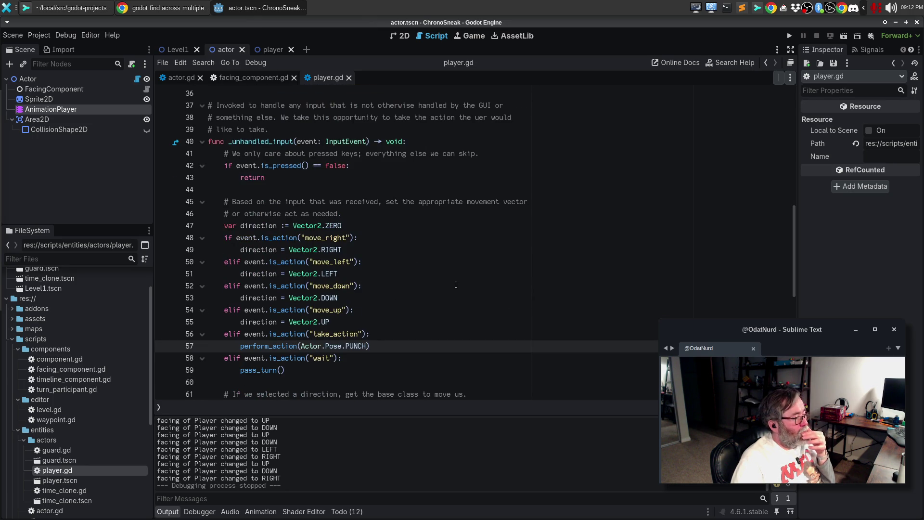
{"action": "scroll", "coordinate": [456, 285], "scroll_direction": "down", "scroll_amount": 2}
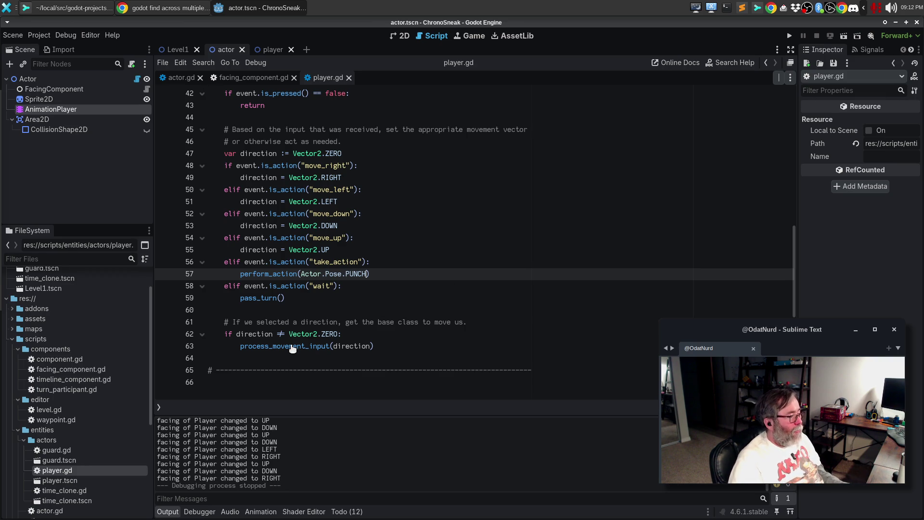
{"action": "left_click", "coordinate": [265, 347], "text": "ctrl"}
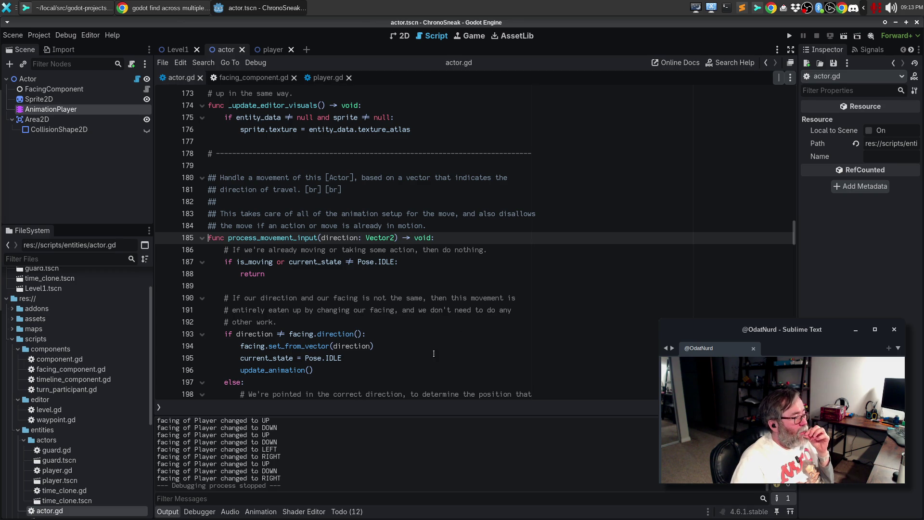
Place the caret before Pose.WALK on line 210 to restore the missing space.
{"action": "left_click", "coordinate": [395, 357]}
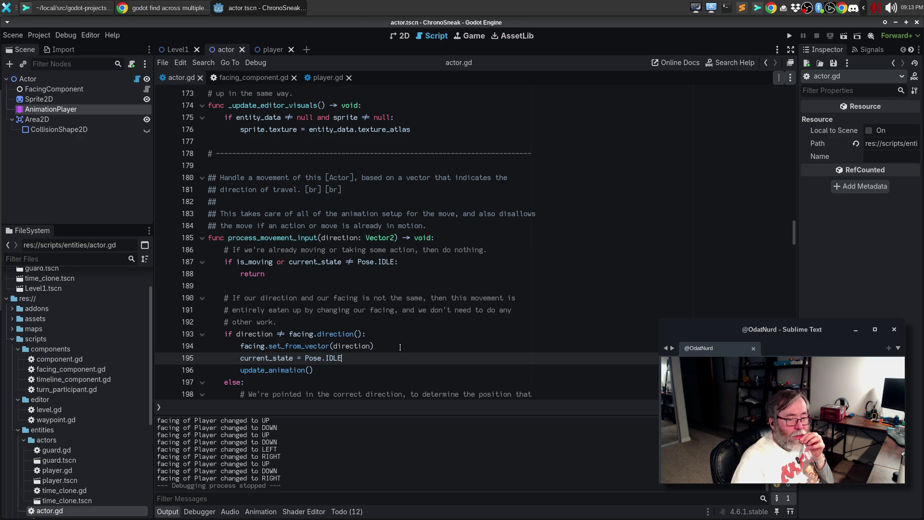
{"action": "scroll", "coordinate": [400, 340], "scroll_direction": "down", "scroll_amount": 1}
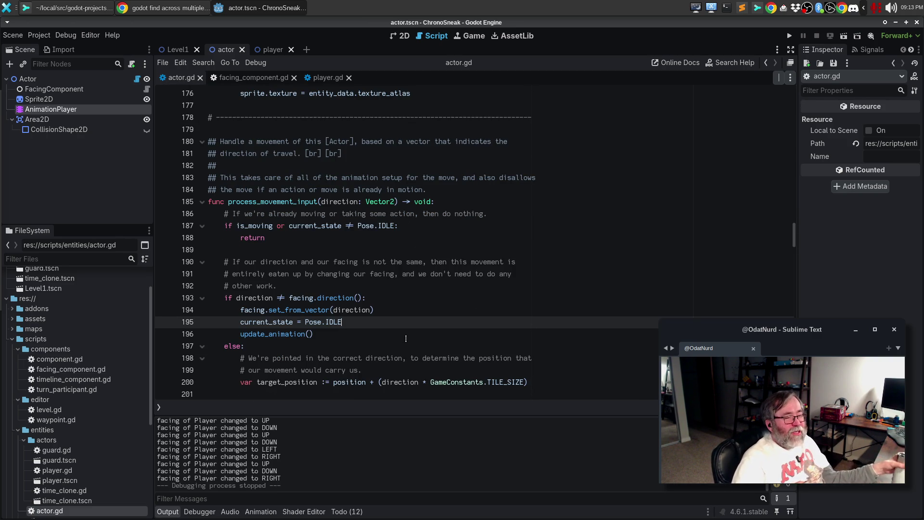
{"action": "scroll", "coordinate": [420, 342], "scroll_direction": "down", "scroll_amount": 1}
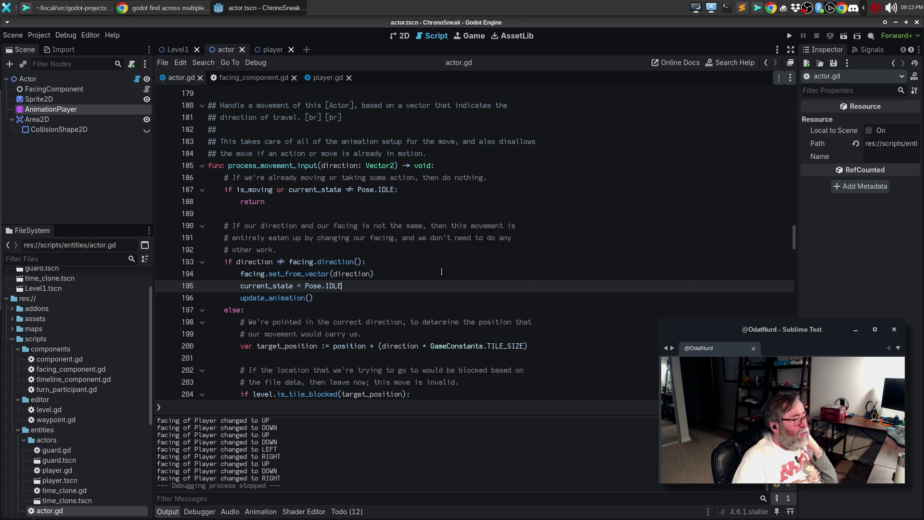
{"action": "scroll", "coordinate": [437, 269], "scroll_direction": "down", "scroll_amount": 3}
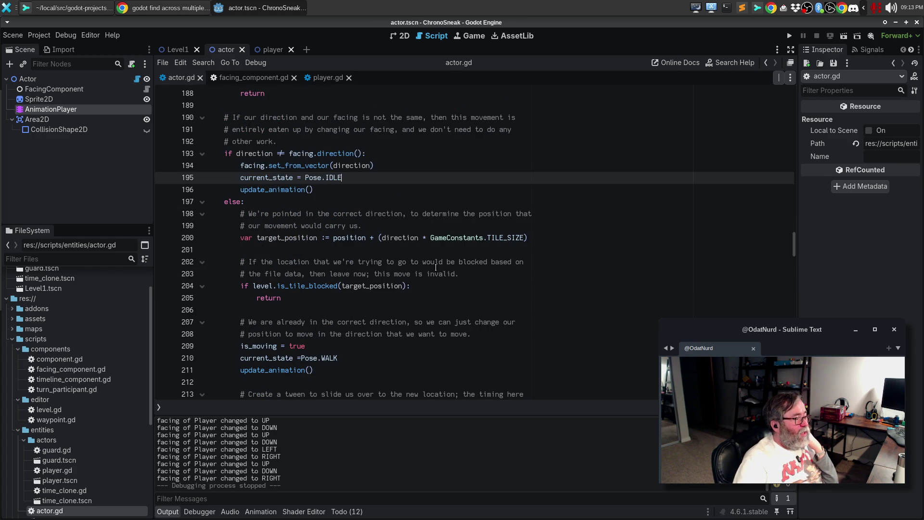
{"action": "left_click", "coordinate": [302, 358]}
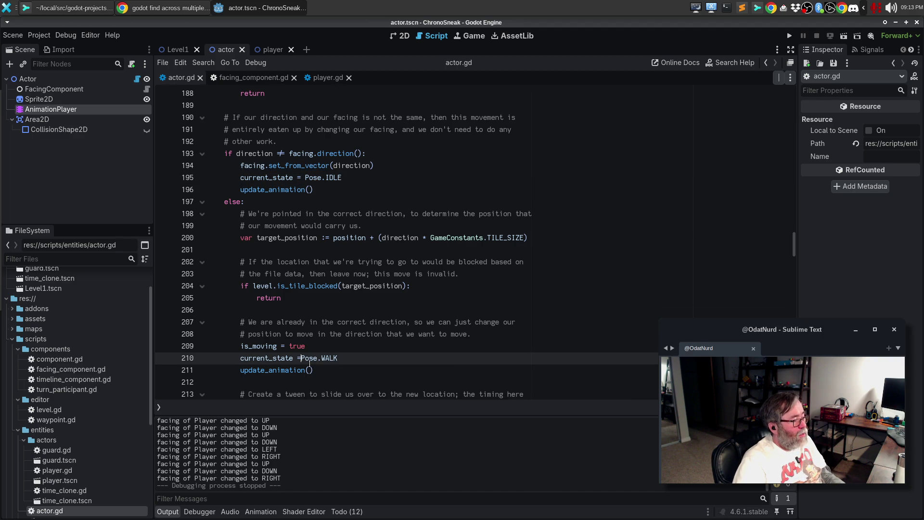
Jump to the update_animation function definition.
{"action": "scroll", "coordinate": [457, 358], "scroll_direction": "down", "scroll_amount": 2}
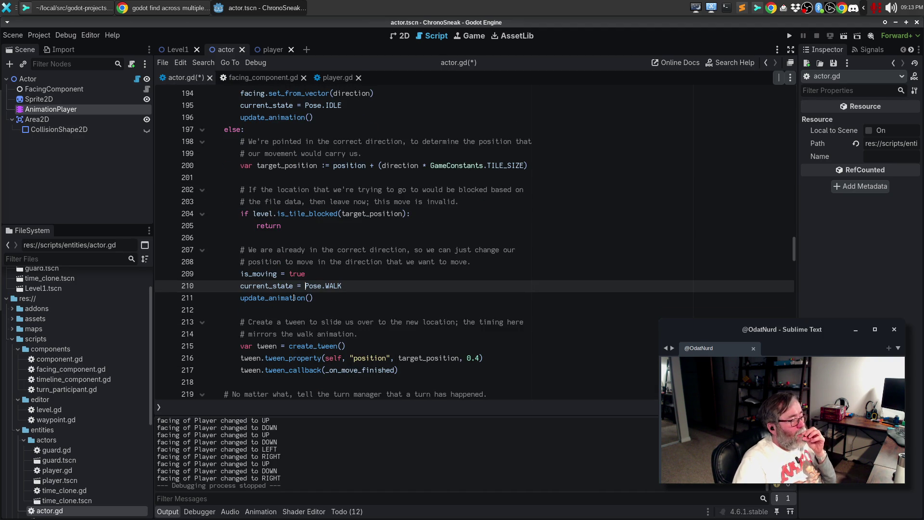
{"action": "mouse_move", "coordinate": [288, 299]}
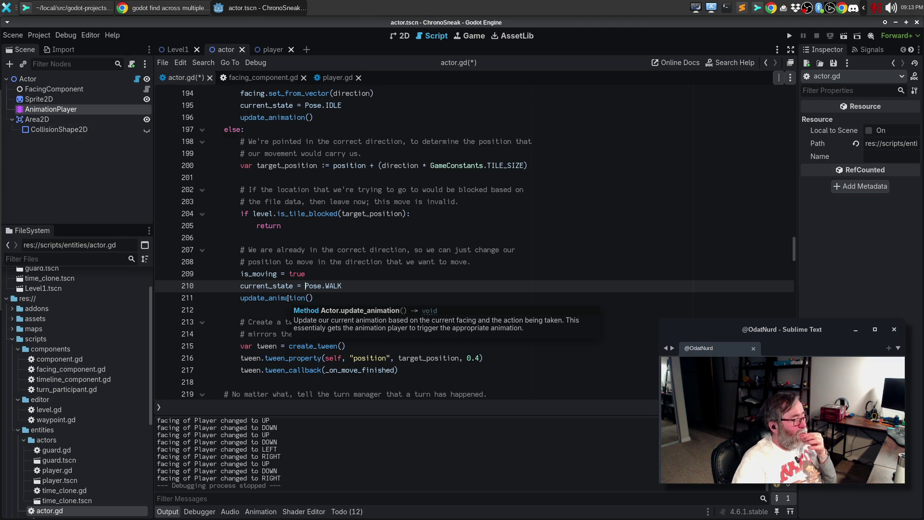
{"action": "scroll", "coordinate": [331, 249], "scroll_direction": "down", "scroll_amount": 1}
{"action": "scroll", "coordinate": [337, 245], "scroll_direction": "down", "scroll_amount": 3}
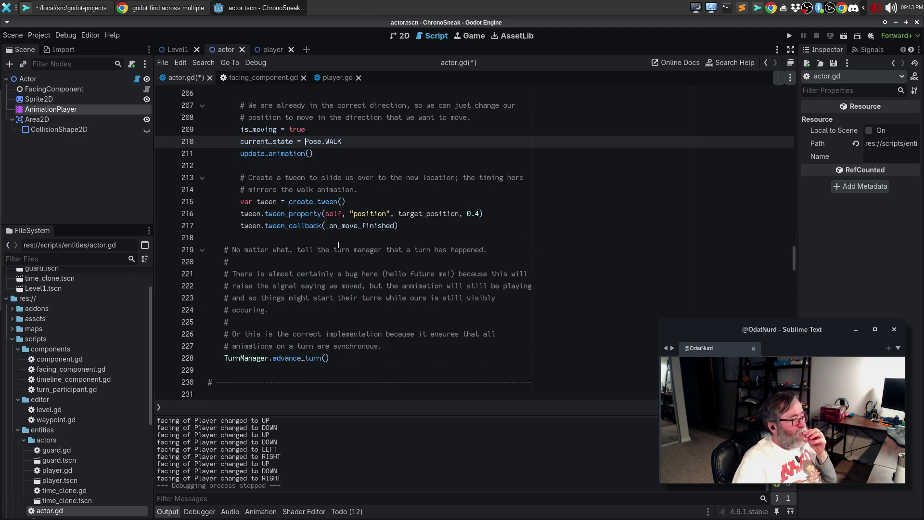
{"action": "scroll", "coordinate": [339, 245], "scroll_direction": "up", "scroll_amount": 2}
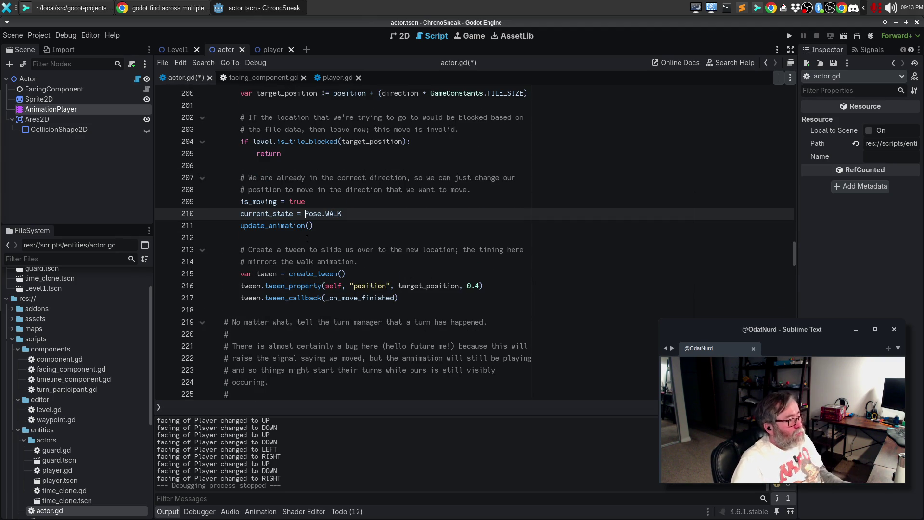
{"action": "left_click", "coordinate": [274, 225], "text": "ctrl"}
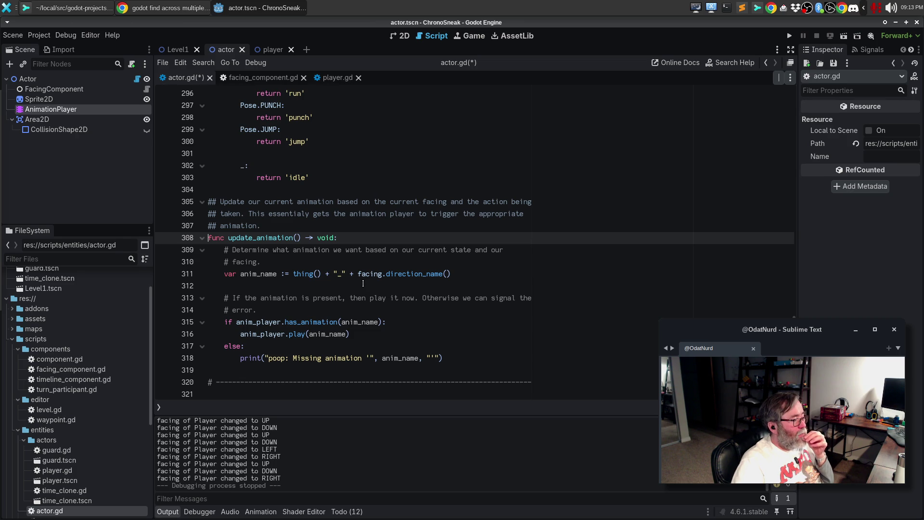
Test-run the game, add print("playing '%s'" % anim_name) below the anim_name declaration, then save and rerun.
{"action": "key", "text": "F5"}
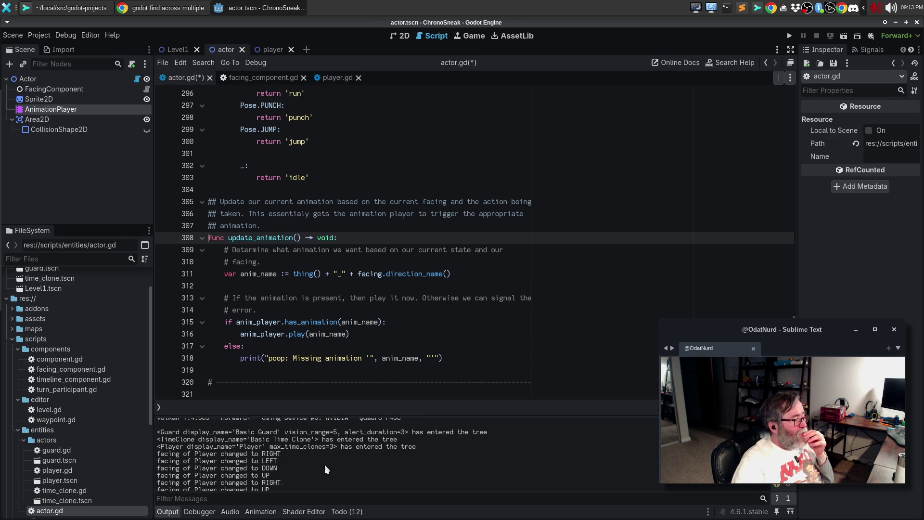
{"action": "key", "text": "F8"}
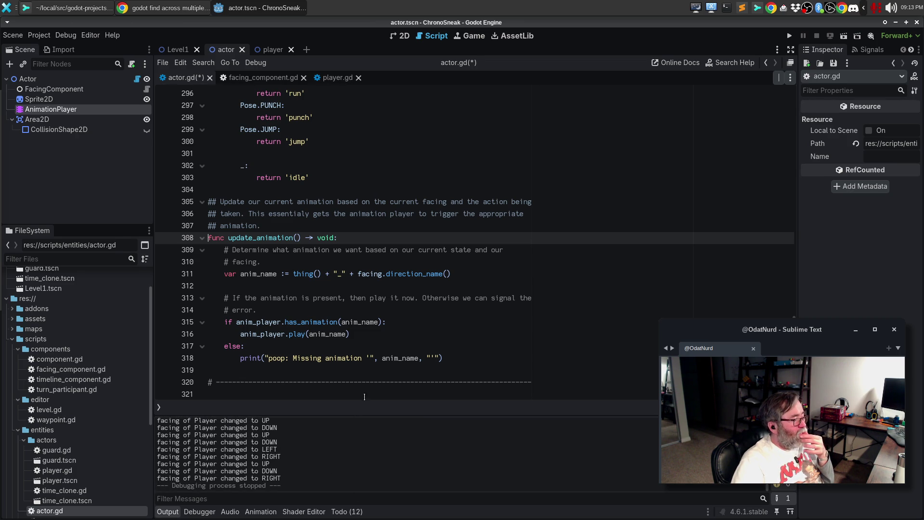
{"action": "left_click", "coordinate": [473, 280]}
{"action": "key", "text": "Return"}
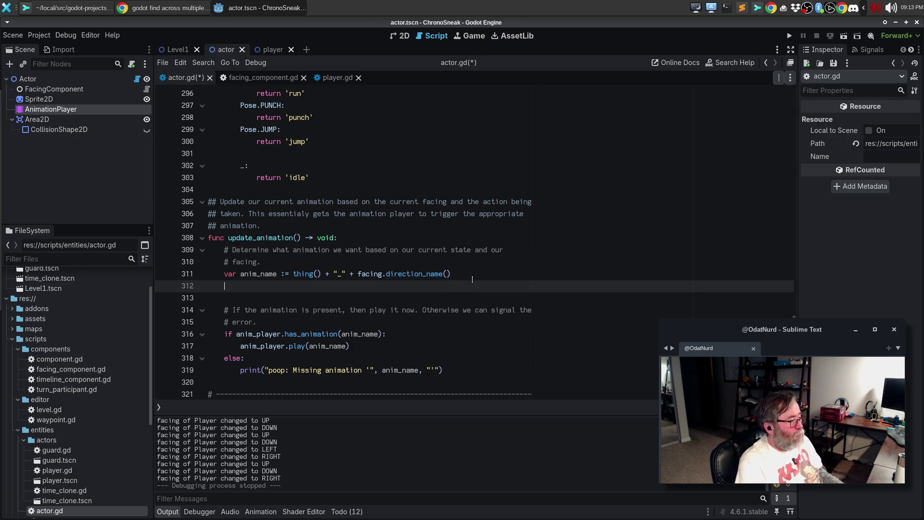
{"action": "type", "text": "print(\"pla"}
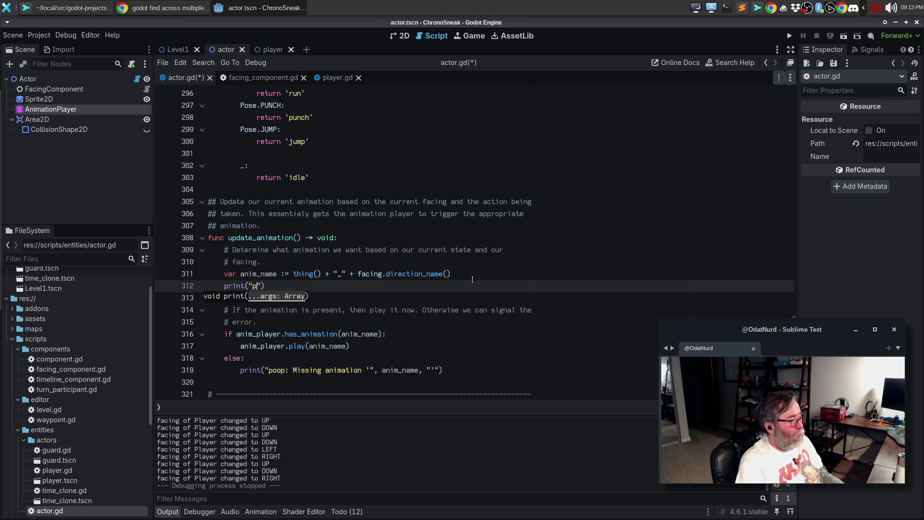
{"action": "type", "text": "ying '%s'\""}
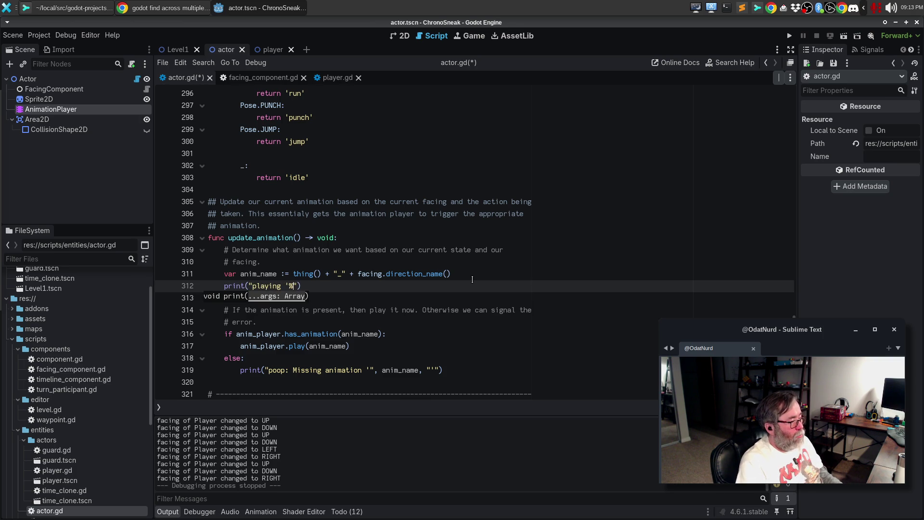
{"action": "type", "text": " % ani"}
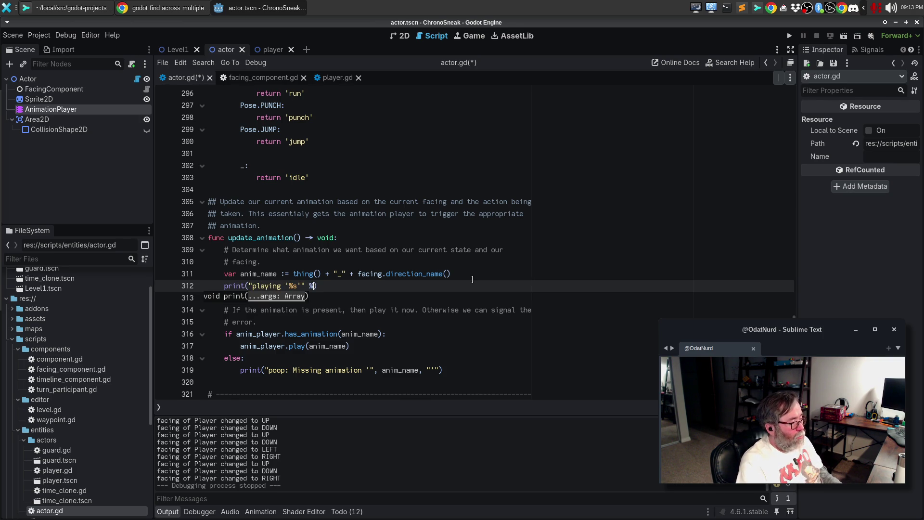
{"action": "type", "text": "m_name"}
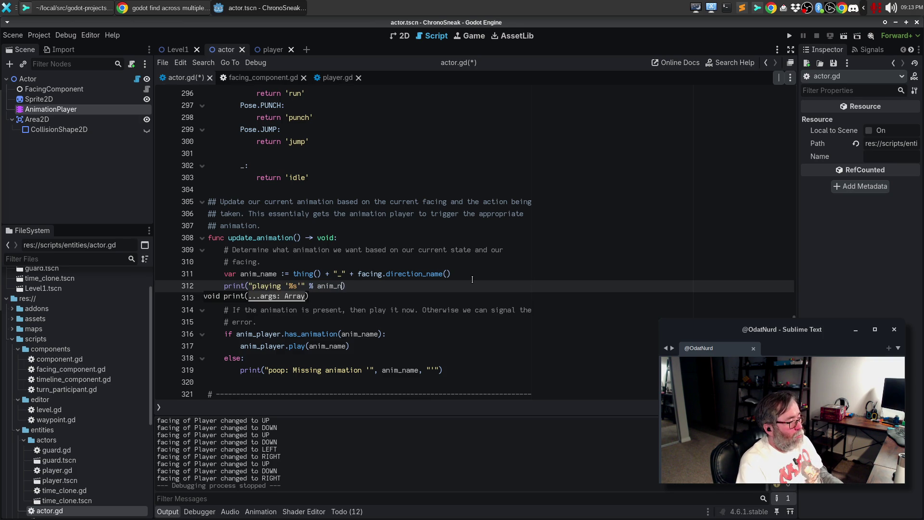
{"action": "key", "text": "F5"}
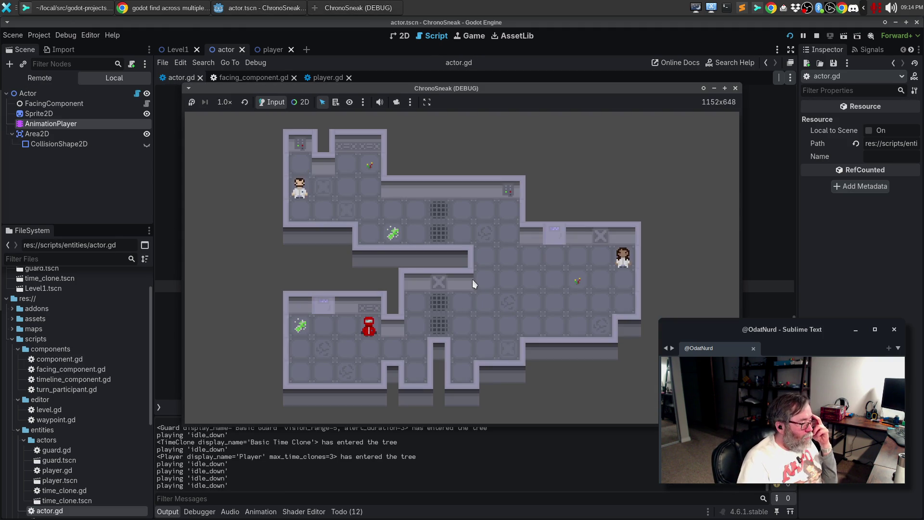
Walk the player right and left to print the idle_right and idle_left animations.
{"action": "key", "text": "Right"}
{"action": "key", "text": "Right"}
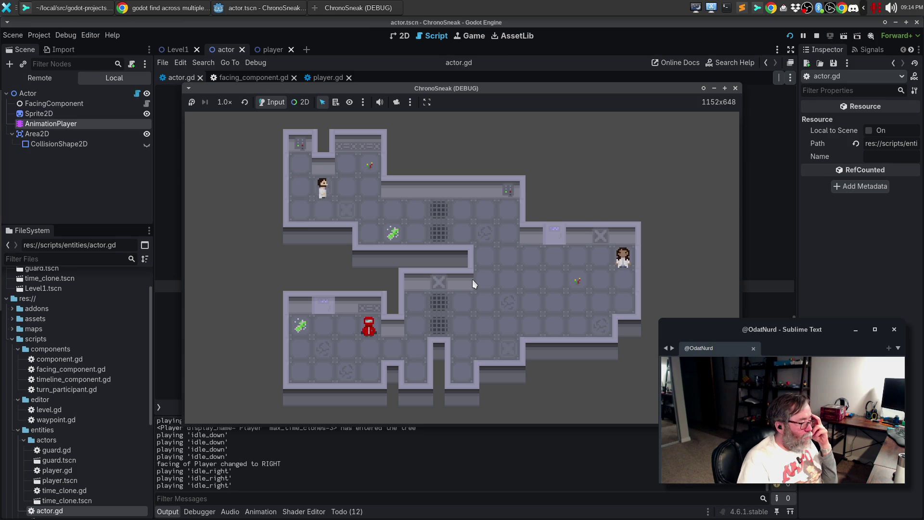
{"action": "key", "text": "Right"}
{"action": "key", "text": "Right"}
{"action": "key", "text": "Left"}
{"action": "key", "text": "Left"}
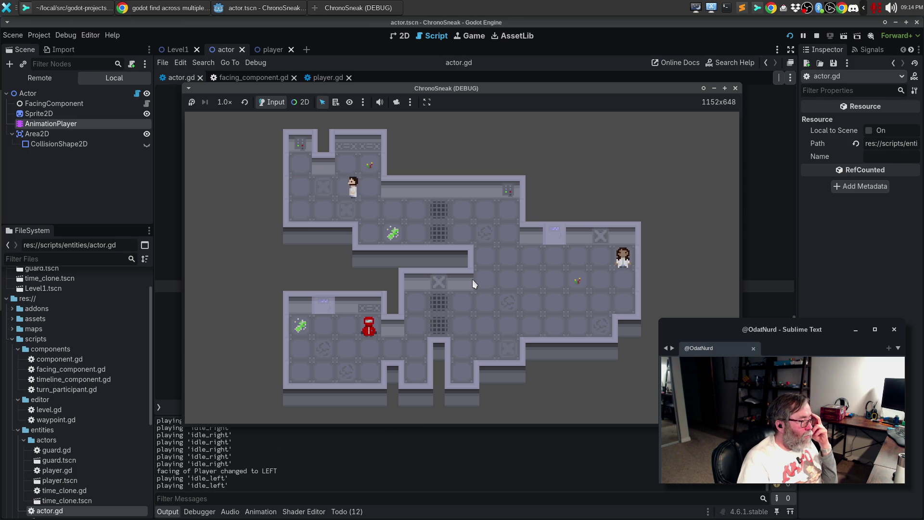
{"action": "key", "text": "Left"}
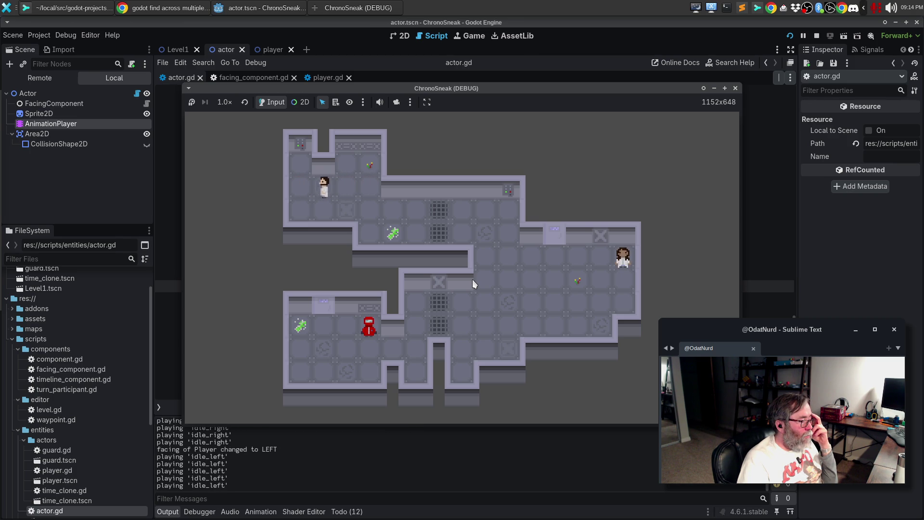
{"action": "key", "text": "Right"}
{"action": "key", "text": "Right"}
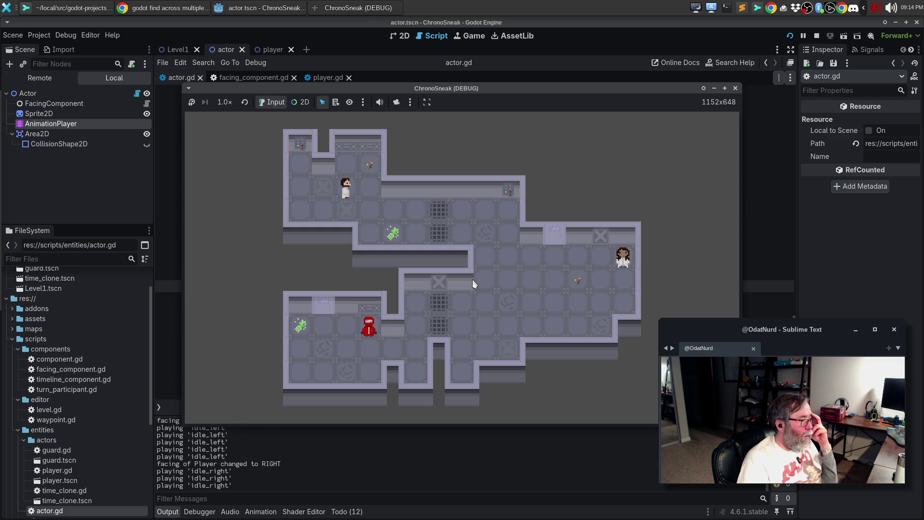
Face the player down, walk right and back left, then close the game window.
{"action": "key", "text": "Down"}
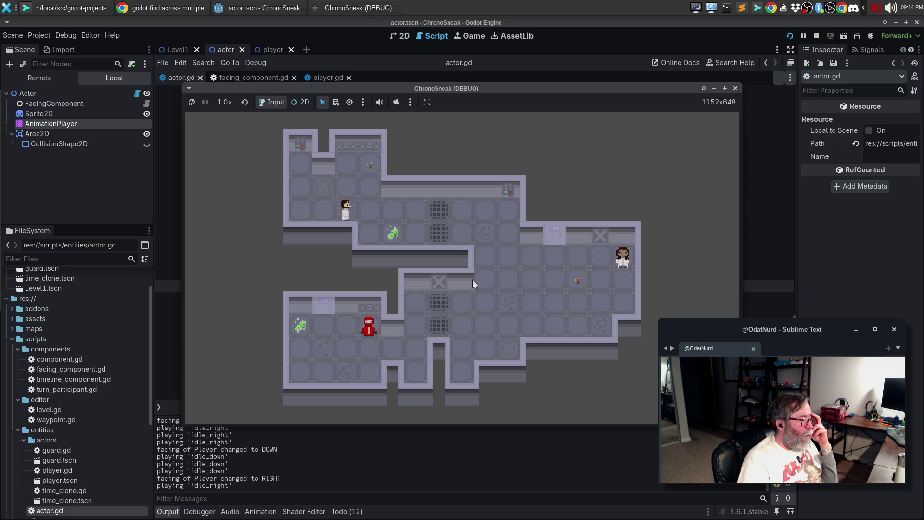
{"action": "key", "text": "Right"}
{"action": "key", "text": "Right"}
{"action": "key", "text": "Right"}
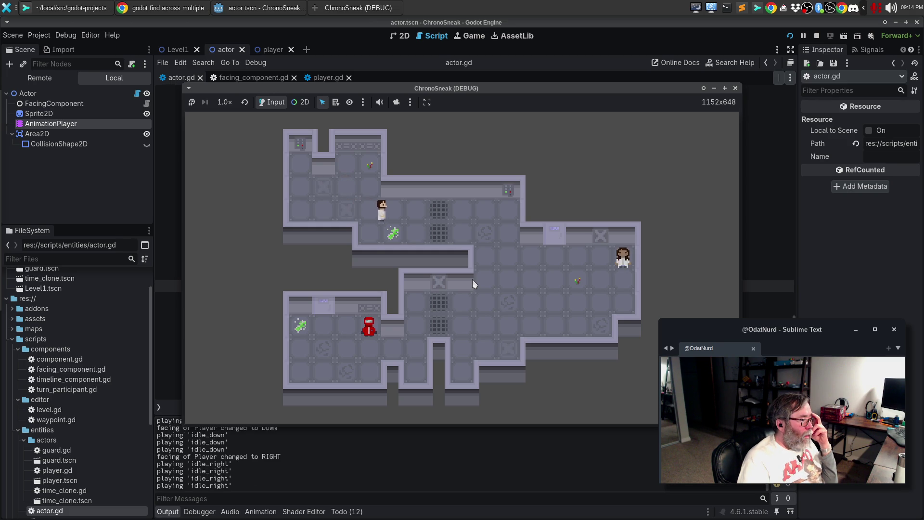
{"action": "key", "text": "Right"}
{"action": "key", "text": "Left"}
{"action": "key", "text": "Left"}
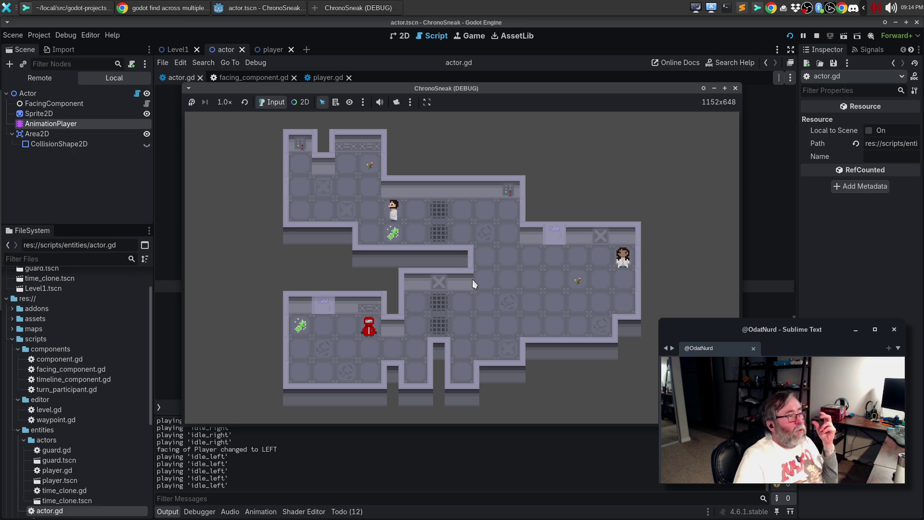
{"action": "left_click", "coordinate": [735, 88]}
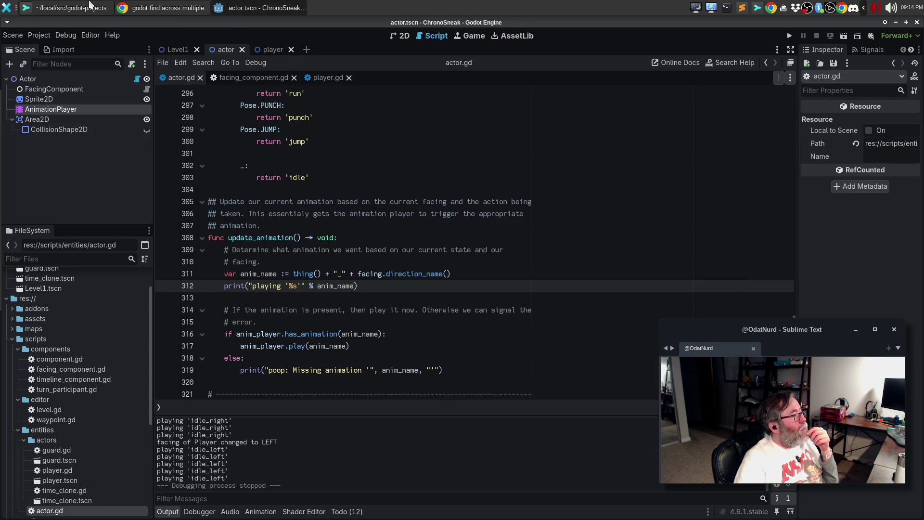
{"action": "left_click", "coordinate": [92, 7]}
Inspect the facing_component.gd diff, then scroll actor.gd's diff showing the Pose enum and current_state changes.
{"action": "left_click", "coordinate": [243, 67]}
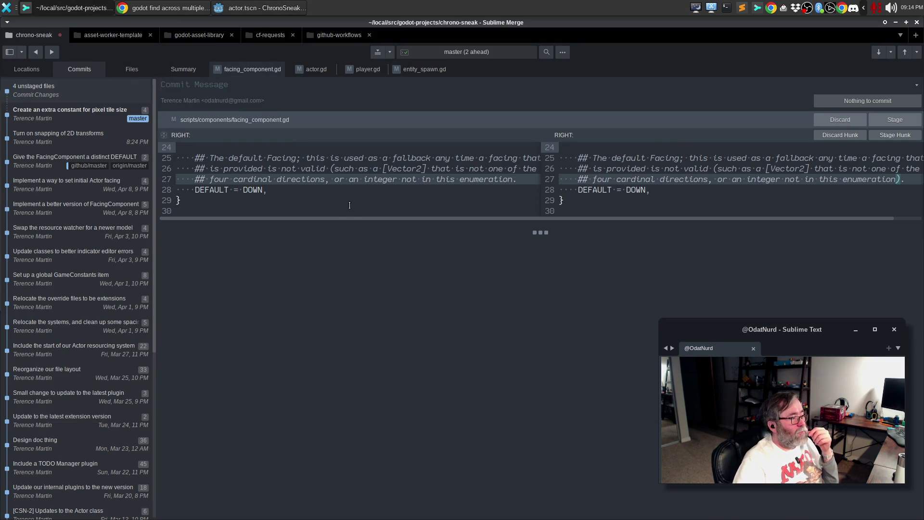
{"action": "mouse_move", "coordinate": [347, 218]}
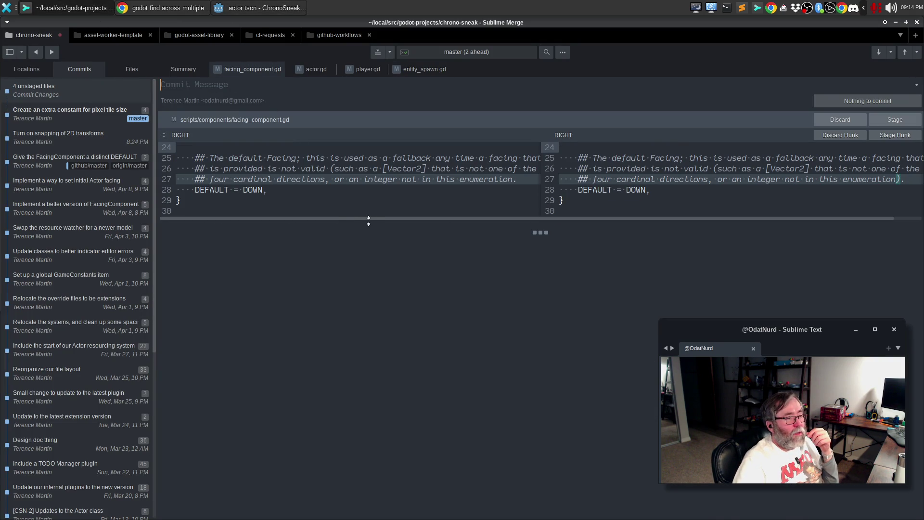
{"action": "left_click", "coordinate": [316, 68]}
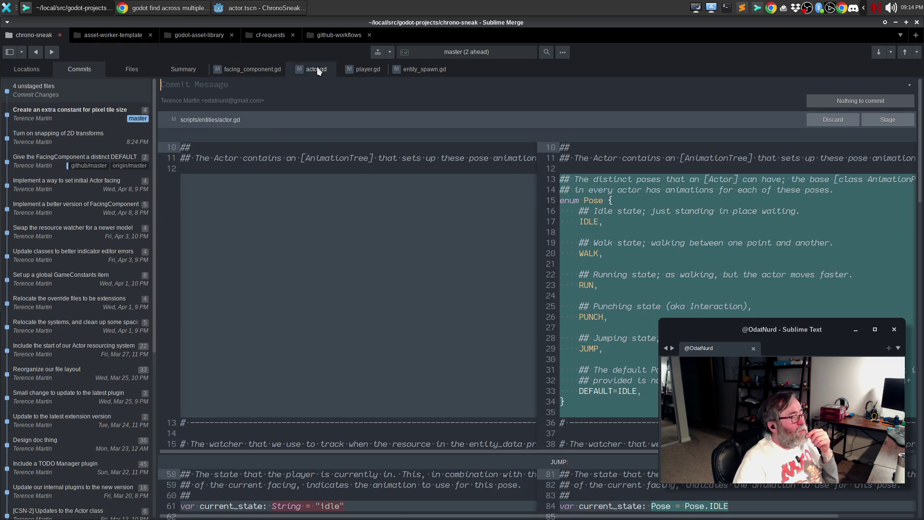
{"action": "scroll", "coordinate": [385, 211], "scroll_direction": "down", "scroll_amount": 8}
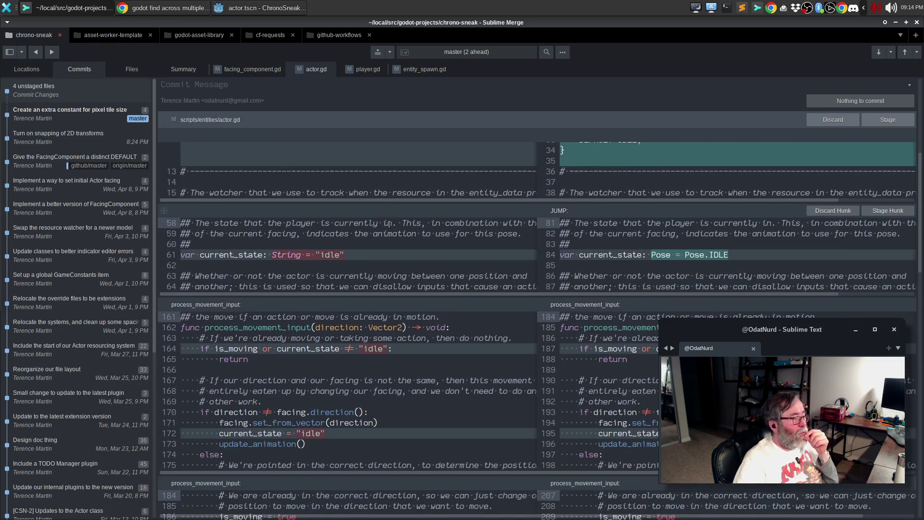
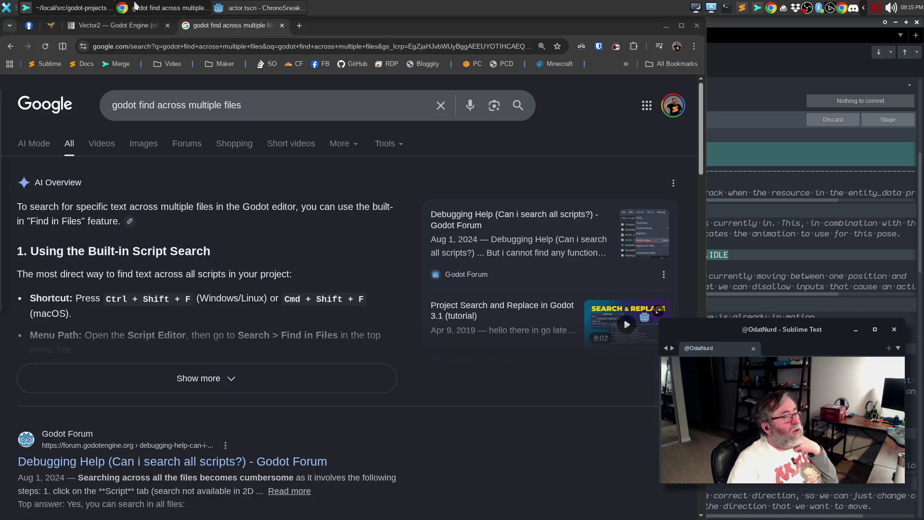
Bring the Chrome window with the 'godot find across multiple files' results to the front.
{"action": "left_click", "coordinate": [136, 7]}
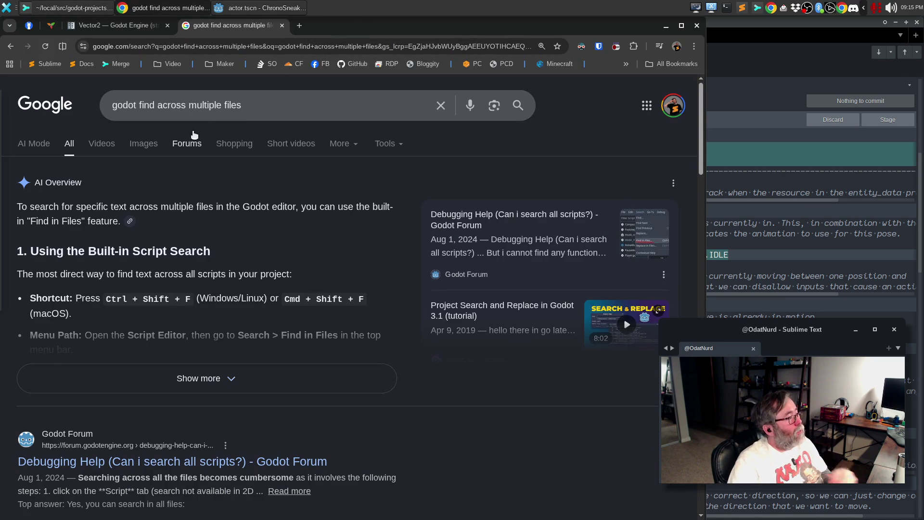
Search Google for 'DLC Quest' and open its Steam store listing from the results.
{"action": "triple_click", "coordinate": [269, 114]}
{"action": "type", "text": "DLC Quest"}
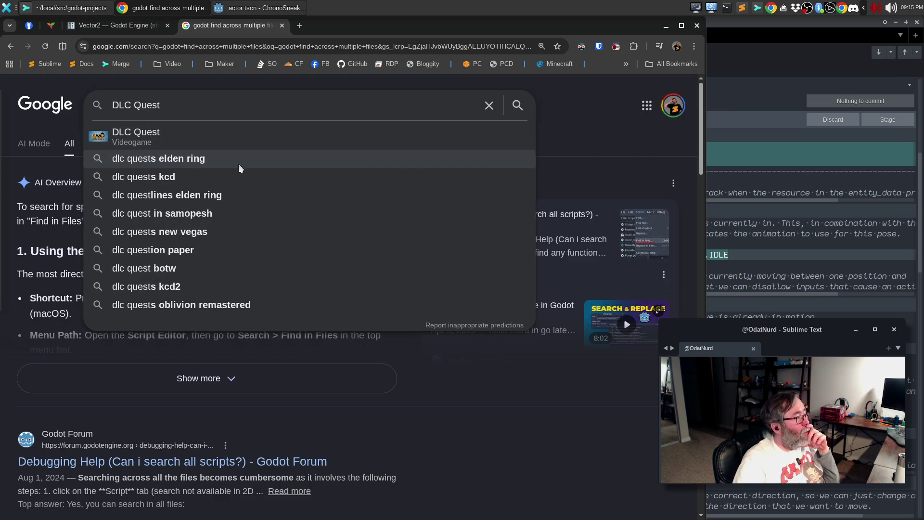
{"action": "left_click", "coordinate": [218, 137]}
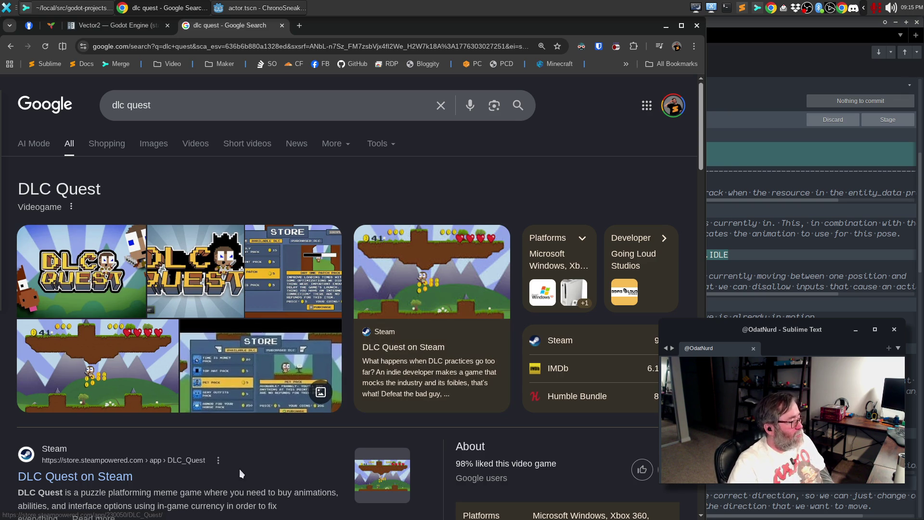
{"action": "scroll", "coordinate": [188, 454], "scroll_direction": "down", "scroll_amount": 1}
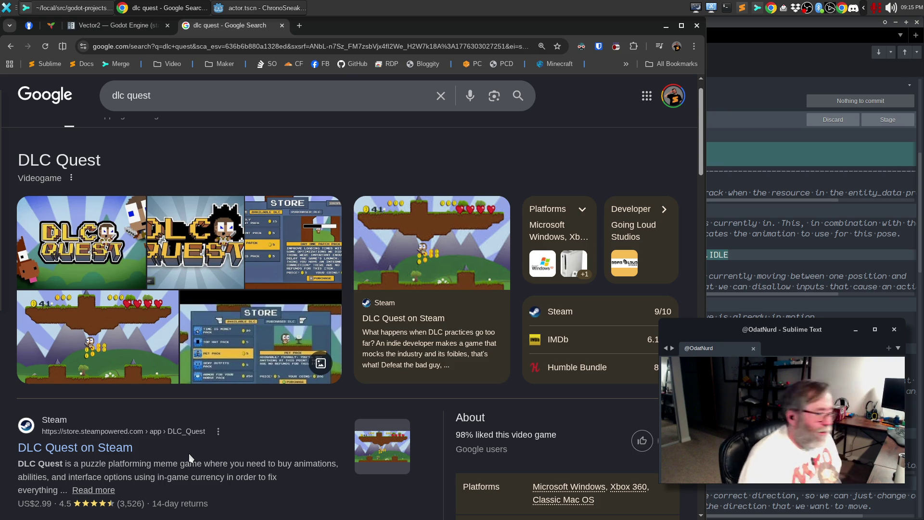
{"action": "left_click", "coordinate": [77, 449]}
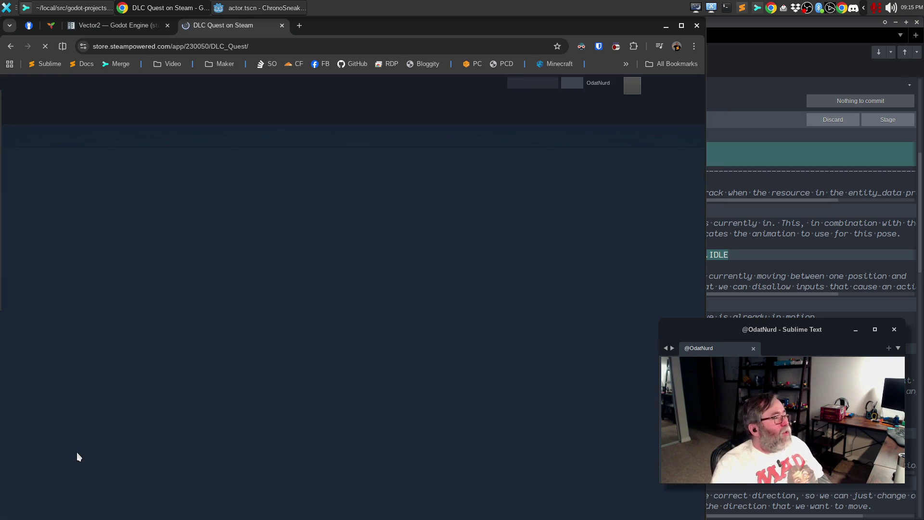
Scroll the DLC Quest Steam page and view the third, fourth and in-game store screenshots.
{"action": "scroll", "coordinate": [496, 274], "scroll_direction": "down", "scroll_amount": 5}
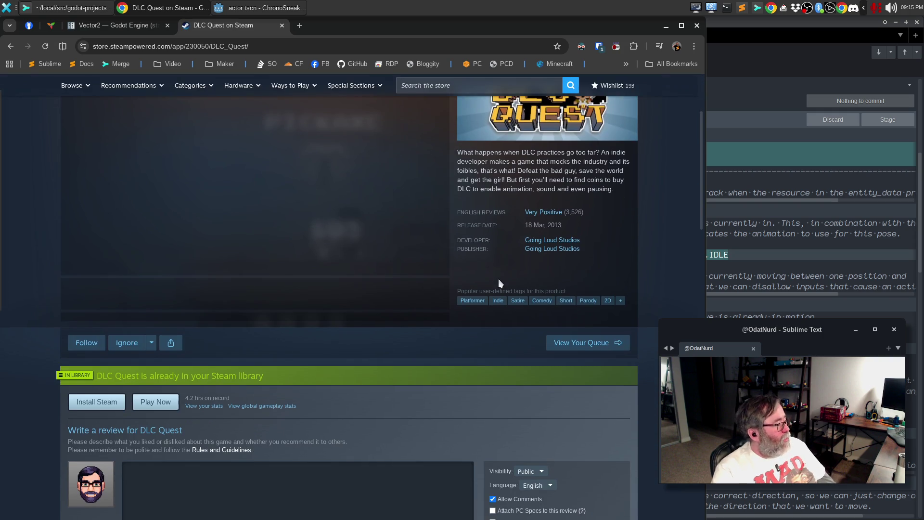
{"action": "scroll", "coordinate": [496, 267], "scroll_direction": "down", "scroll_amount": 5}
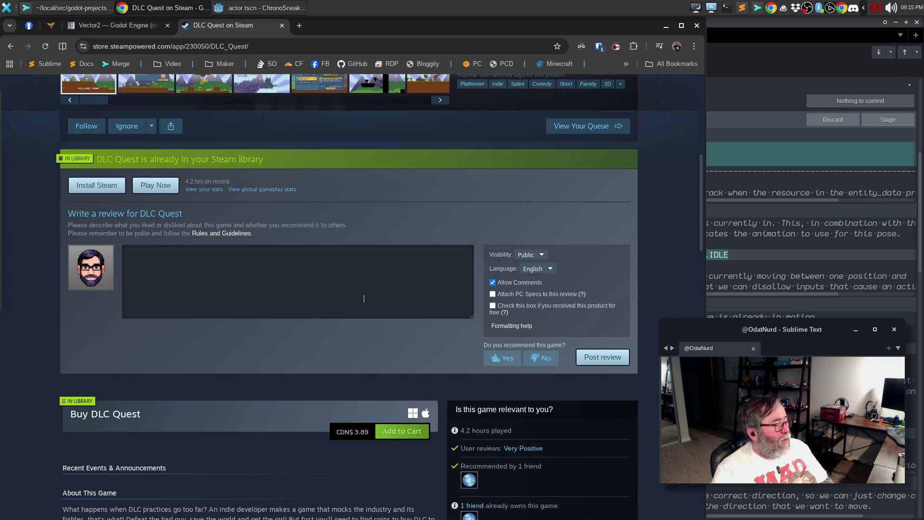
{"action": "scroll", "coordinate": [370, 289], "scroll_direction": "down", "scroll_amount": 3}
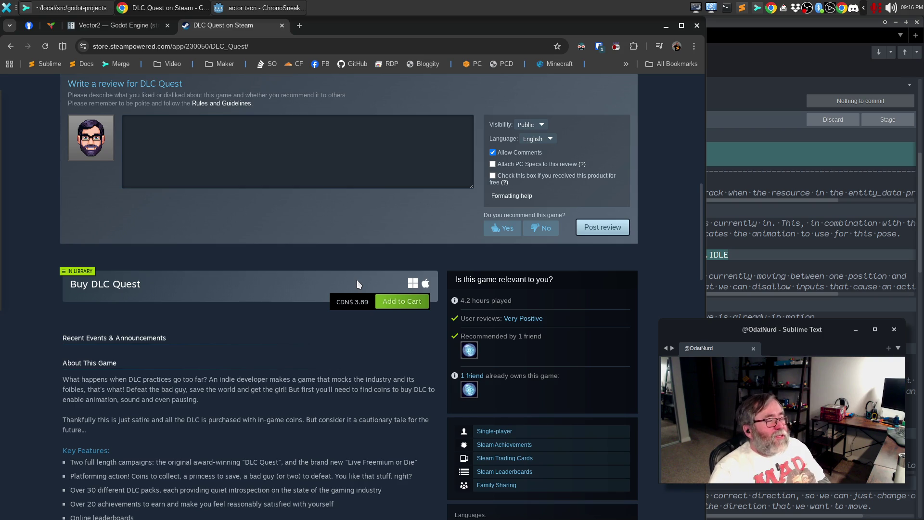
{"action": "scroll", "coordinate": [486, 300], "scroll_direction": "up", "scroll_amount": 8}
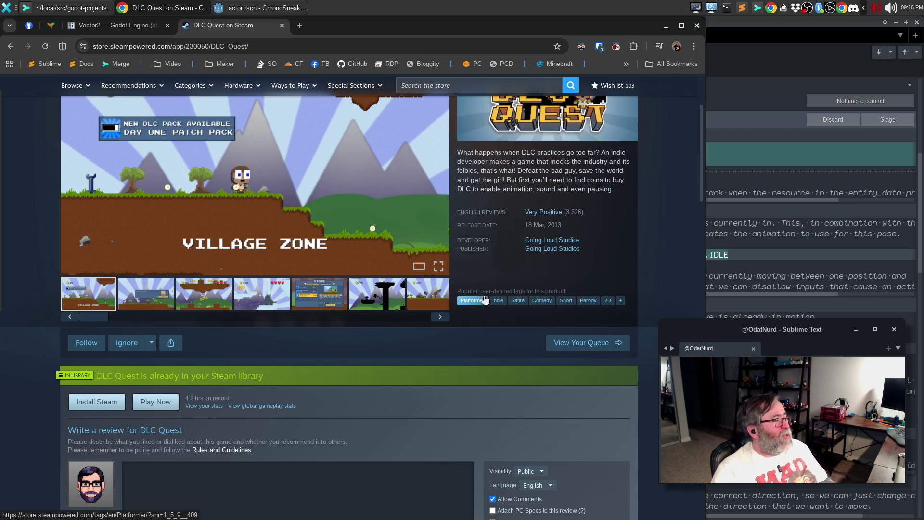
{"action": "scroll", "coordinate": [154, 299], "scroll_direction": "up", "scroll_amount": 2}
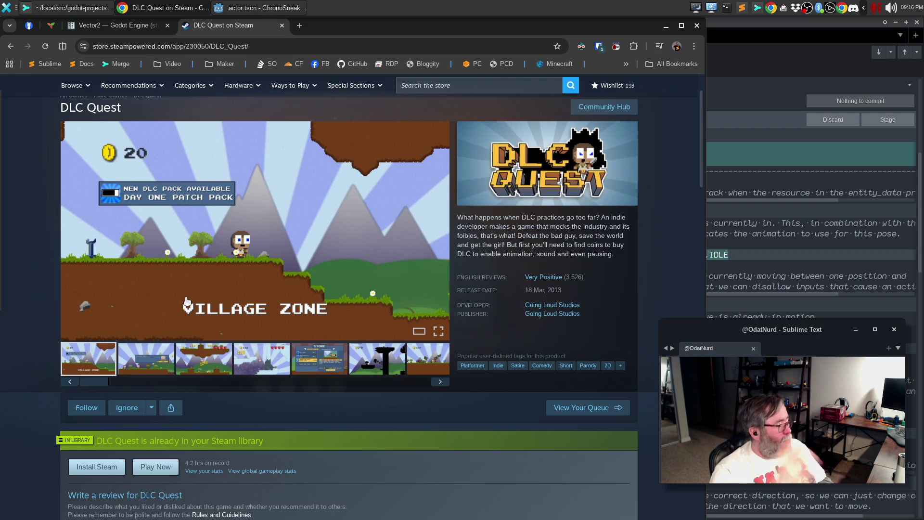
{"action": "left_click", "coordinate": [203, 363]}
{"action": "left_click", "coordinate": [258, 364]}
{"action": "left_click", "coordinate": [317, 360]}
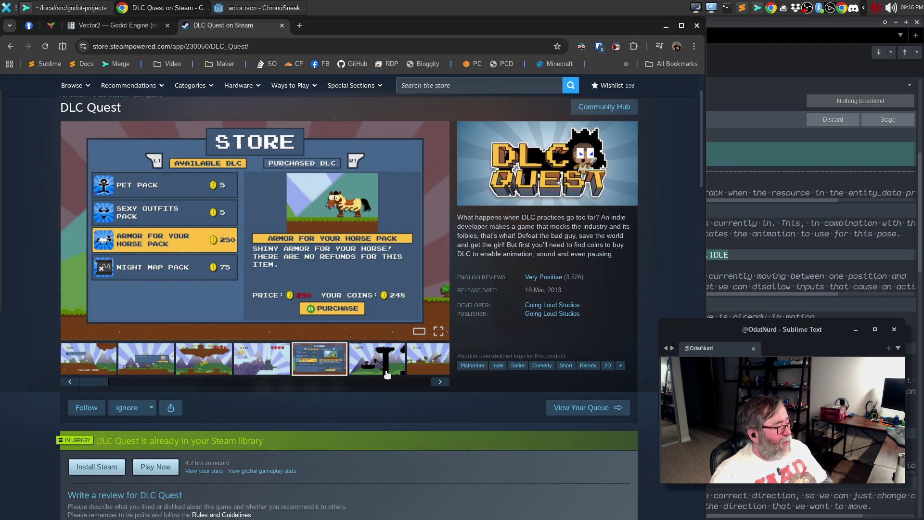
View the remaining screenshots, close the Steam tab and return to Sublime Merge.
{"action": "left_click", "coordinate": [382, 363]}
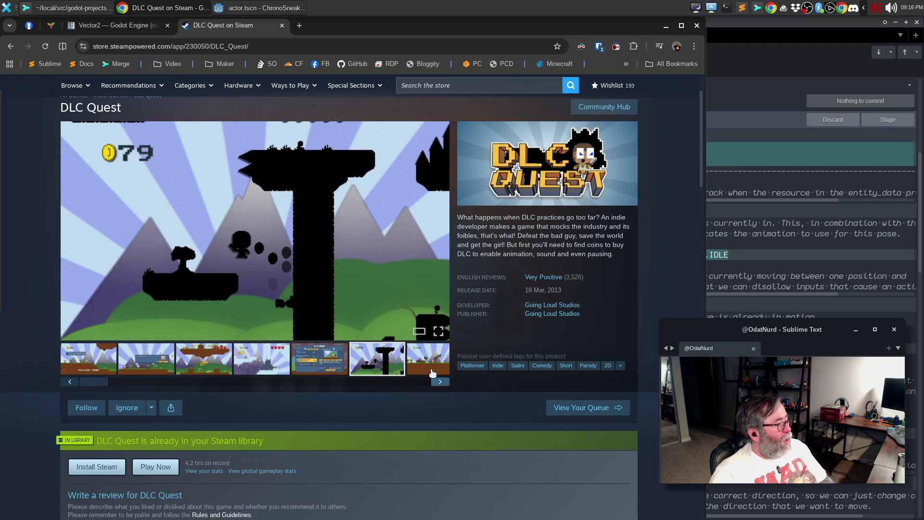
{"action": "left_click", "coordinate": [440, 381]}
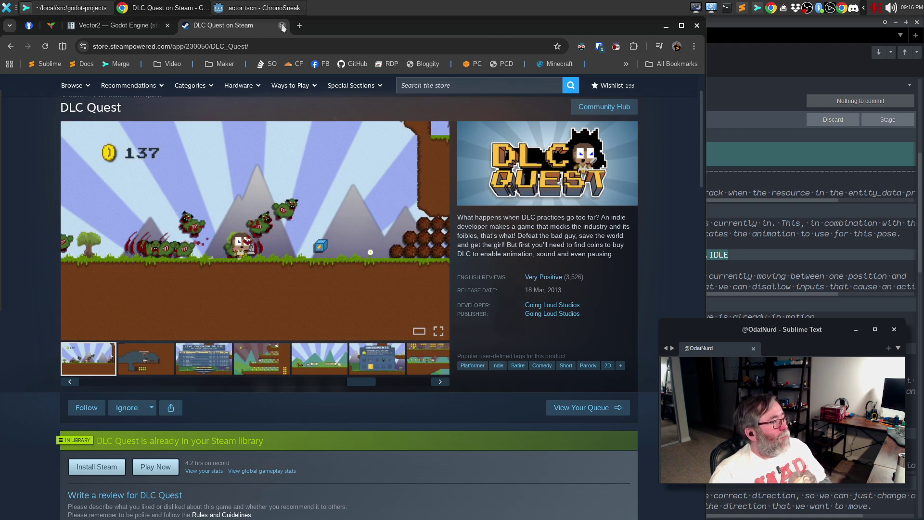
{"action": "left_click", "coordinate": [283, 25]}
{"action": "left_click", "coordinate": [744, 47]}
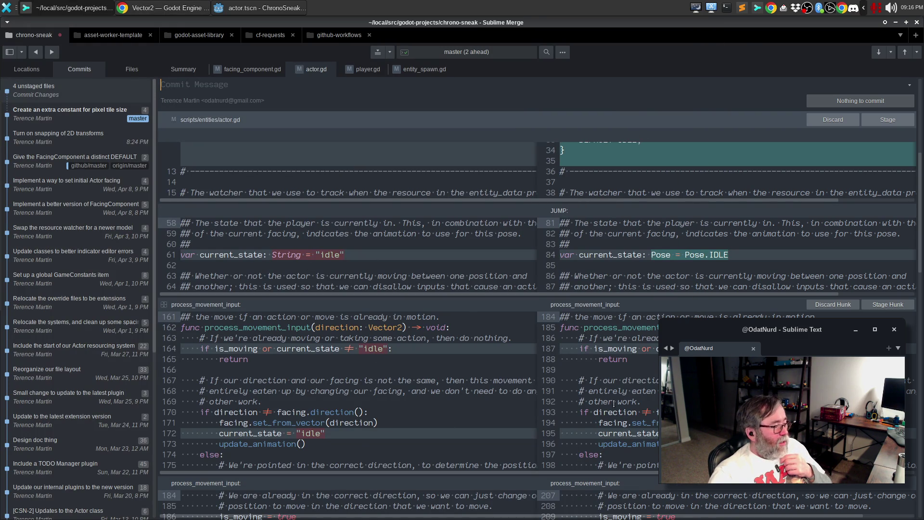
Scroll through the unstaged actor.gd diff down to thing(), then switch to the ChronoSneak Godot editor.
{"action": "scroll", "coordinate": [565, 412], "scroll_direction": "down", "scroll_amount": 5}
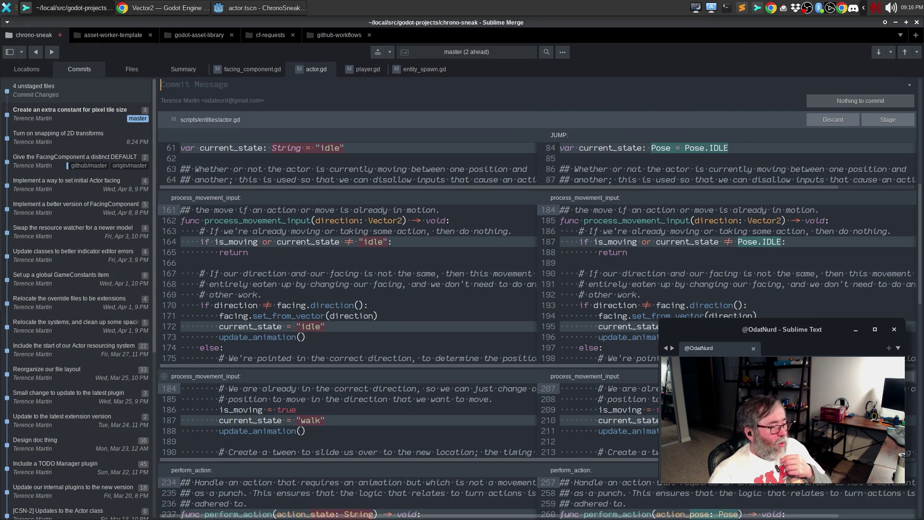
{"action": "scroll", "coordinate": [360, 391], "scroll_direction": "down", "scroll_amount": 5}
{"action": "scroll", "coordinate": [360, 391], "scroll_direction": "down", "scroll_amount": 3}
{"action": "scroll", "coordinate": [364, 396], "scroll_direction": "down", "scroll_amount": 2}
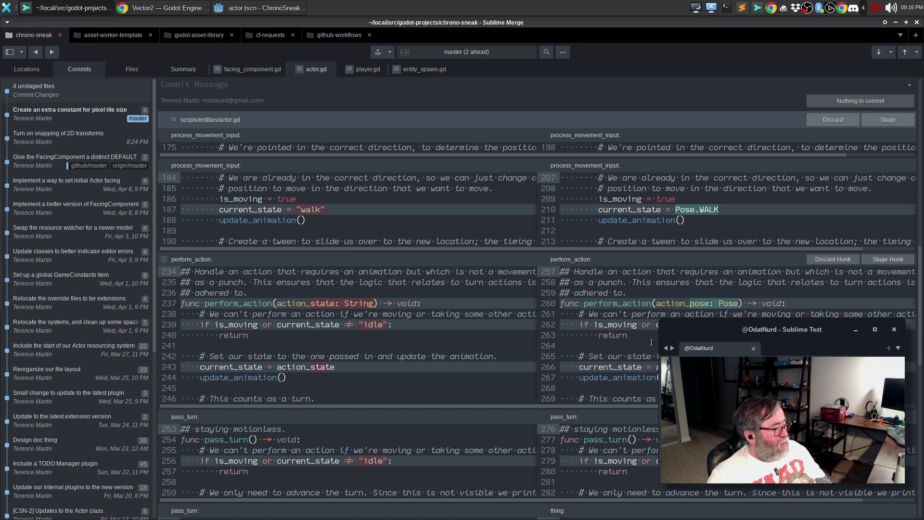
{"action": "scroll", "coordinate": [537, 329], "scroll_direction": "down", "scroll_amount": 8}
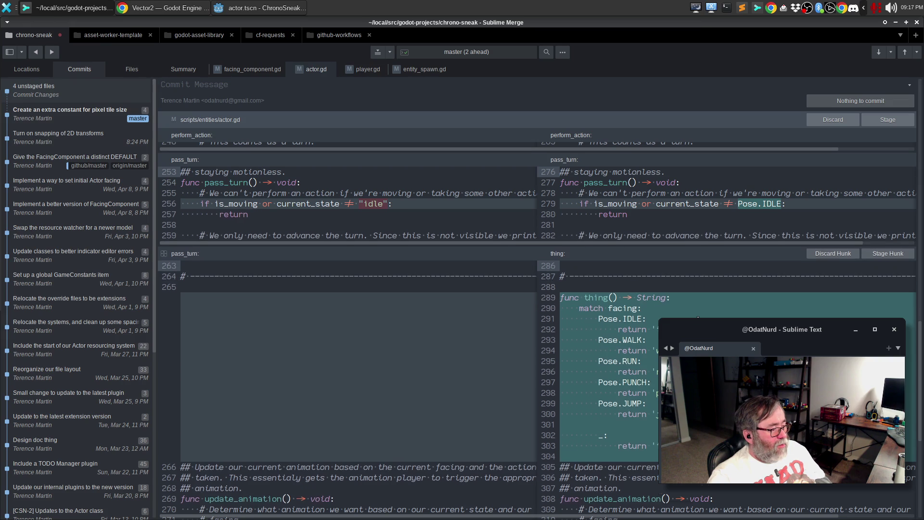
{"action": "scroll", "coordinate": [698, 317], "scroll_direction": "down", "scroll_amount": 3}
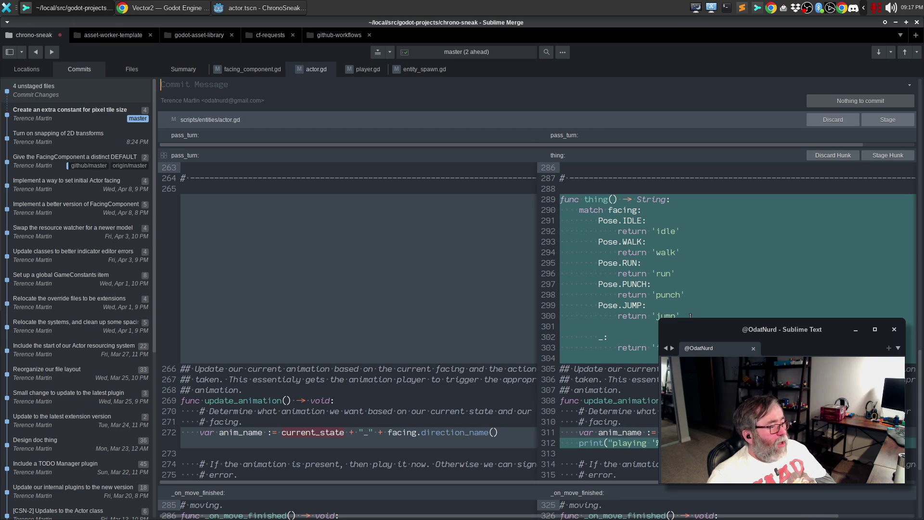
{"action": "left_click", "coordinate": [241, 9]}
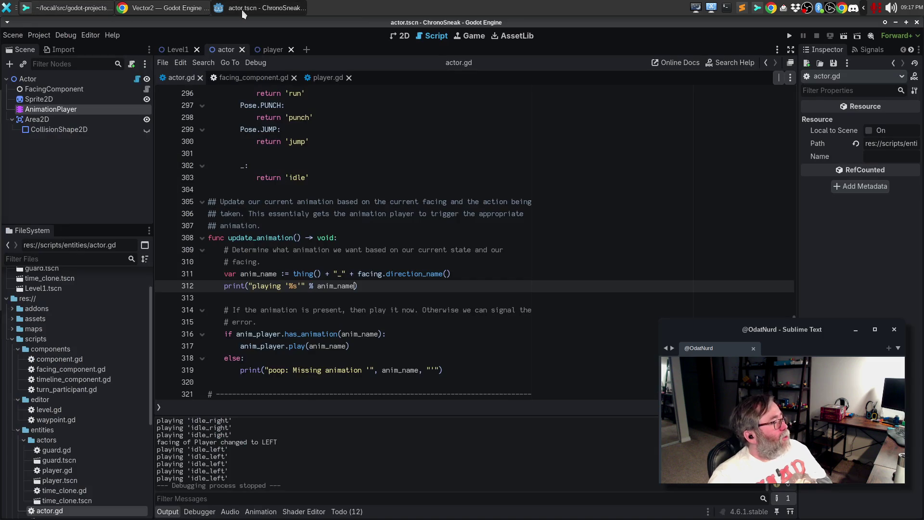
Make thing() match on current_state instead of facing on line 290 and run the project.
{"action": "scroll", "coordinate": [360, 223], "scroll_direction": "up", "scroll_amount": 5}
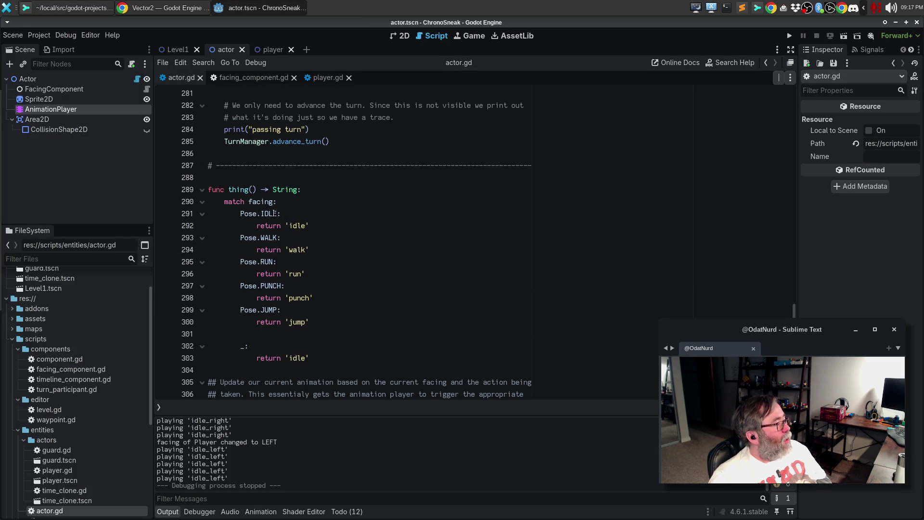
{"action": "double_click", "coordinate": [261, 202]}
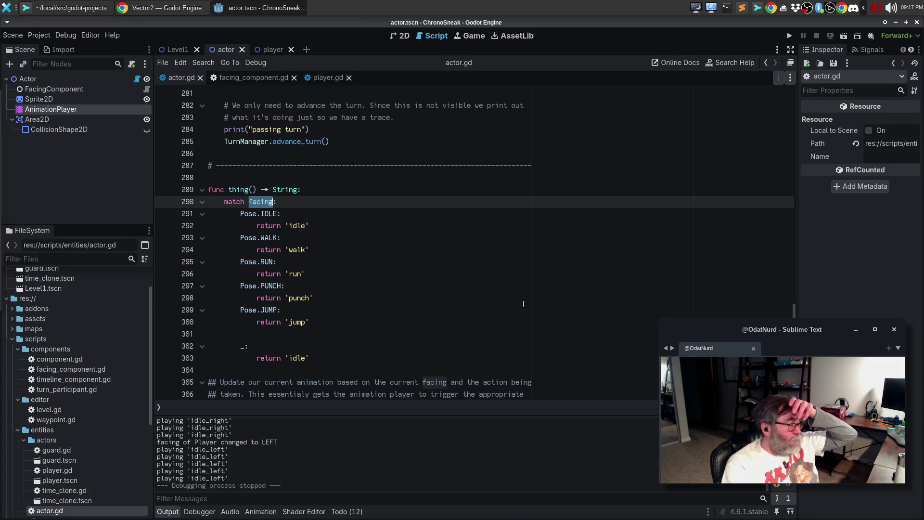
{"action": "type", "text": "curr"}
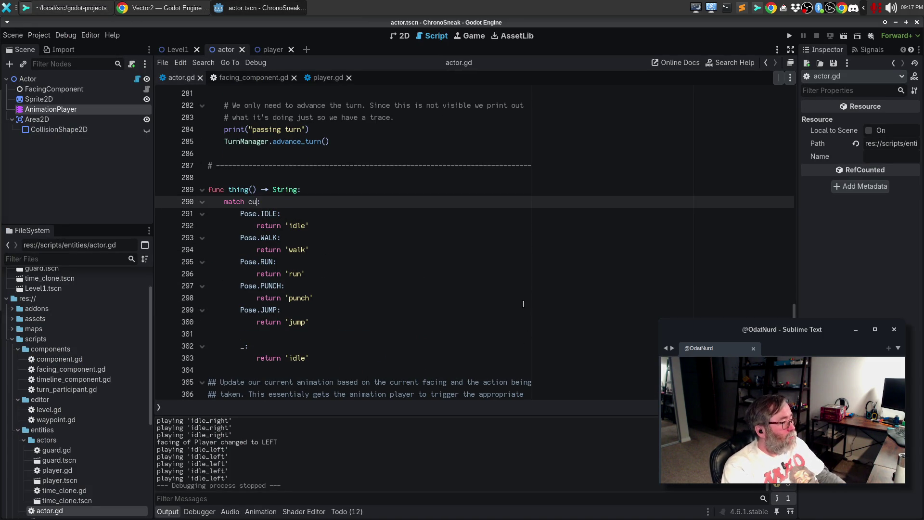
{"action": "key", "text": "Return"}
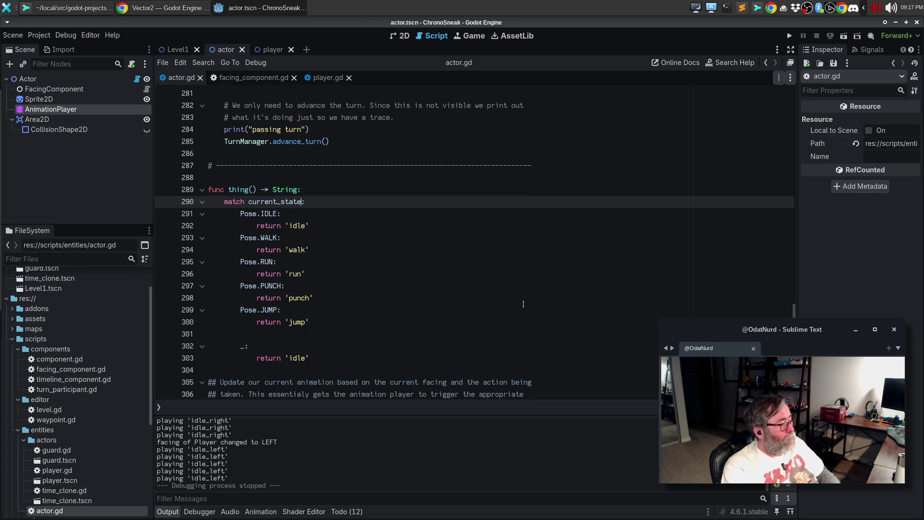
{"action": "key", "text": "F5"}
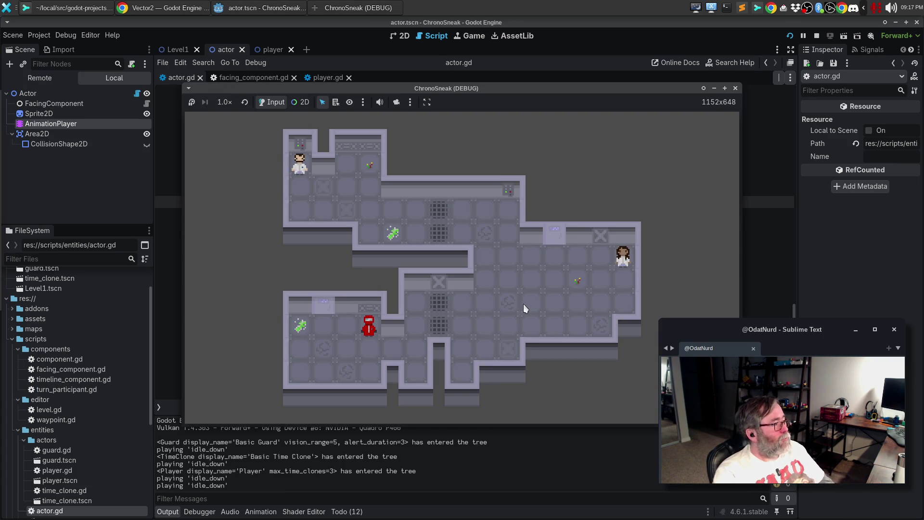
Walk the player right, move down and punch, checking the logged animation names.
{"action": "key", "text": "Right"}
{"action": "key", "text": "Right"}
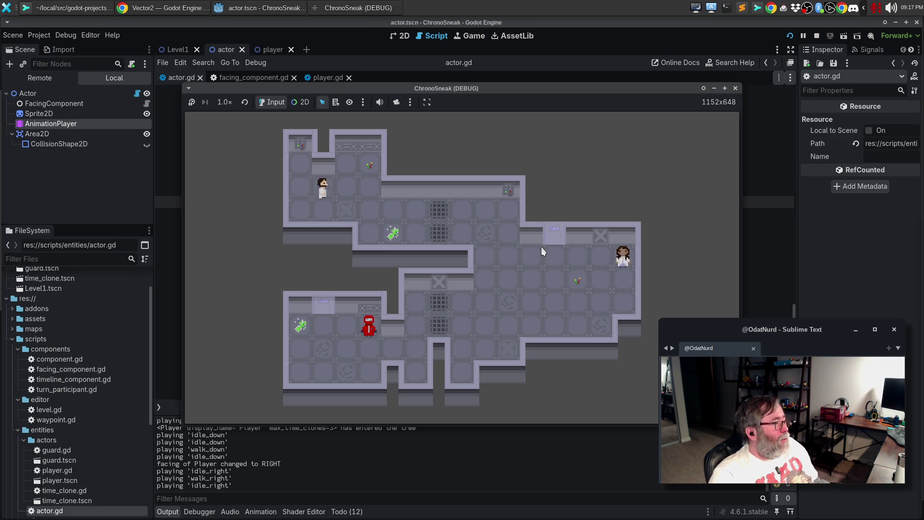
{"action": "left_click", "coordinate": [407, 163]}
{"action": "key", "text": "Right"}
{"action": "key", "text": "space"}
{"action": "key", "text": "space"}
{"action": "key", "text": "Down"}
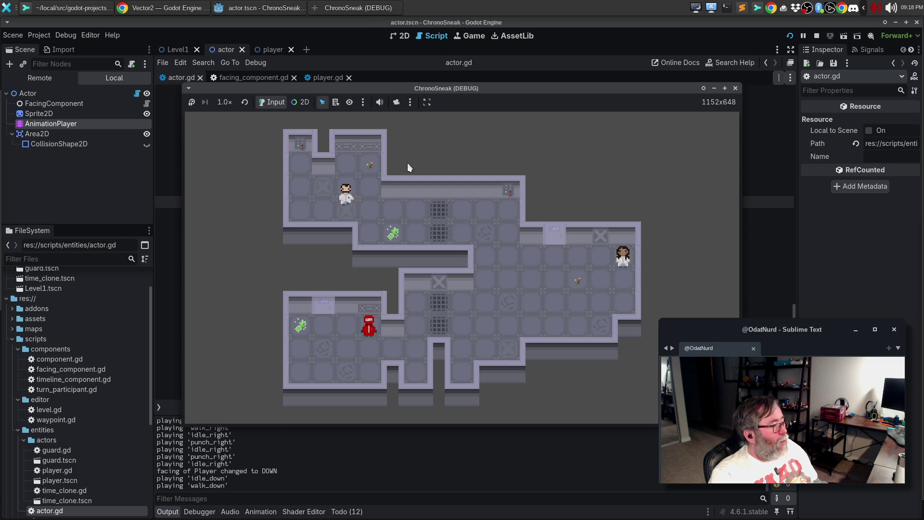
{"action": "key", "text": "Right"}
{"action": "key", "text": "space"}
Punch again, walk further right, turn left, then stop the running game.
{"action": "key", "text": "Right"}
{"action": "key", "text": "space"}
{"action": "key", "text": "Right"}
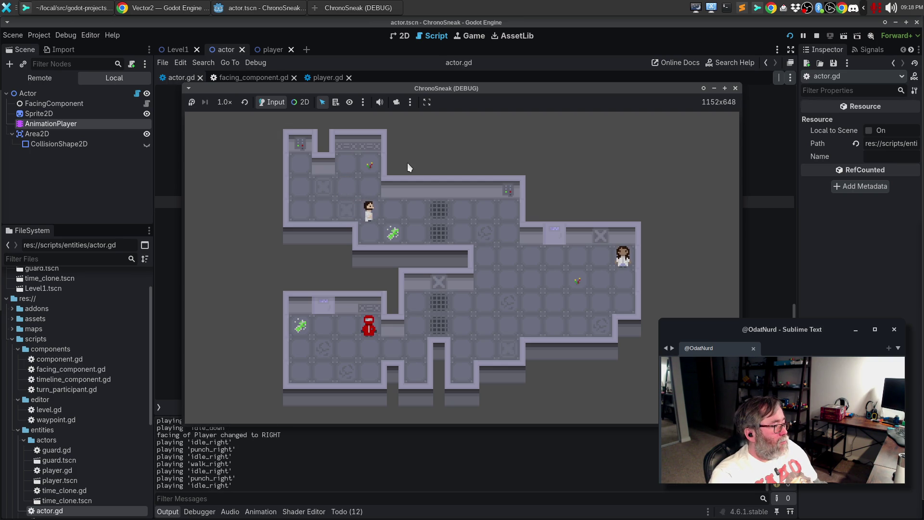
{"action": "key", "text": "Right"}
{"action": "key", "text": "Right"}
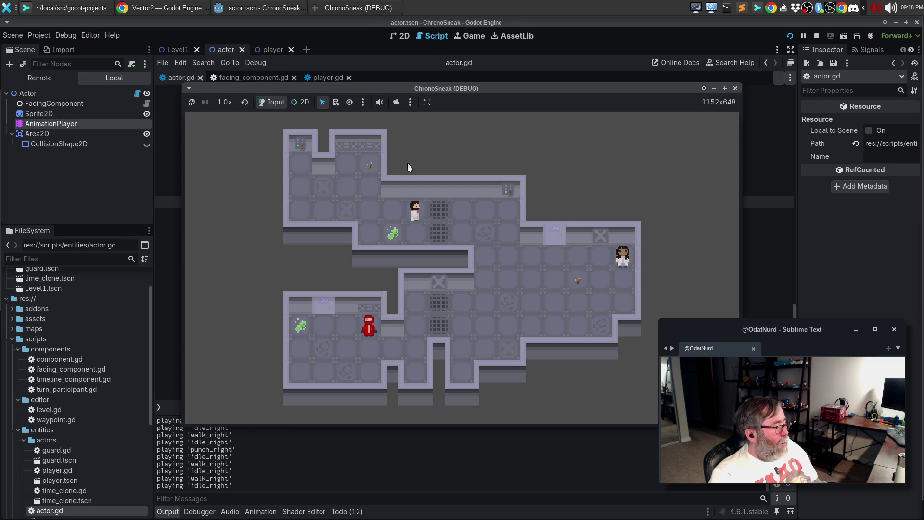
{"action": "key", "text": "Right"}
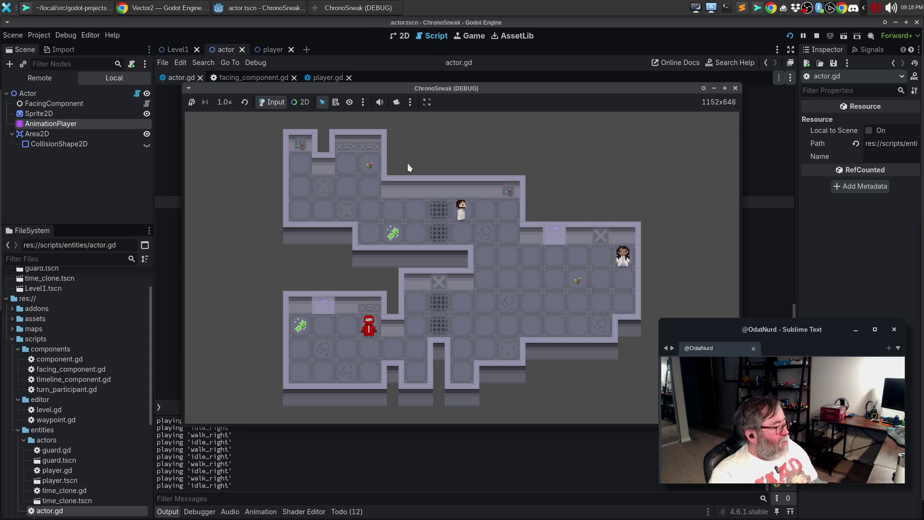
{"action": "key", "text": "Left"}
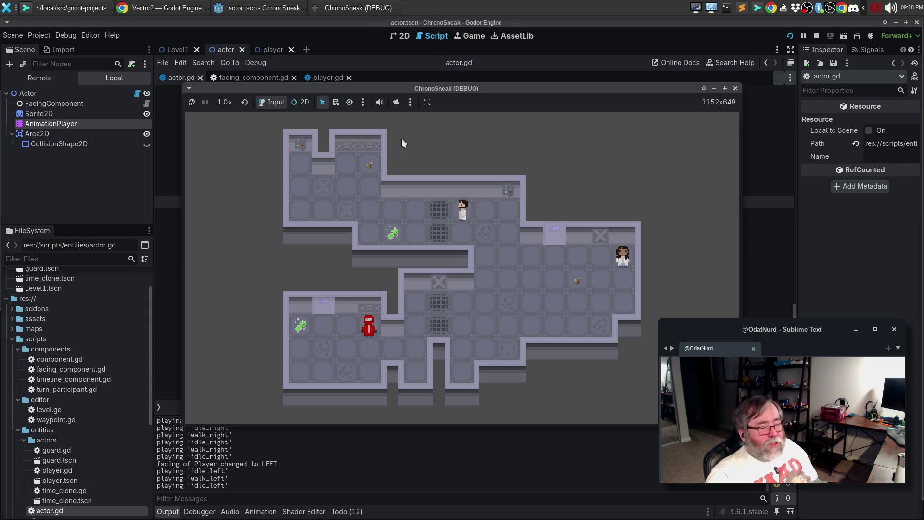
{"action": "left_click", "coordinate": [736, 89]}
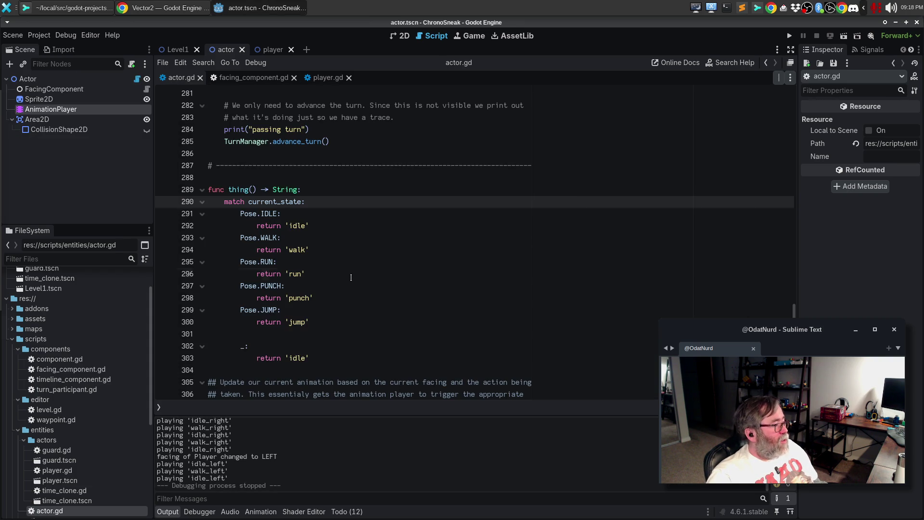
Delete the debug print of the animation name and its leftover empty line.
{"action": "left_click", "coordinate": [371, 270]}
{"action": "scroll", "coordinate": [371, 269], "scroll_direction": "down", "scroll_amount": 3}
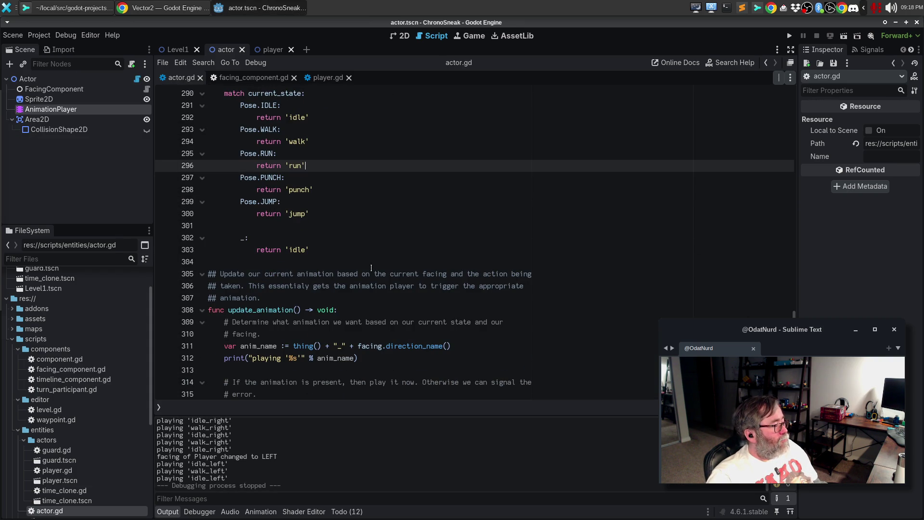
{"action": "left_click_drag", "start_coordinate": [380, 358], "coordinate": [208, 358]}
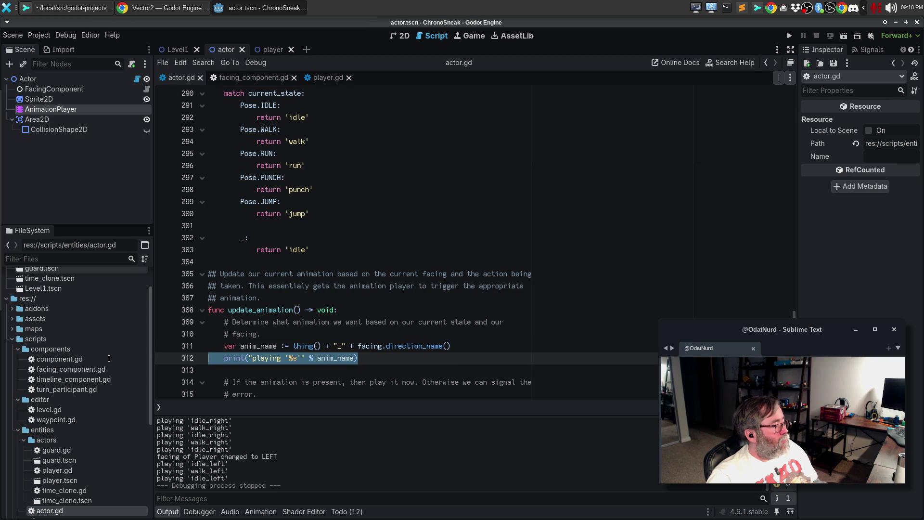
{"action": "key", "text": "BackSpace"}
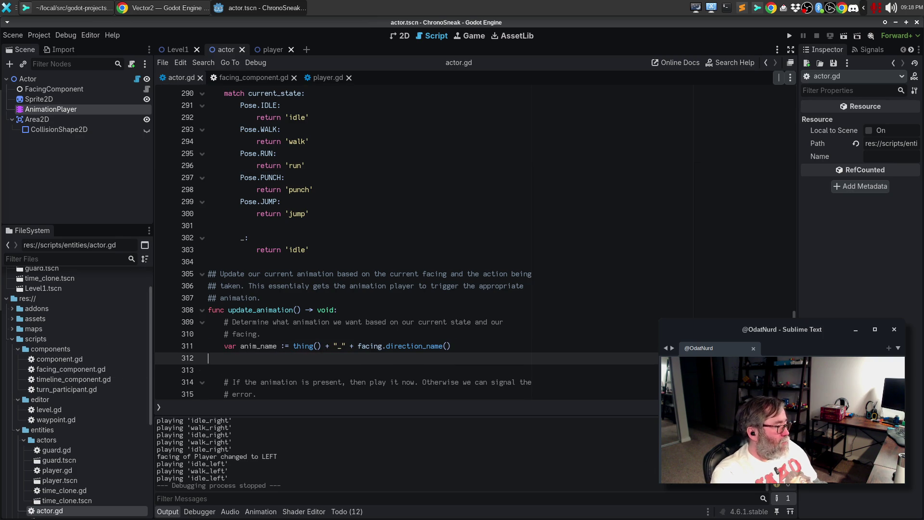
{"action": "key", "text": "BackSpace"}
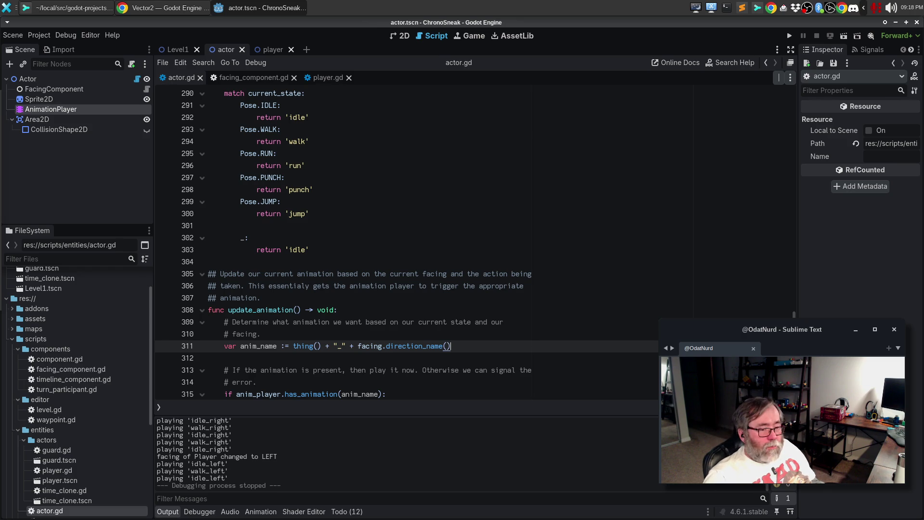
Paste a separator comment line after the thing() function.
{"action": "scroll", "coordinate": [410, 248], "scroll_direction": "up", "scroll_amount": 1}
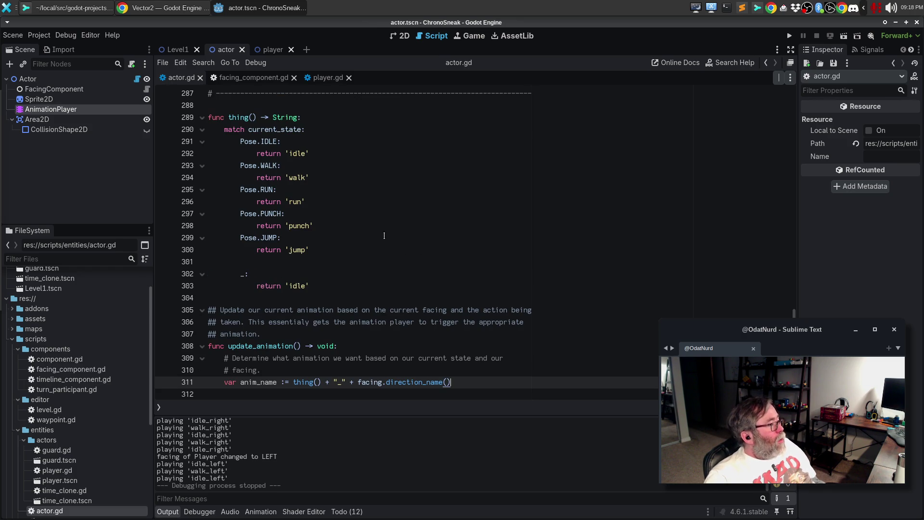
{"action": "left_click", "coordinate": [264, 92]}
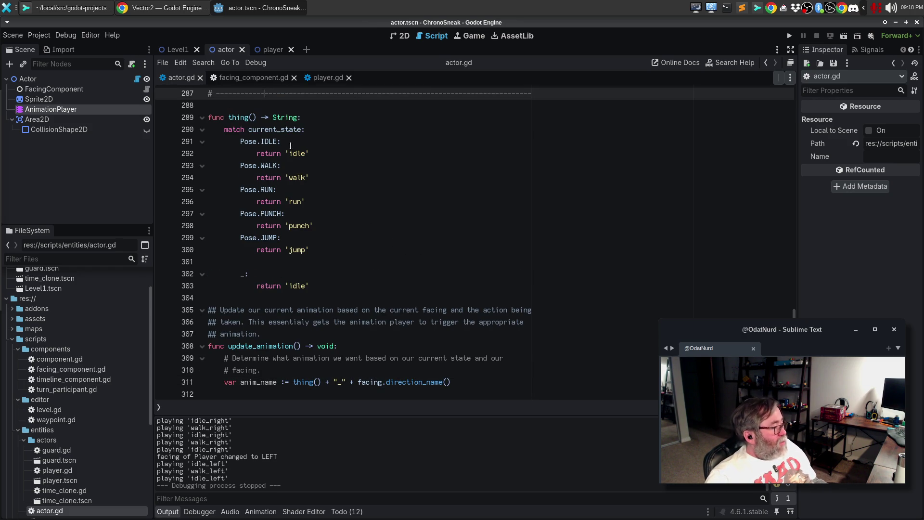
{"action": "left_click", "coordinate": [254, 299]}
{"action": "type", "text": "# ------------------------------------------------------------------------------"}
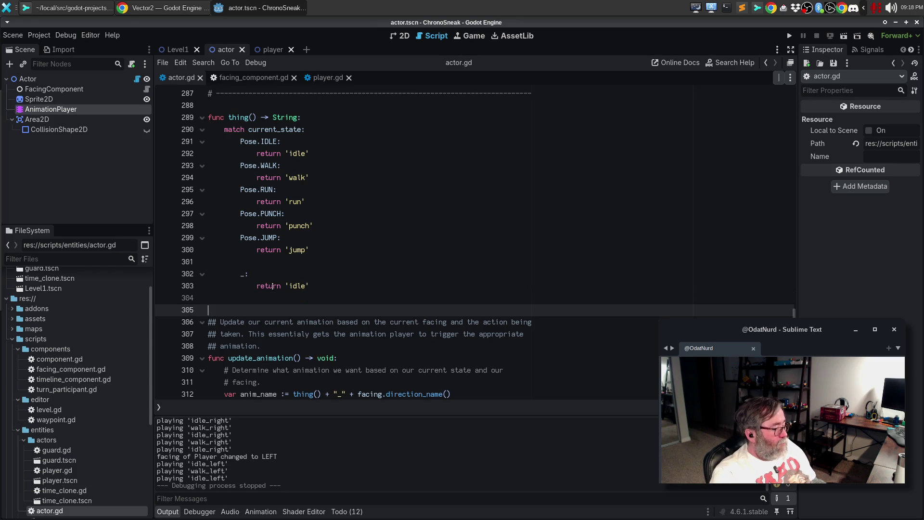
Rename the function thing to _get_current_animation.
{"action": "key", "text": "Up"}
{"action": "key", "text": "Up"}
{"action": "key", "text": "Up"}
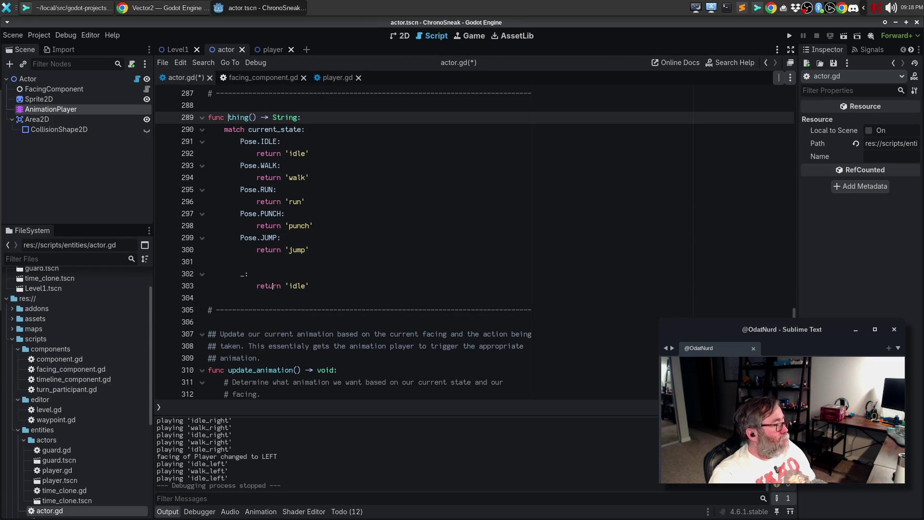
{"action": "key", "text": "ctrl+shift+Right"}
{"action": "type", "text": "_get_anima"}
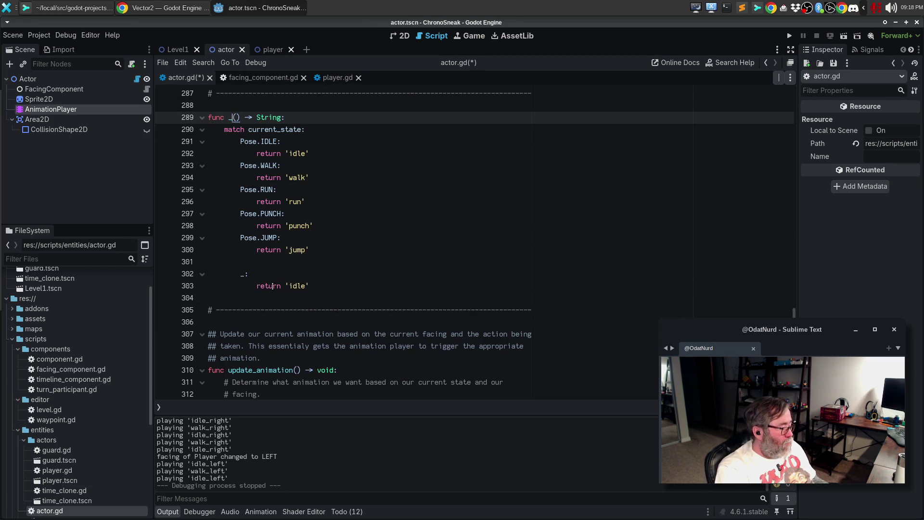
{"action": "type", "text": "tion"}
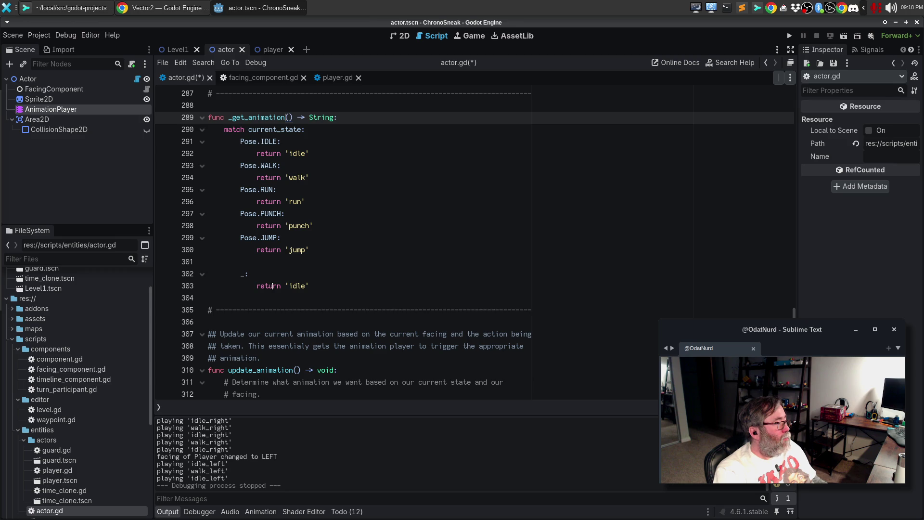
{"action": "key", "text": "BackSpace"}
{"action": "key", "text": "BackSpace"}
{"action": "key", "text": "BackSpace"}
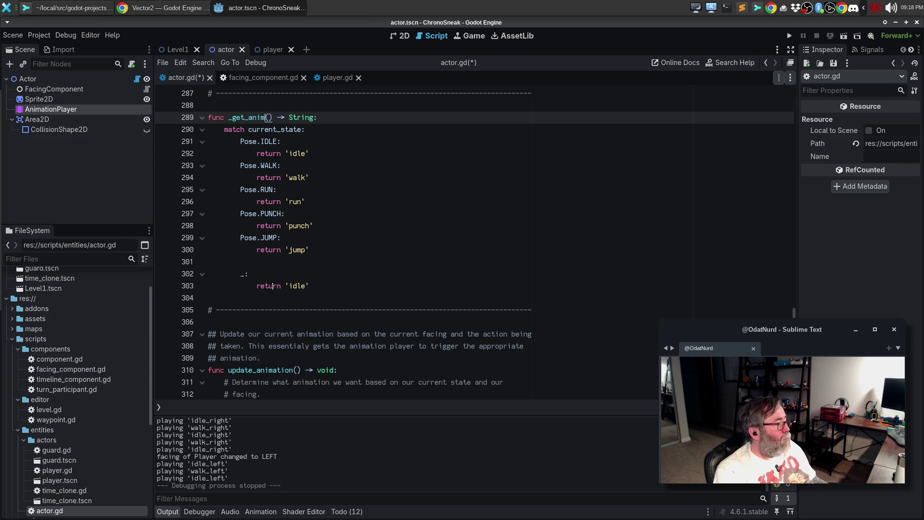
{"action": "type", "text": "current_an"}
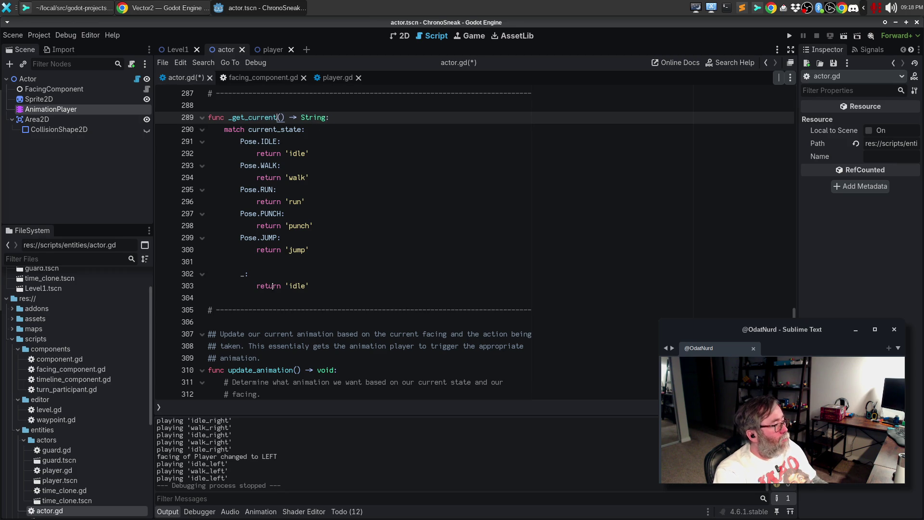
{"action": "type", "text": "imation"}
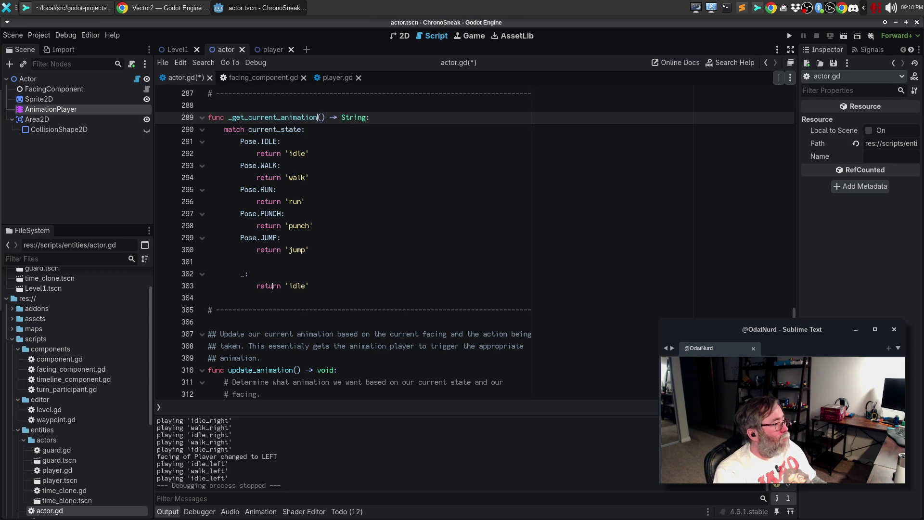
Declare var animation := 'idle' at the start of the function body.
{"action": "key", "text": "End"}
{"action": "key", "text": "Return"}
{"action": "type", "text": "var ai"}
{"action": "key", "text": "BackSpace"}
{"action": "type", "text": "nimation :="}
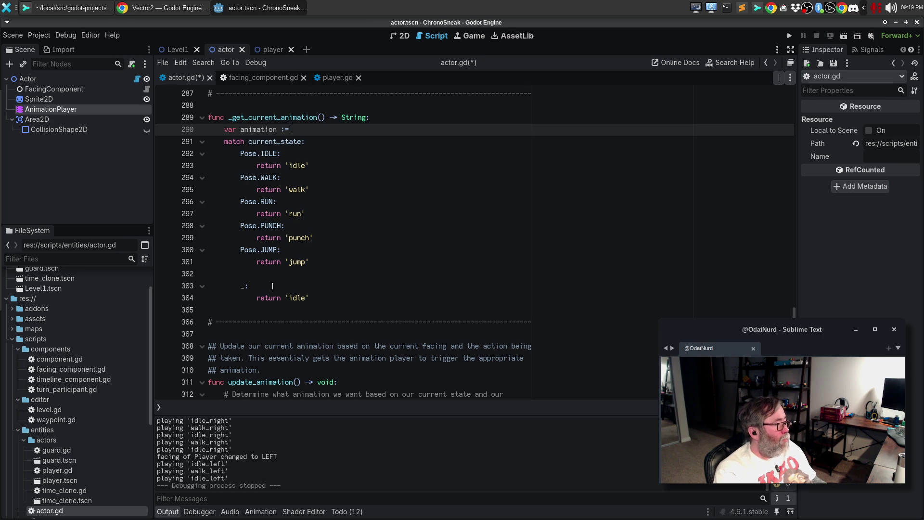
{"action": "type", "text": " 'idle''"}
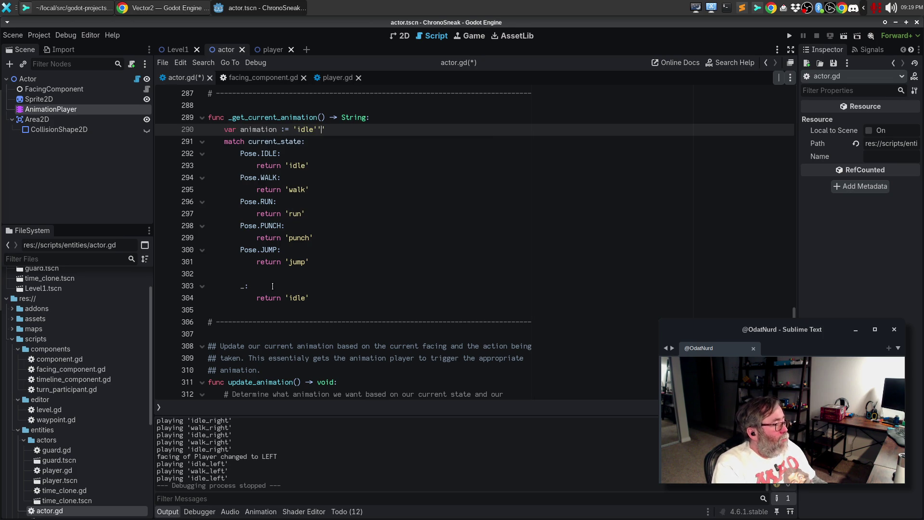
{"action": "key", "text": "BackSpace"}
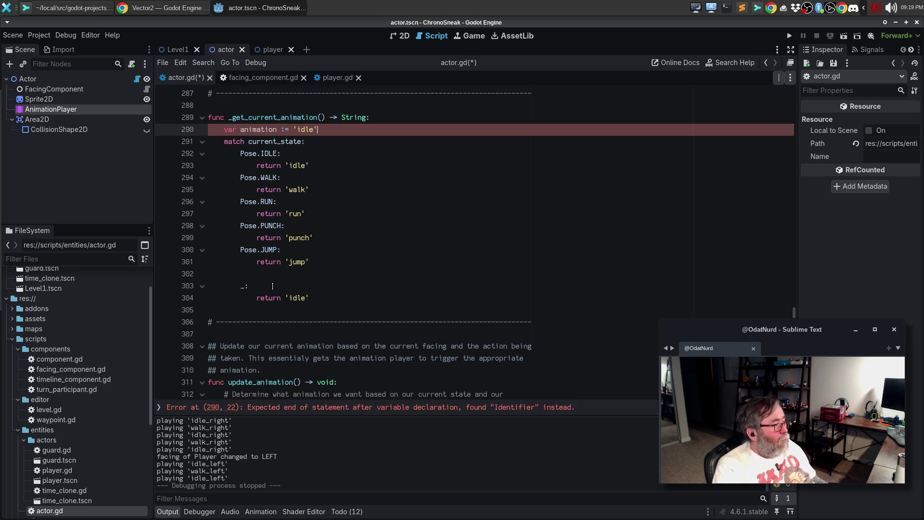
{"action": "key", "text": "Return"}
Turn every match case's return into an 'animation =' assignment using multi-caret editing.
{"action": "key", "text": "Down"}
{"action": "key", "text": "Down"}
{"action": "key", "text": "Down"}
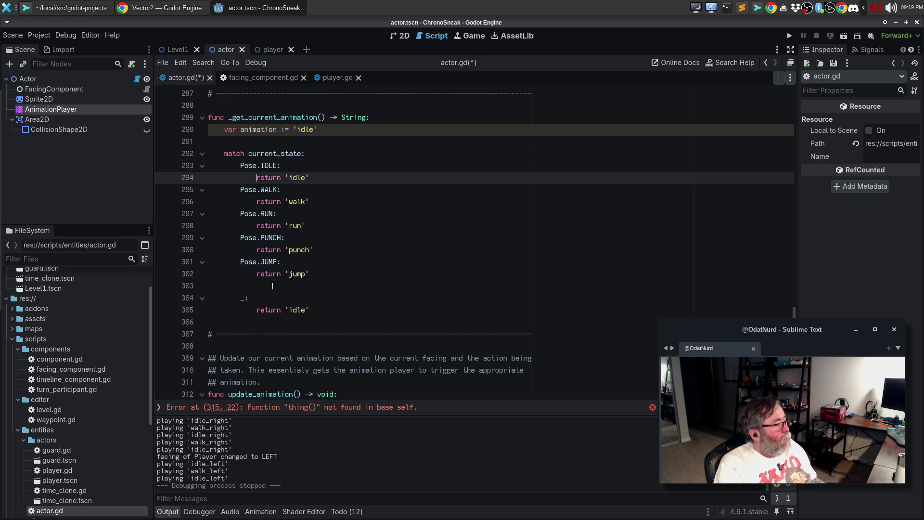
{"action": "key", "text": "ctrl+d"}
{"action": "key", "text": "ctrl+d"}
{"action": "key", "text": "ctrl+d"}
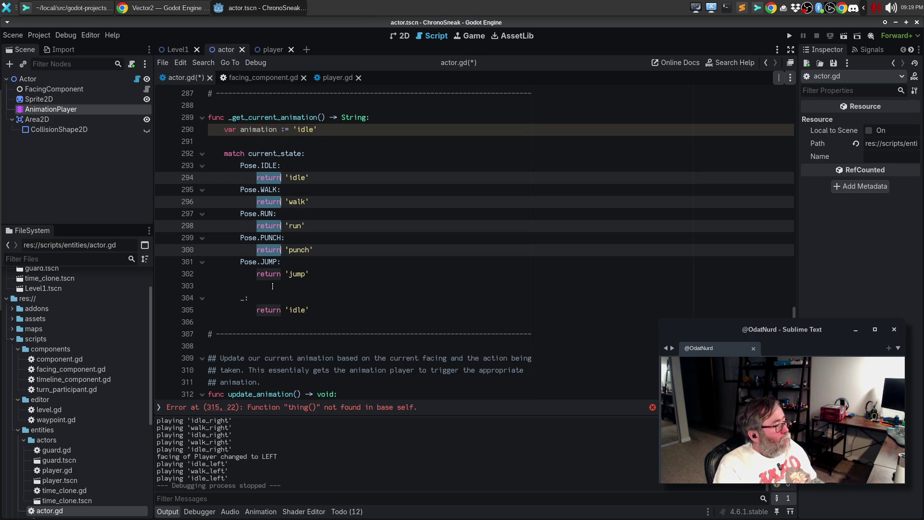
{"action": "type", "text": "animation ="}
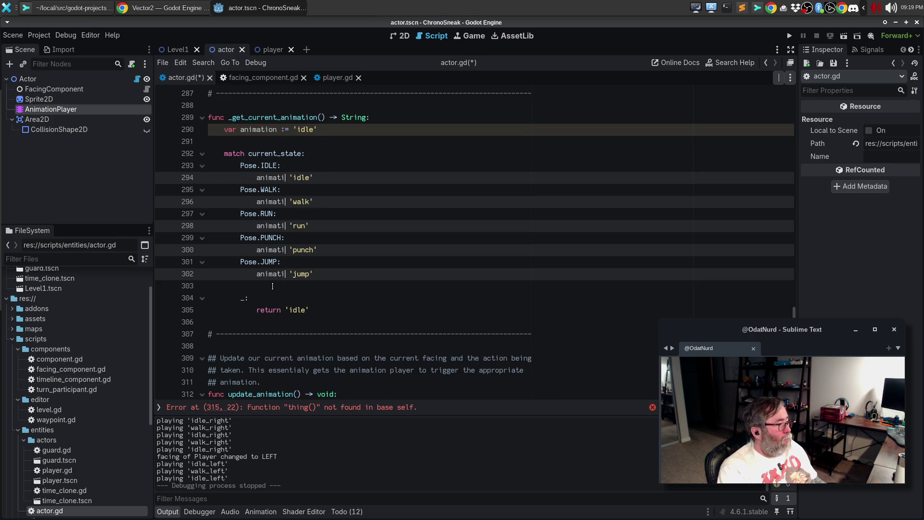
{"action": "key", "text": "Escape"}
{"action": "key", "text": "Escape"}
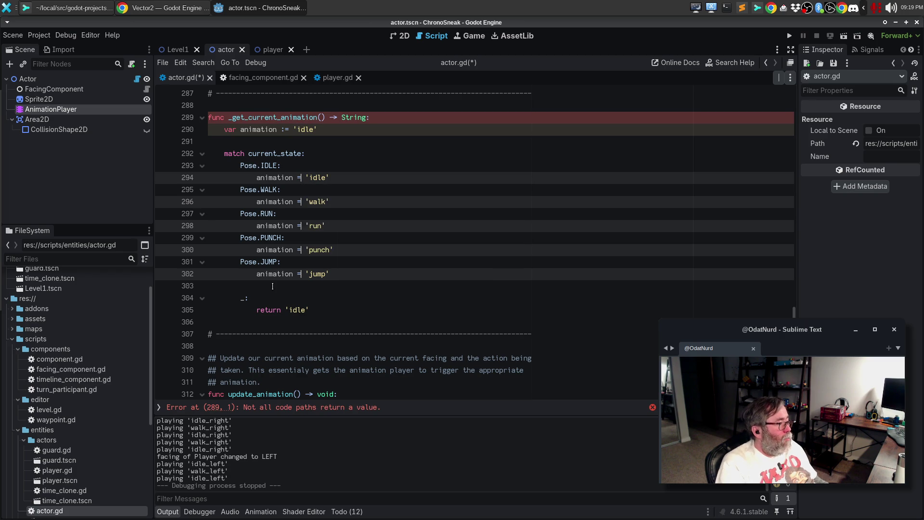
{"action": "key", "text": "Down"}
{"action": "key", "text": "Down"}
{"action": "key", "text": "Down"}
{"action": "key", "text": "Down"}
{"action": "key", "text": "Down"}
{"action": "key", "text": "Down"}
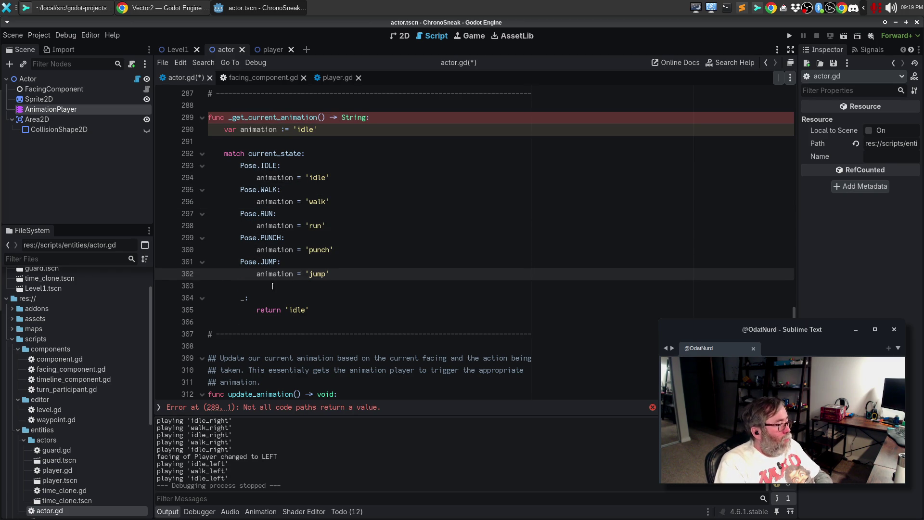
Delete the leftover default case and open new lines below the match block.
{"action": "key", "text": "Up"}
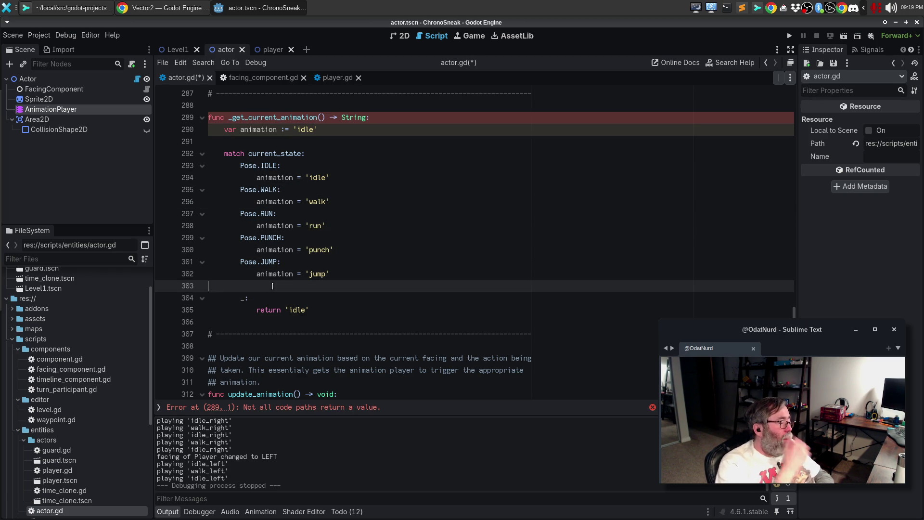
{"action": "key", "text": "shift+Down"}
{"action": "key", "text": "shift+Down"}
{"action": "key", "text": "shift+Right"}
{"action": "key", "text": "shift+Right"}
{"action": "key", "text": "Delete"}
{"action": "key", "text": "Left"}
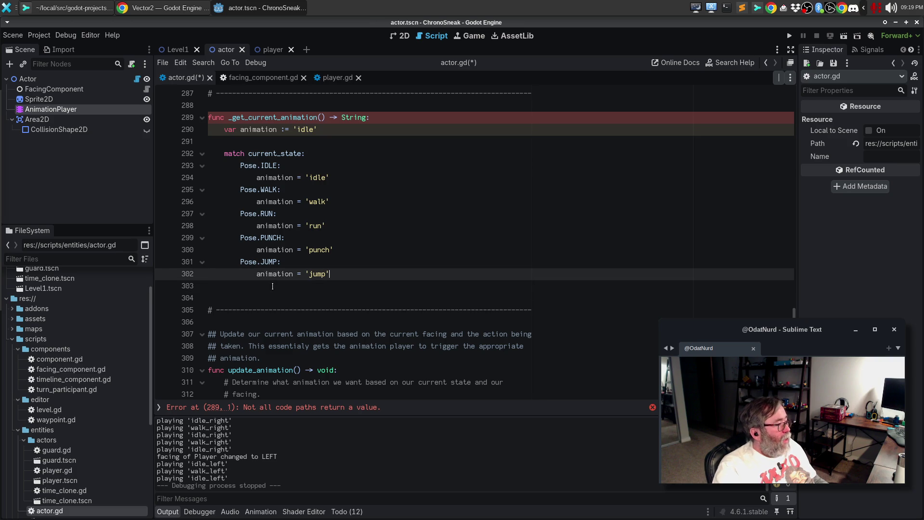
{"action": "key", "text": "Up"}
{"action": "key", "text": "Down"}
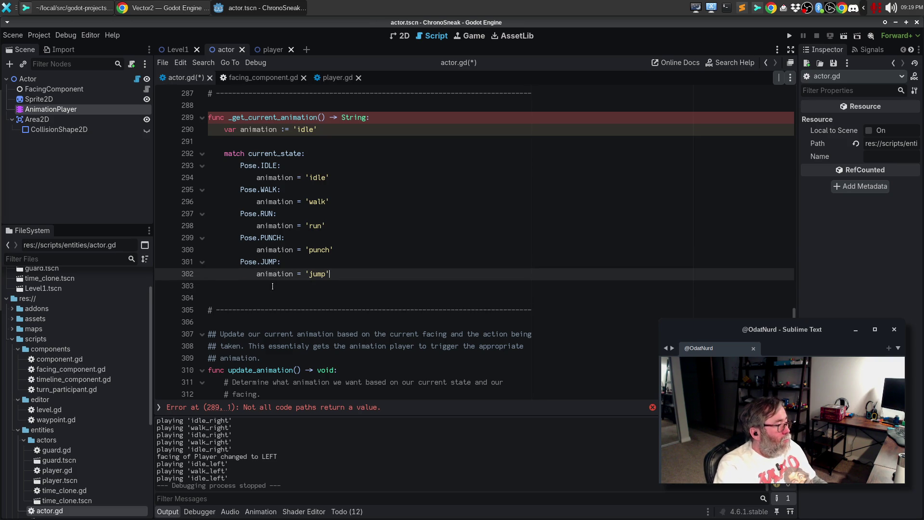
{"action": "key", "text": "Return"}
{"action": "key", "text": "Return"}
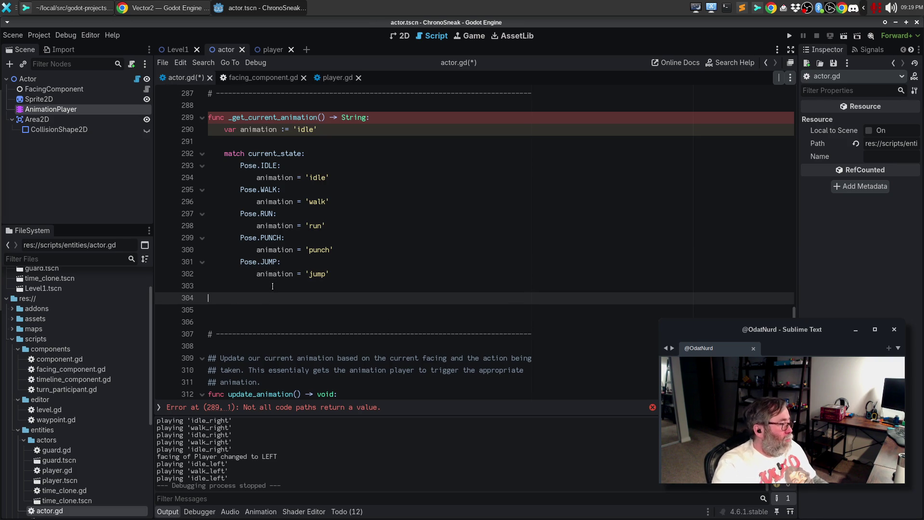
End the function with return animation + "_" + facing.direction_name() and drop the extra blank line.
{"action": "scroll", "coordinate": [273, 286], "scroll_direction": "down", "scroll_amount": 2}
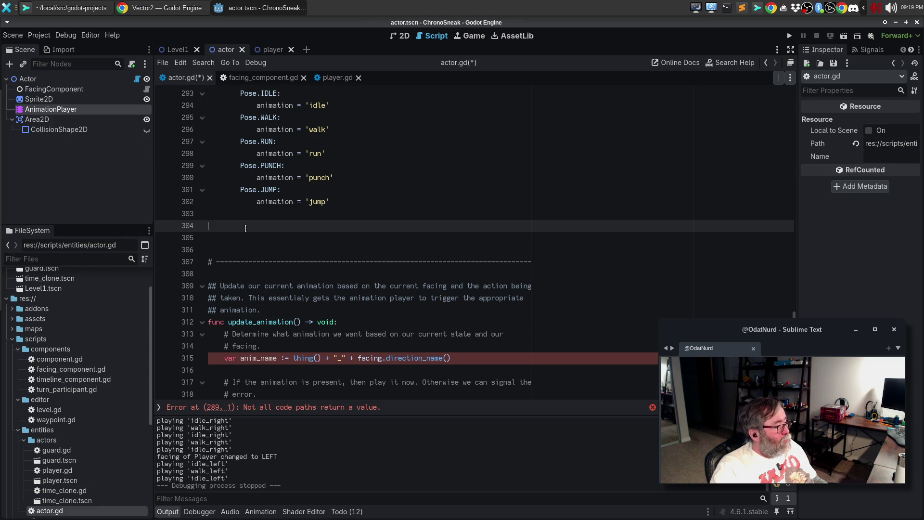
{"action": "key", "text": "BackSpace"}
{"action": "key", "text": "BackSpace"}
{"action": "type", "text": "r"}
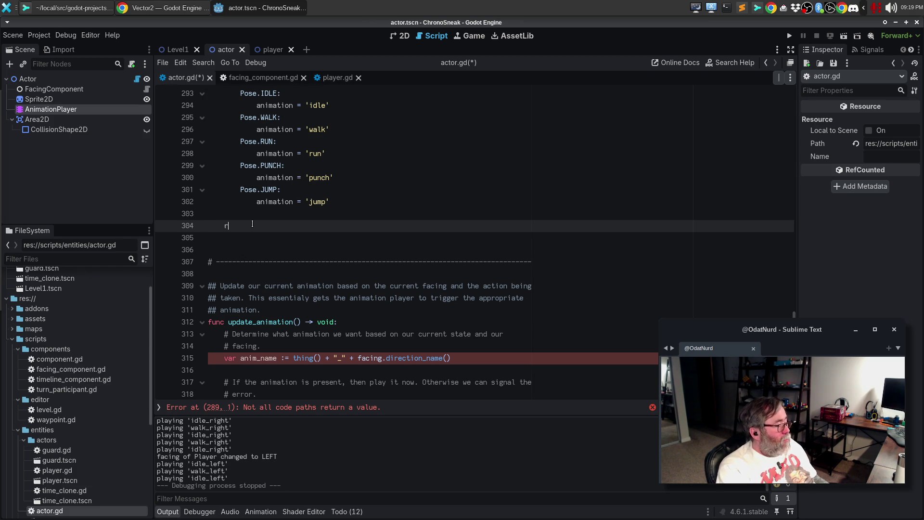
{"action": "type", "text": "eturn "}
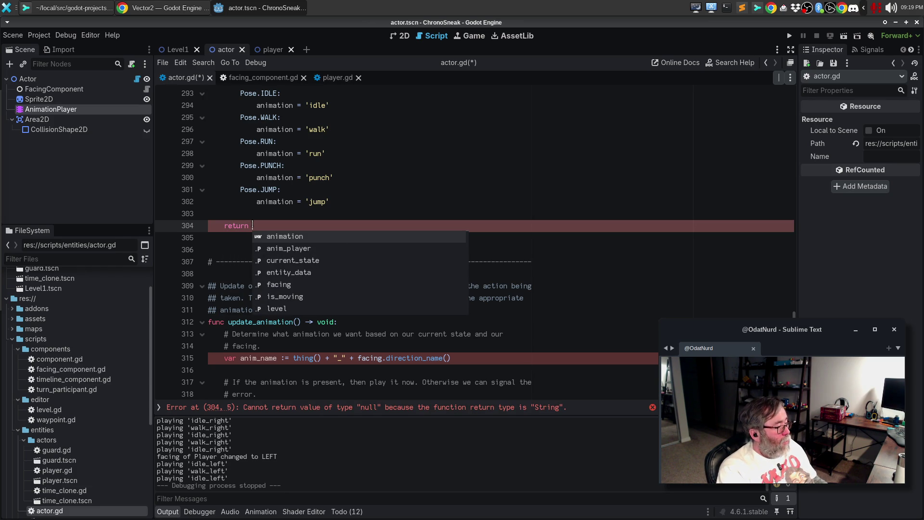
{"action": "type", "text": "'animation +"}
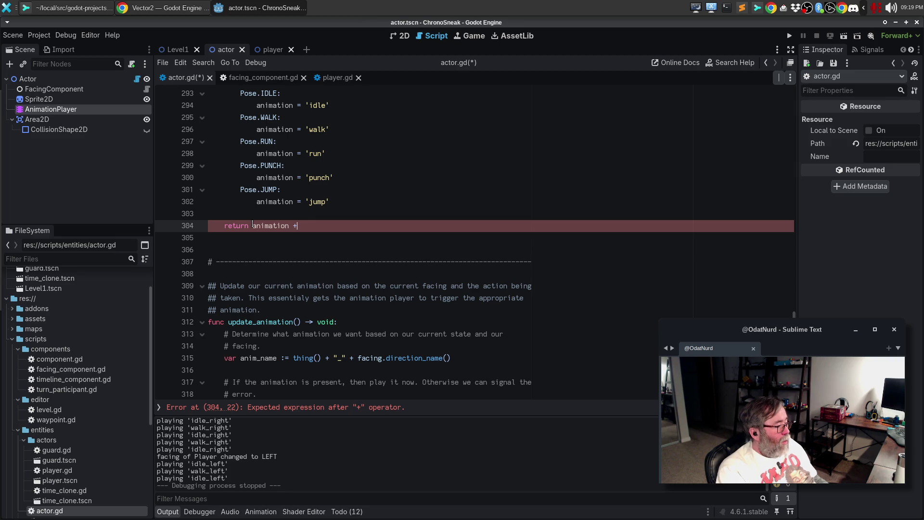
{"action": "type", "text": "\"_"}
{"action": "type", "text": " + facing.direction_nam"}
{"action": "key", "text": "Return"}
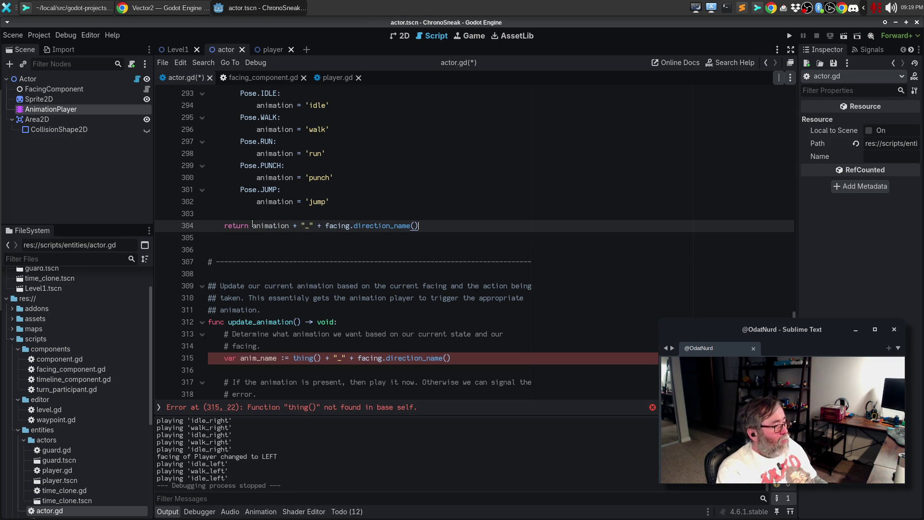
{"action": "key", "text": "Down"}
{"action": "key", "text": "Delete"}
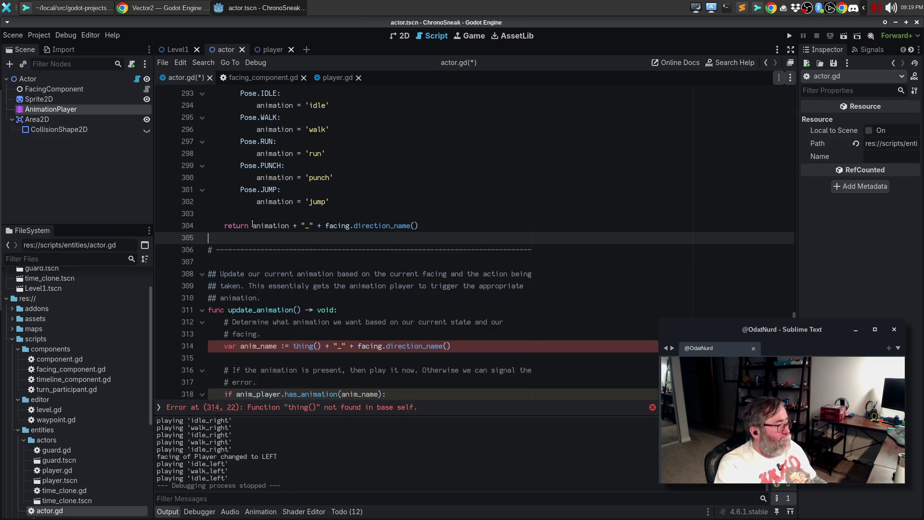
{"action": "scroll", "coordinate": [281, 217], "scroll_direction": "up", "scroll_amount": 2}
{"action": "double_click", "coordinate": [266, 118]}
{"action": "key", "text": "ctrl+c"}
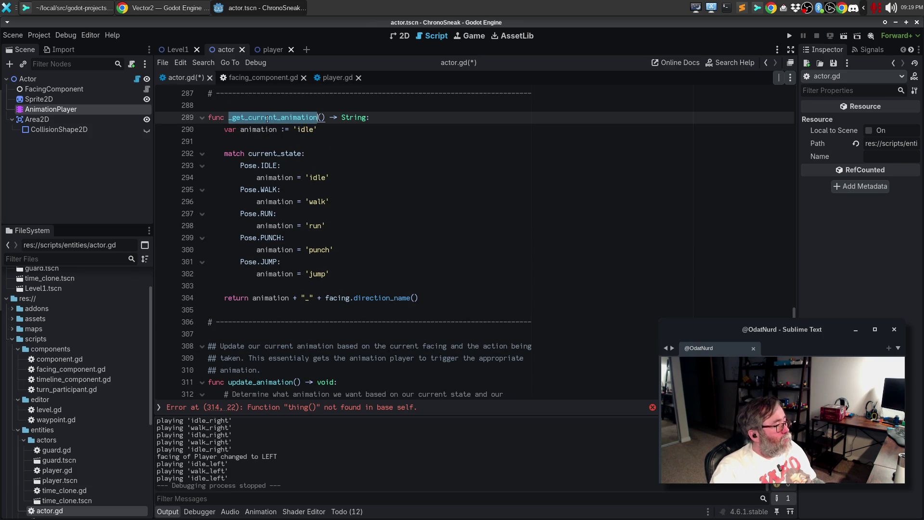
Replace anim_name's placeholder expression with _get_current_animation() on line 314 and run the game.
{"action": "scroll", "coordinate": [355, 334], "scroll_direction": "down", "scroll_amount": 4}
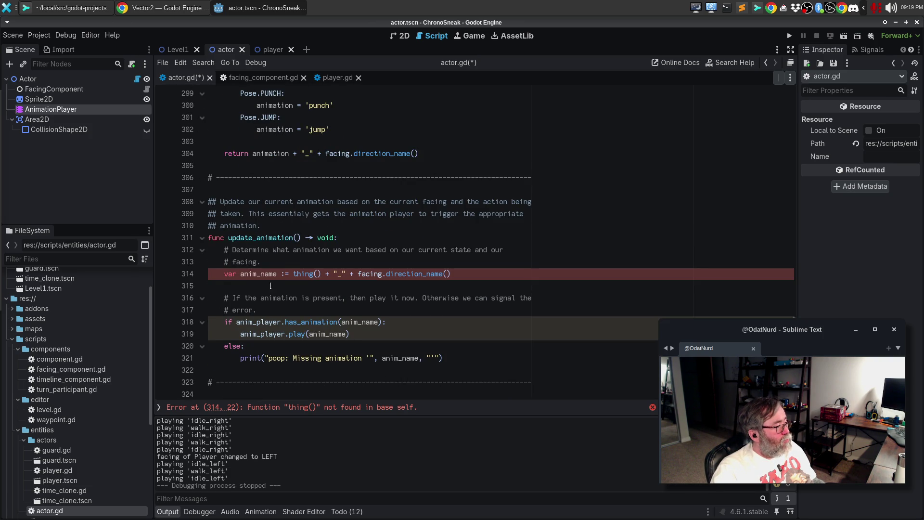
{"action": "left_click_drag", "start_coordinate": [293, 274], "coordinate": [482, 274]}
{"action": "key", "text": "ctrl+v"}
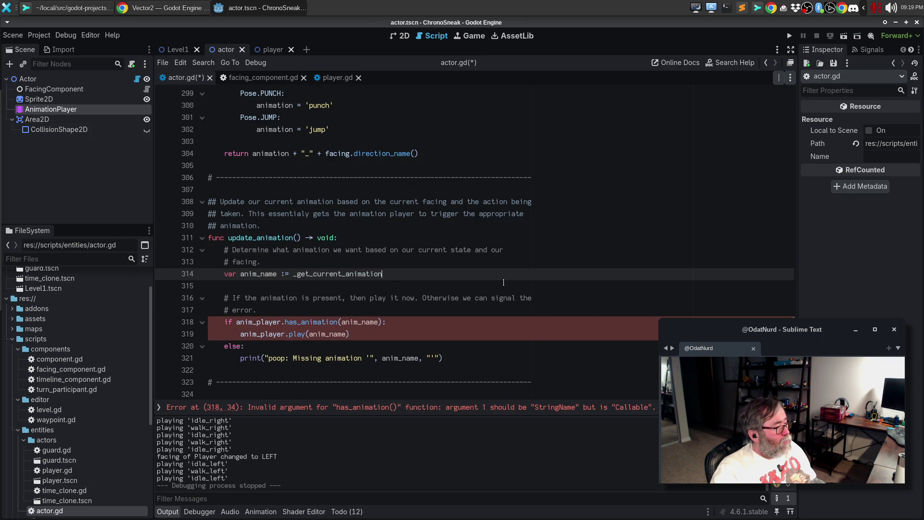
{"action": "type", "text": "()"}
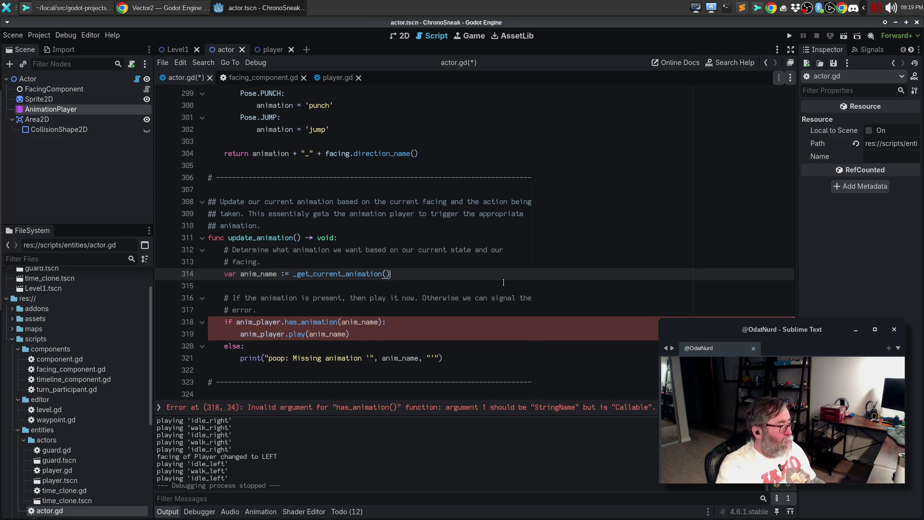
{"action": "key", "text": "F5"}
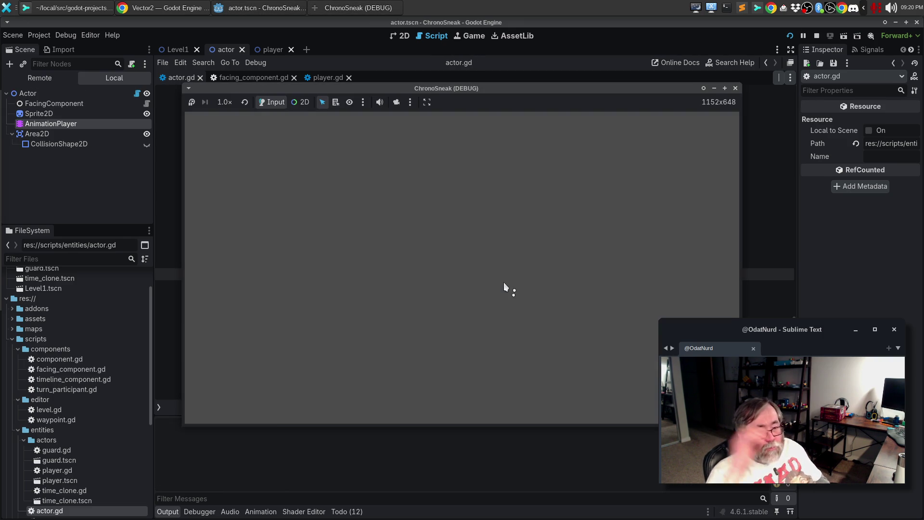
Walk the player down, right and up to check facing animations, then close the game.
{"action": "key", "text": "Down"}
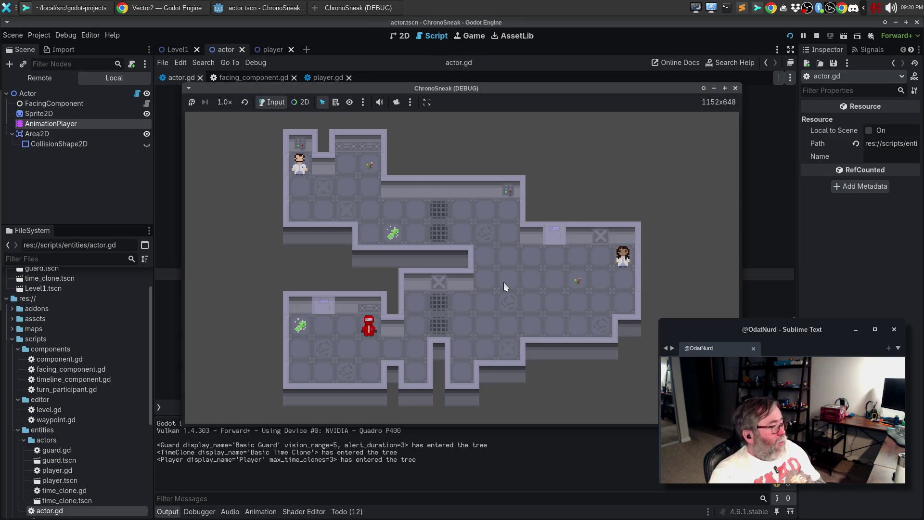
{"action": "key", "text": "Right"}
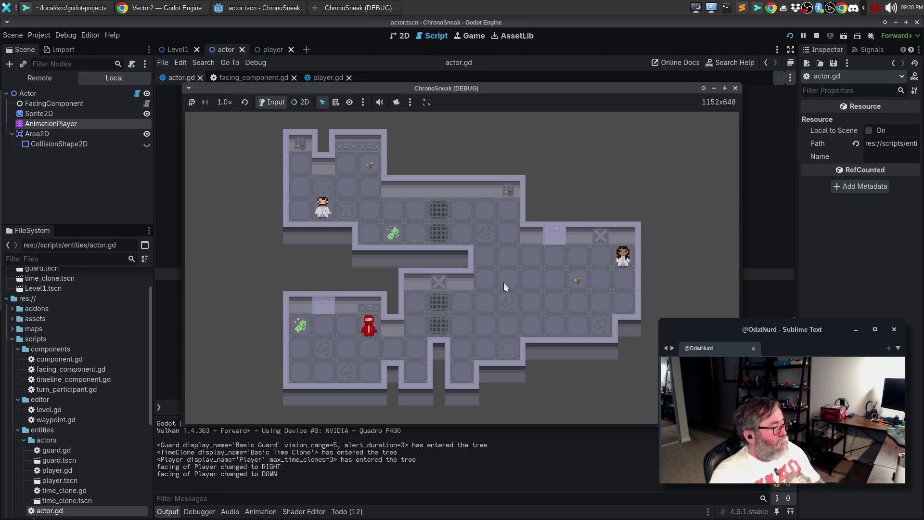
{"action": "key", "text": "Right"}
{"action": "key", "text": "Up"}
{"action": "key", "text": "Right"}
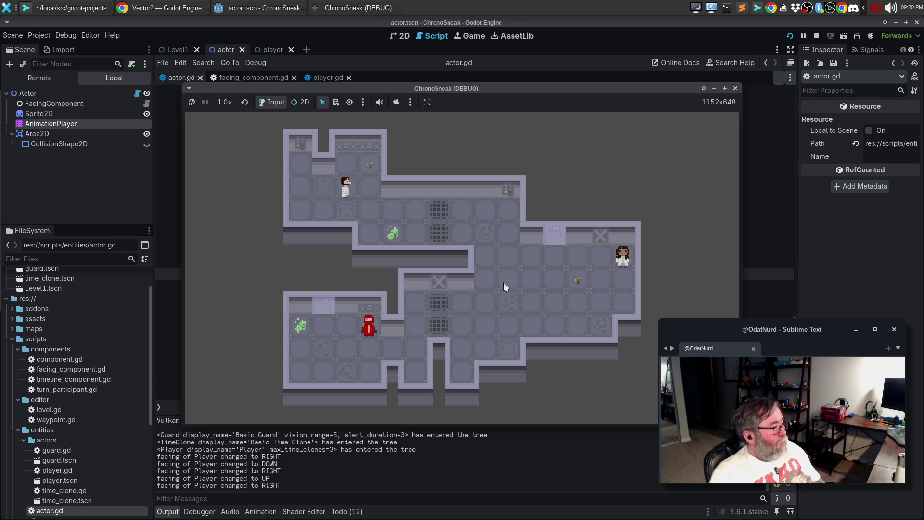
{"action": "left_click", "coordinate": [736, 88]}
{"action": "scroll", "coordinate": [509, 270], "scroll_direction": "up", "scroll_amount": 4}
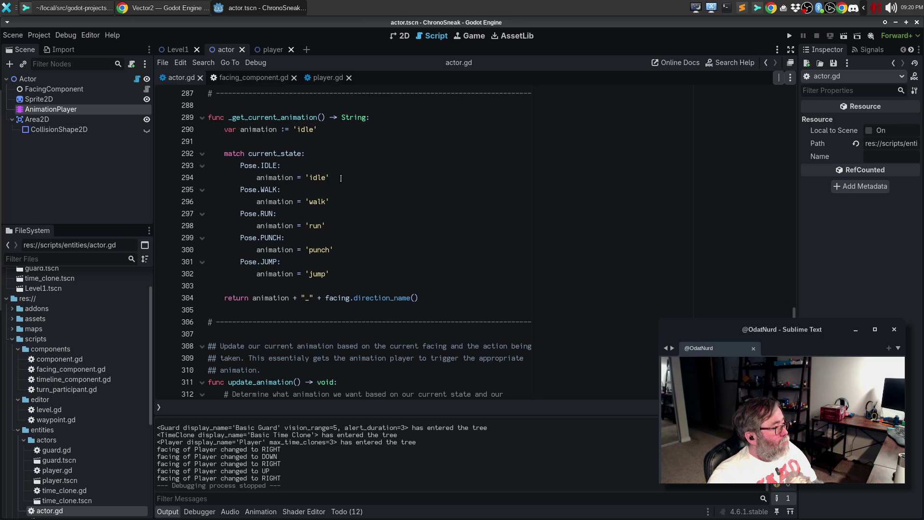
Remove the blank line after var animation and start a comment 'Create and return the appropriate animation name…' above the function.
{"action": "left_click", "coordinate": [345, 145]}
{"action": "key", "text": "BackSpace"}
{"action": "key", "text": "Up"}
{"action": "key", "text": "Up"}
{"action": "key", "text": "Return"}
{"action": "type", "text": "# Return"}
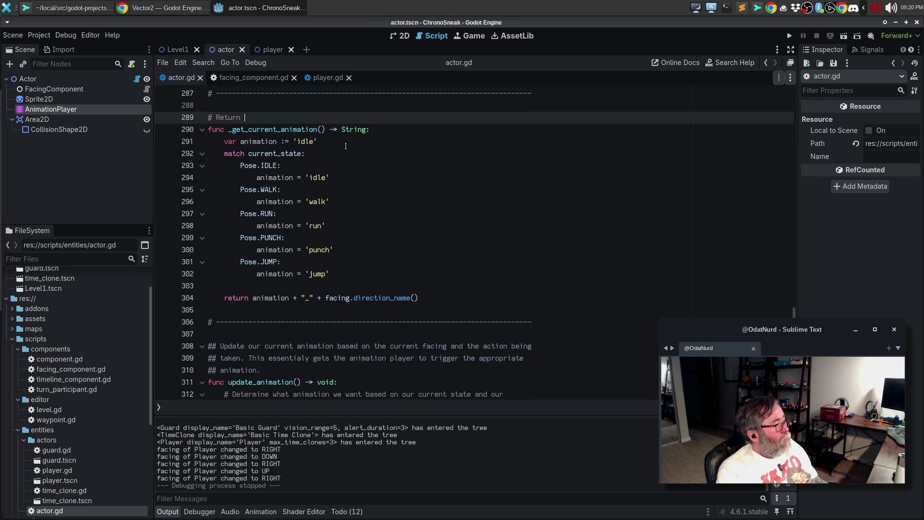
{"action": "key", "text": "ctrl+BackSpace"}
{"action": "type", "text": "Create and return the appropriate animation name for the "}
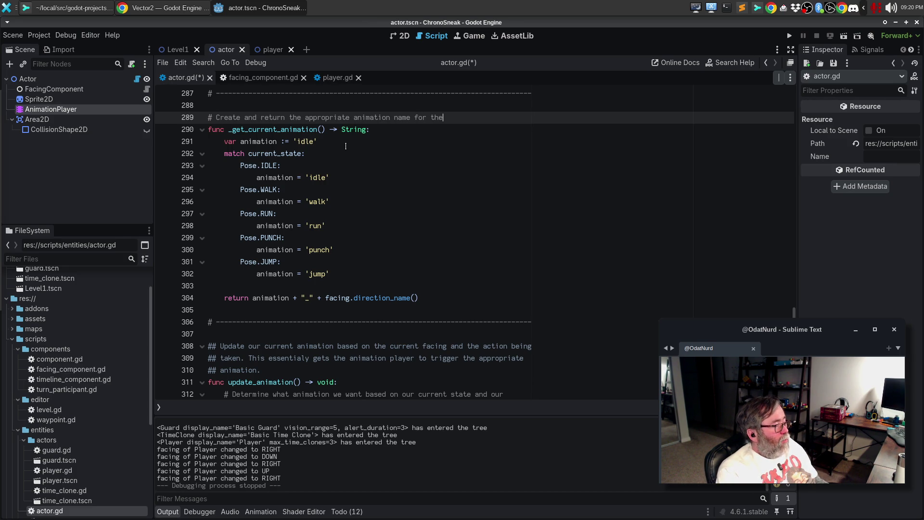
{"action": "type", "text": "animation that"}
{"action": "type", "text": " the"}
Finish the comment with 'Actor should be playing based on its current pose and facing.'.
{"action": "key", "text": "Return"}
{"action": "type", "text": "actor should"}
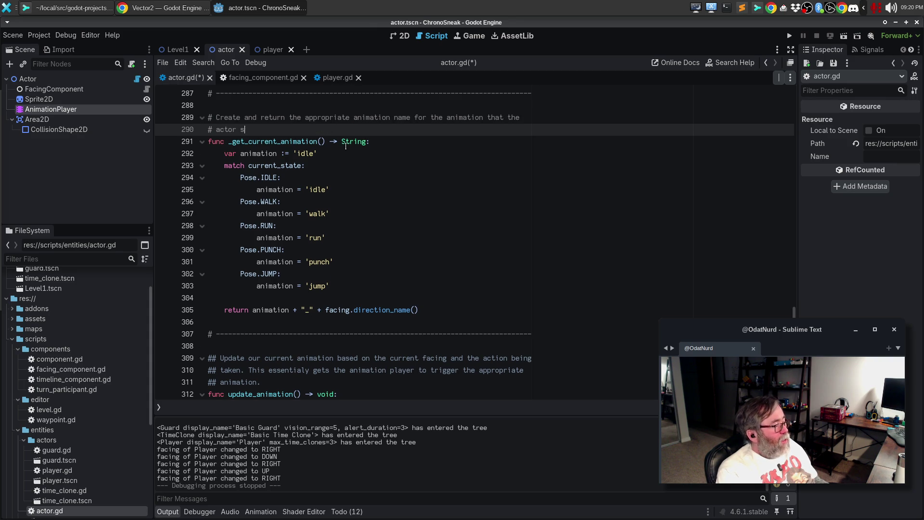
{"action": "key", "text": "ctrl+BackSpace"}
{"action": "key", "text": "ctrl+BackSpace"}
{"action": "type", "text": "Act"}
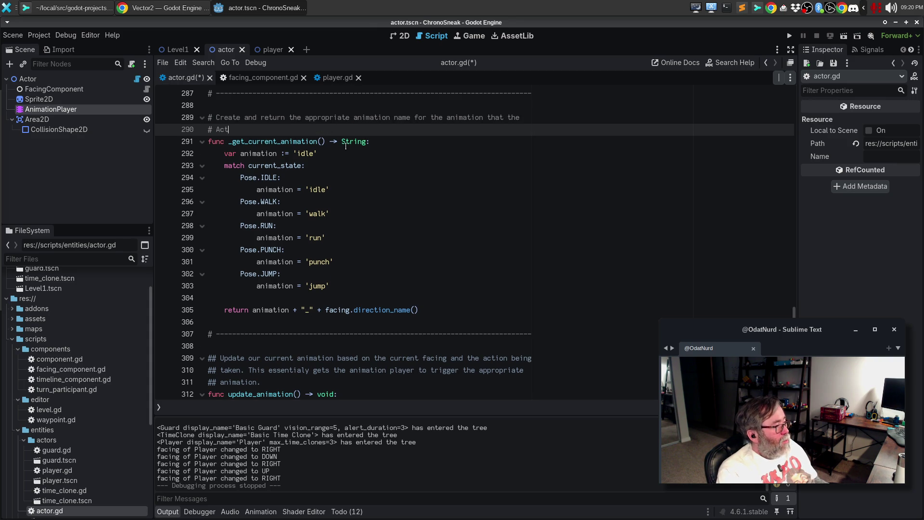
{"action": "type", "text": "or should be playing b"}
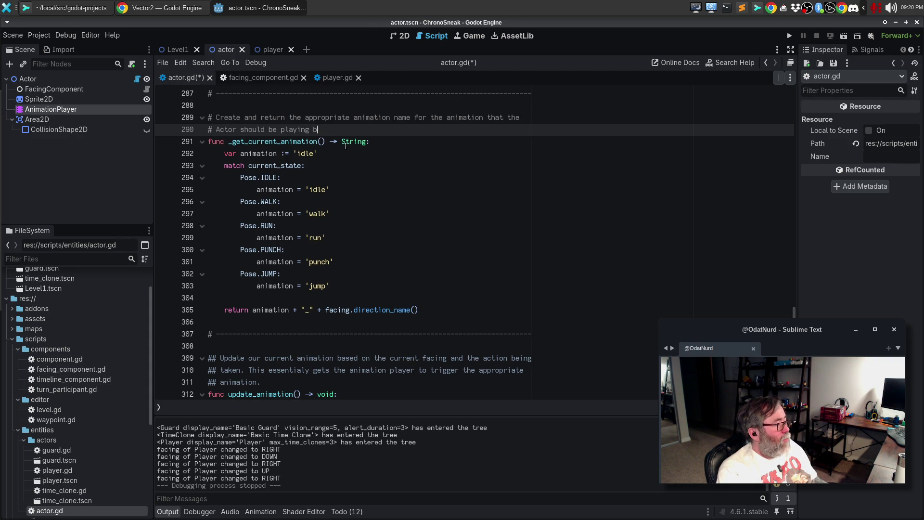
{"action": "type", "text": "ased on its curer"}
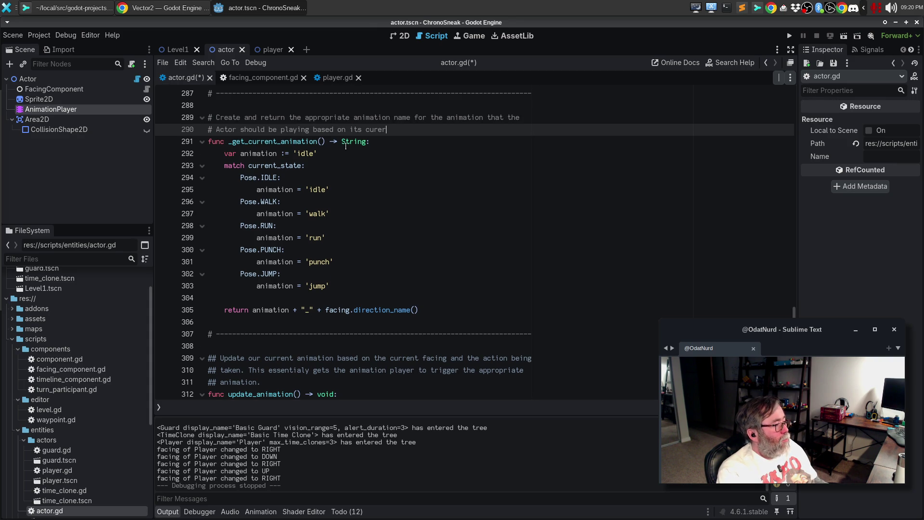
{"action": "type", "text": "nt"}
{"action": "key", "text": "BackSpace"}
{"action": "key", "text": "BackSpace"}
{"action": "key", "text": "BackSpace"}
{"action": "type", "text": "ren"}
{"action": "type", "text": "t pose and facing"}
{"action": "type", "text": "./"}
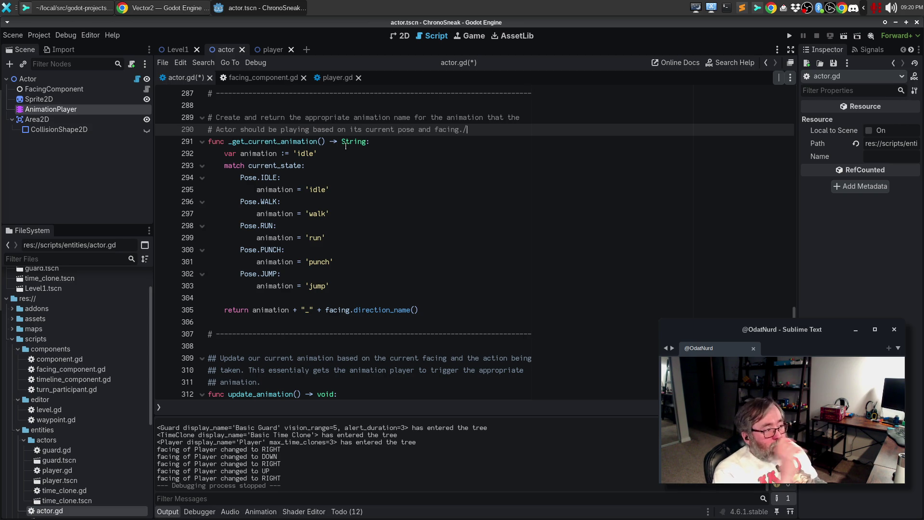
{"action": "key", "text": "Down"}
{"action": "key", "text": "Down"}
{"action": "key", "text": "Down"}
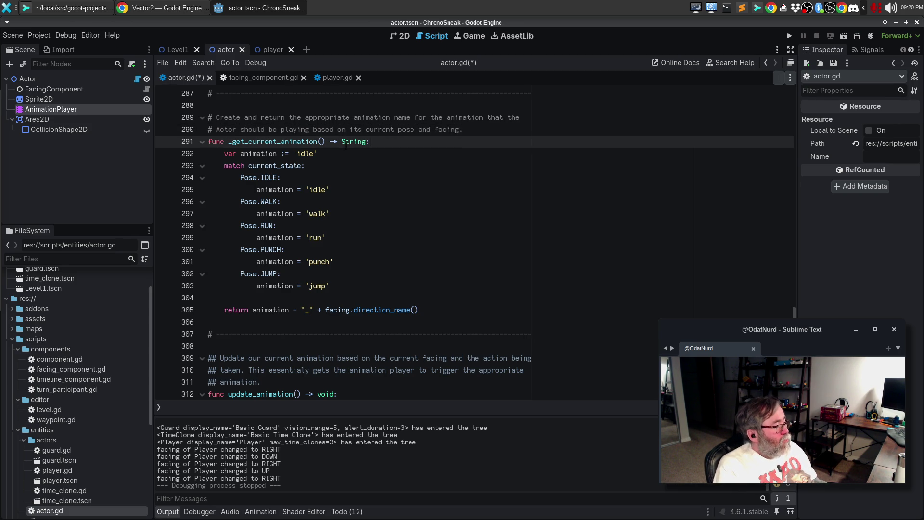
{"action": "key", "text": "Down"}
{"action": "key", "text": "Down"}
{"action": "key", "text": "Down"}
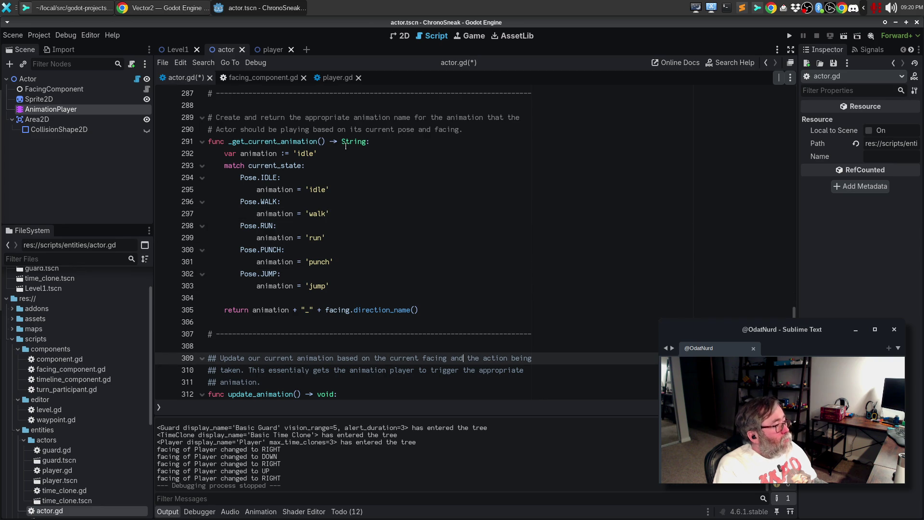
{"action": "key", "text": "Up"}
{"action": "key", "text": "Up"}
{"action": "key", "text": "Up"}
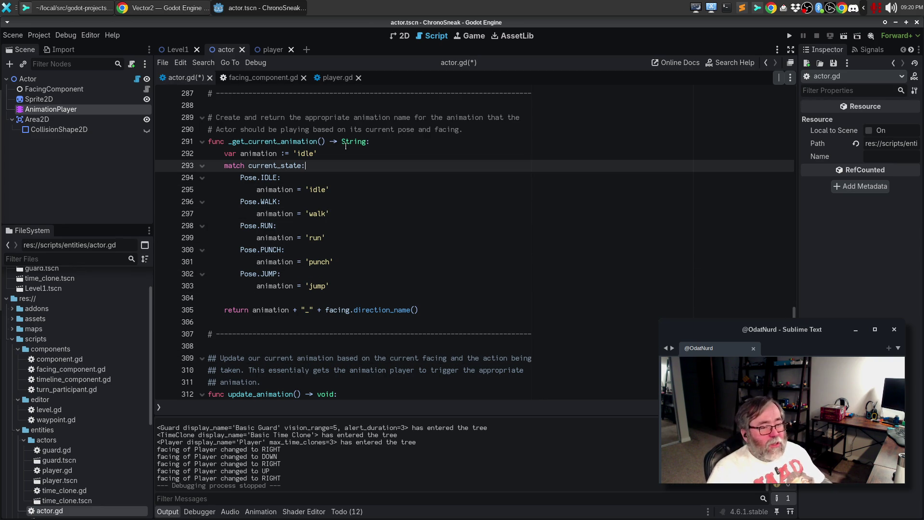
{"action": "scroll", "coordinate": [295, 139], "scroll_direction": "down", "scroll_amount": 1}
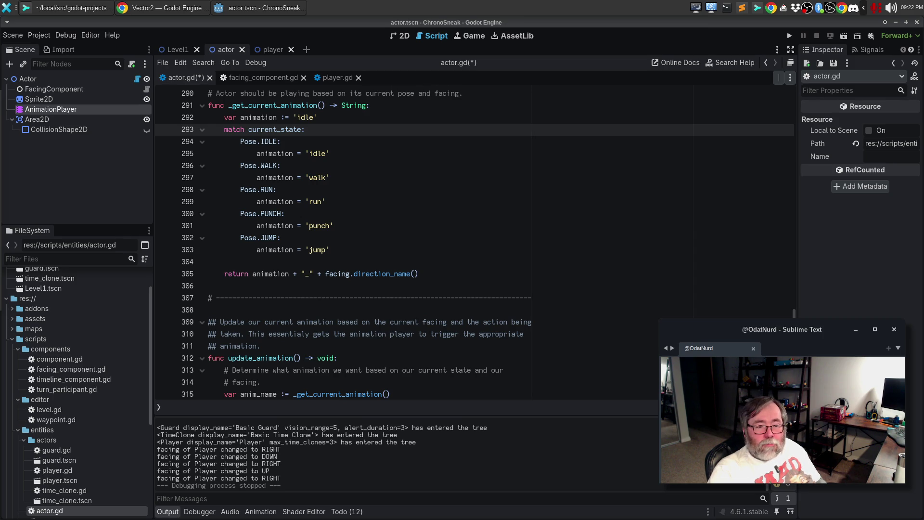
{"action": "left_click", "coordinate": [409, 357]}
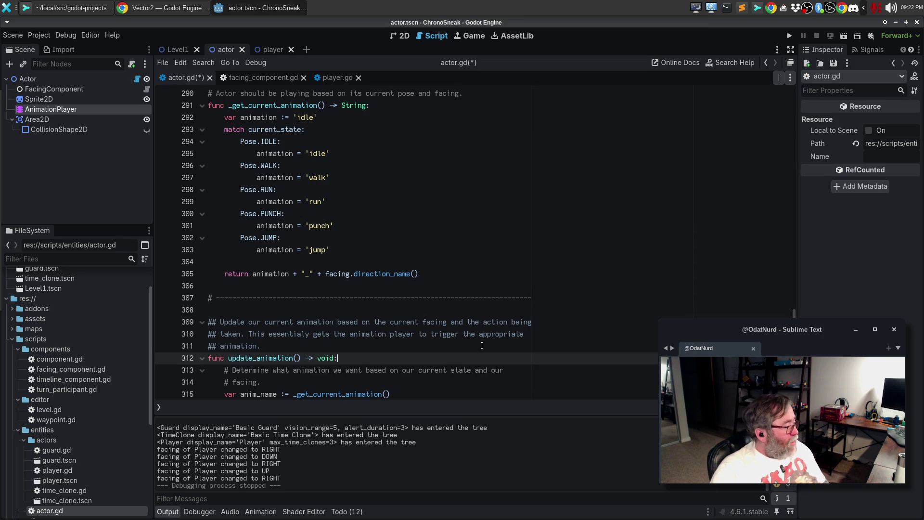
{"action": "left_click", "coordinate": [410, 251]}
Stage the facing_component.gd changes in Sublime Merge.
{"action": "left_click", "coordinate": [58, 9]}
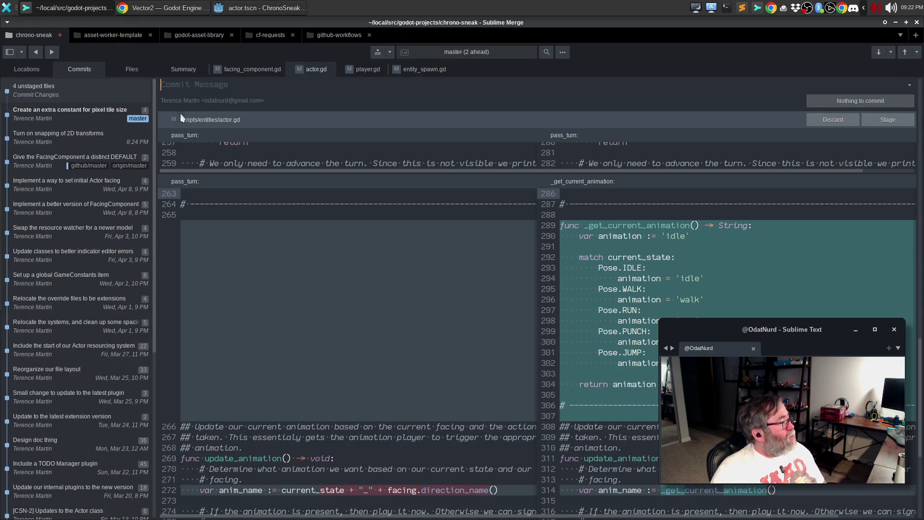
{"action": "left_click", "coordinate": [233, 68]}
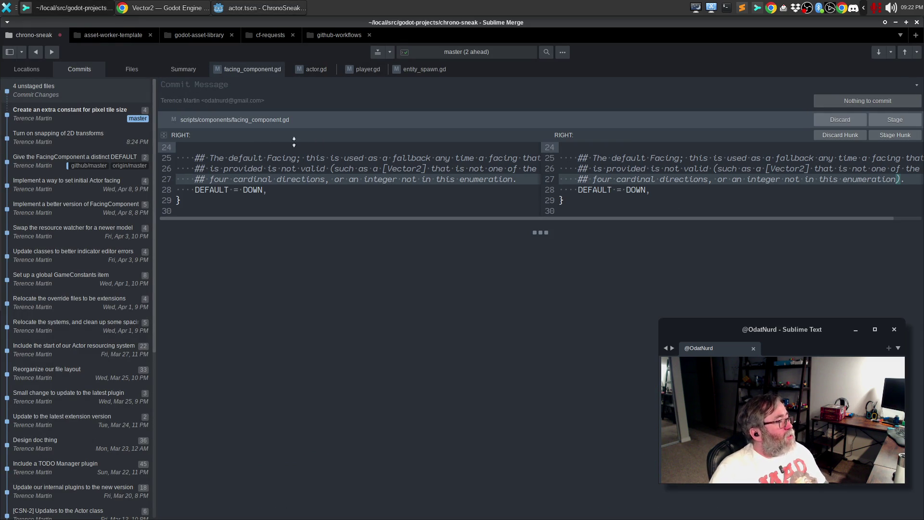
{"action": "left_click", "coordinate": [889, 120]}
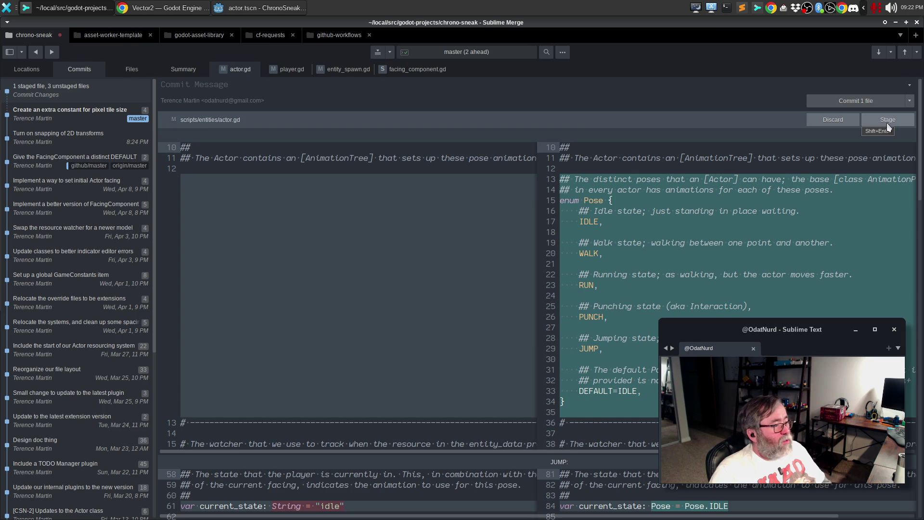
Review actor.gd's unstaged diff, including the new Pose enum.
{"action": "scroll", "coordinate": [740, 265], "scroll_direction": "down", "scroll_amount": 3}
{"action": "scroll", "coordinate": [739, 265], "scroll_direction": "up", "scroll_amount": 3}
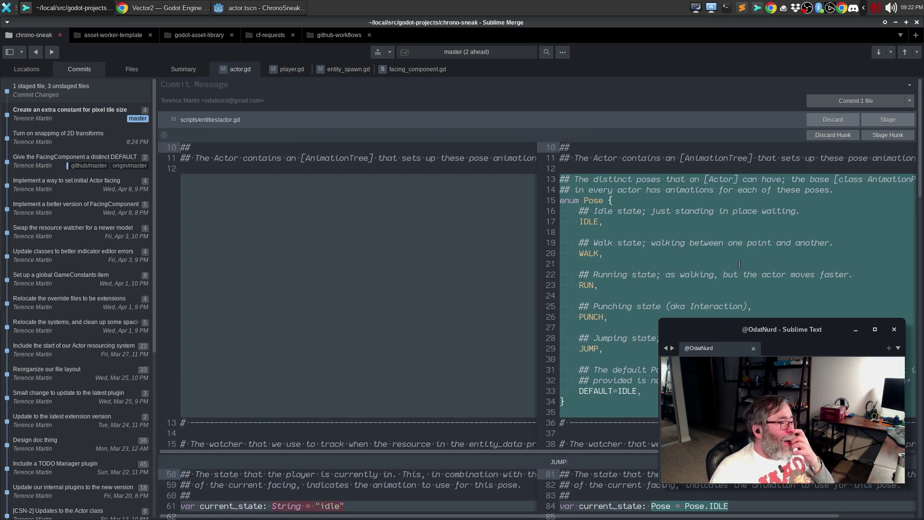
{"action": "scroll", "coordinate": [735, 260], "scroll_direction": "down", "scroll_amount": 4}
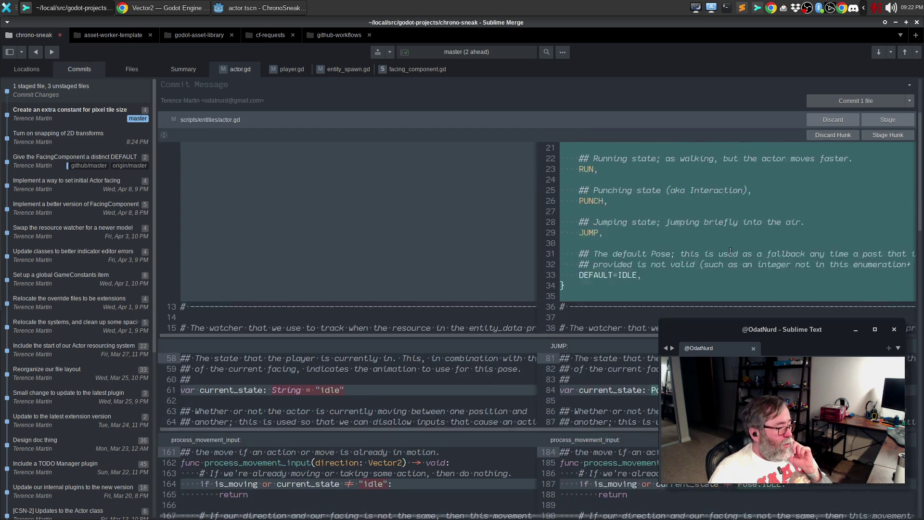
{"action": "scroll", "coordinate": [731, 251], "scroll_direction": "down", "scroll_amount": 5}
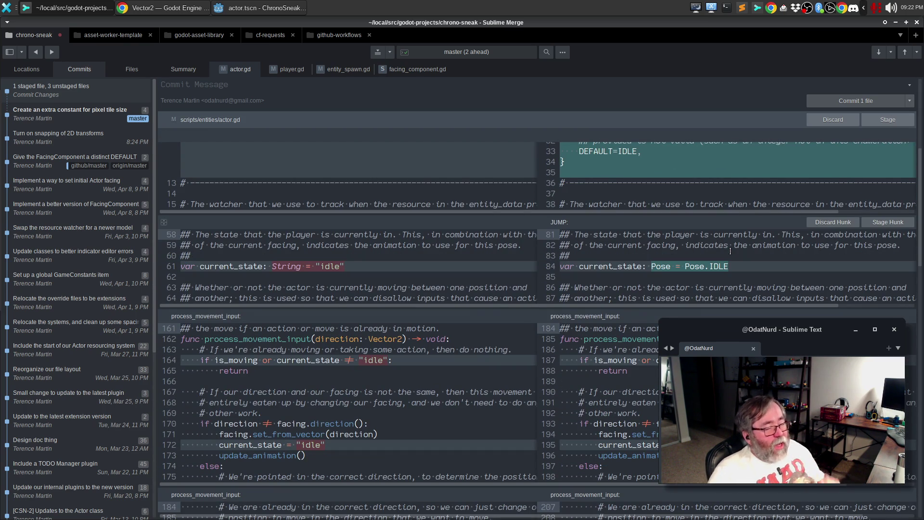